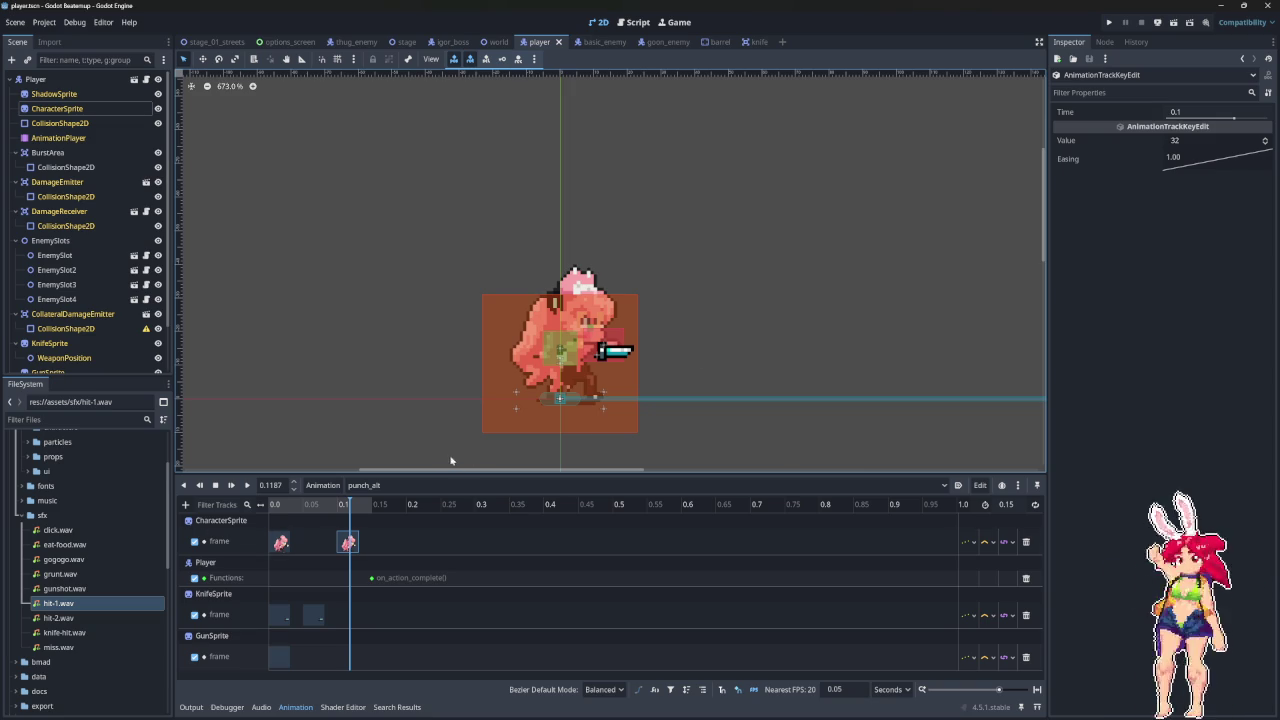
Step: Scrub the punch_alt animation playhead back to 0.0 seconds on the timeline
{"action": "mouse_move", "coordinate": [359, 505]}
{"action": "left_mouse_down"}
{"action": "mouse_move", "coordinate": [271, 518]}
{"action": "mouse_move", "coordinate": [381, 522]}
{"action": "mouse_move", "coordinate": [254, 524]}
{"action": "left_mouse_up"}
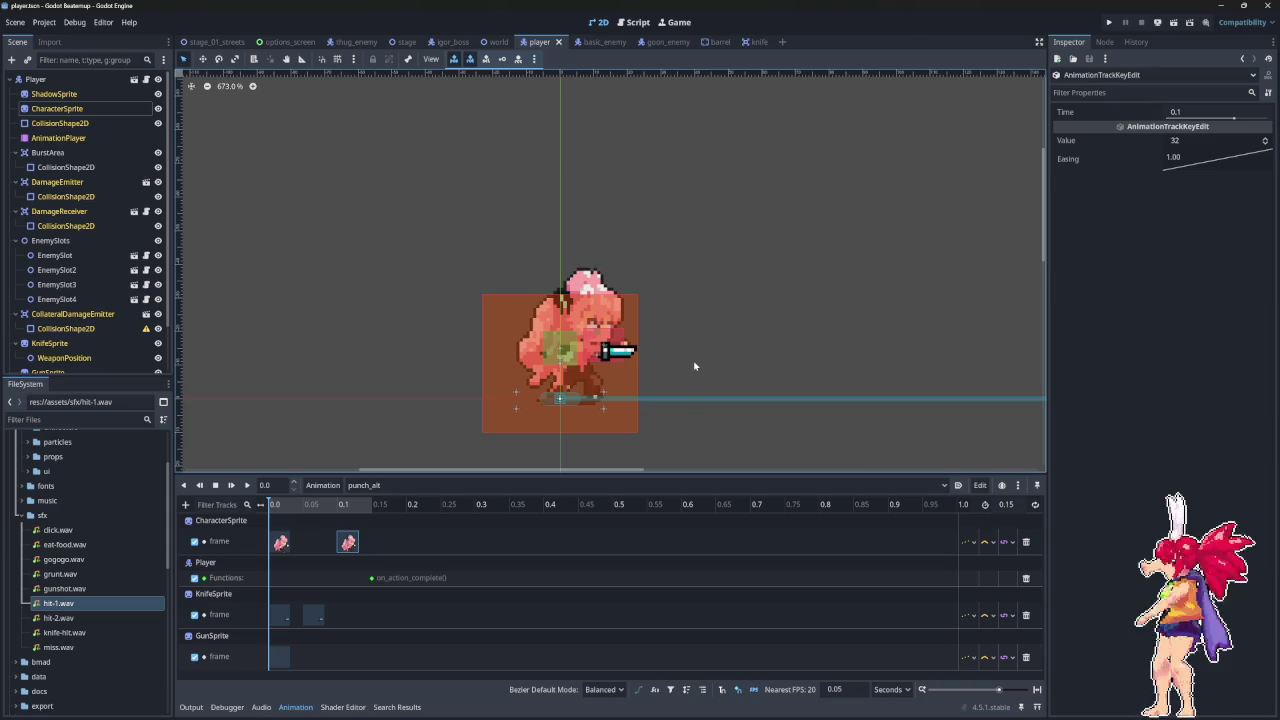
{"action": "left_click_drag", "start_coordinate": [685, 346], "coordinate": [680, 355]}
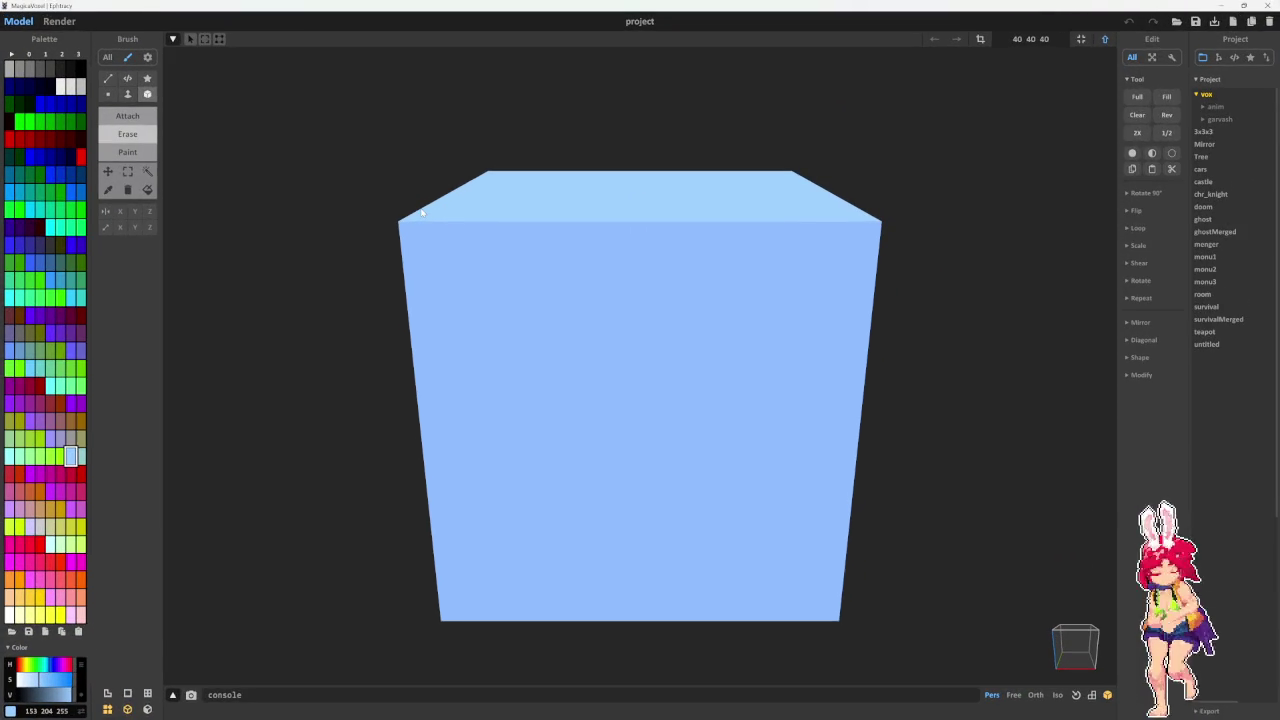
Step: Load the PinkCat model from the garvash casino folder
{"action": "left_click", "coordinate": [1203, 120]}
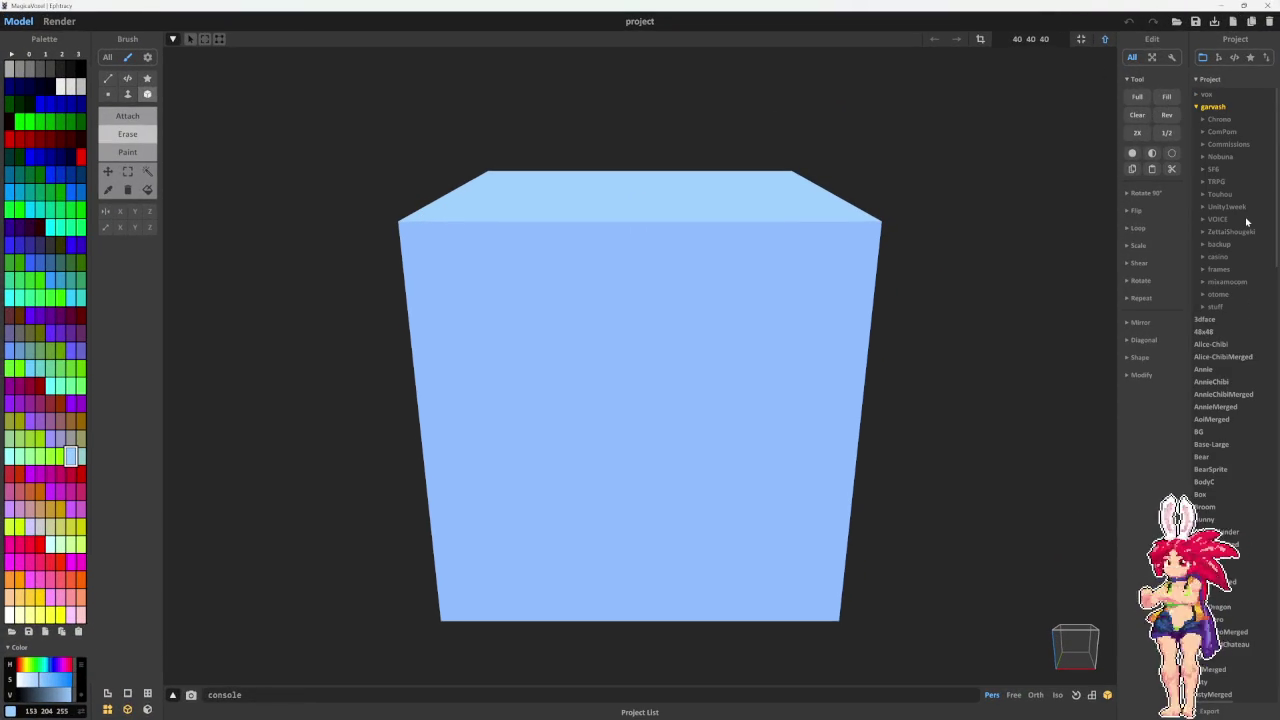
{"action": "left_click", "coordinate": [1222, 258]}
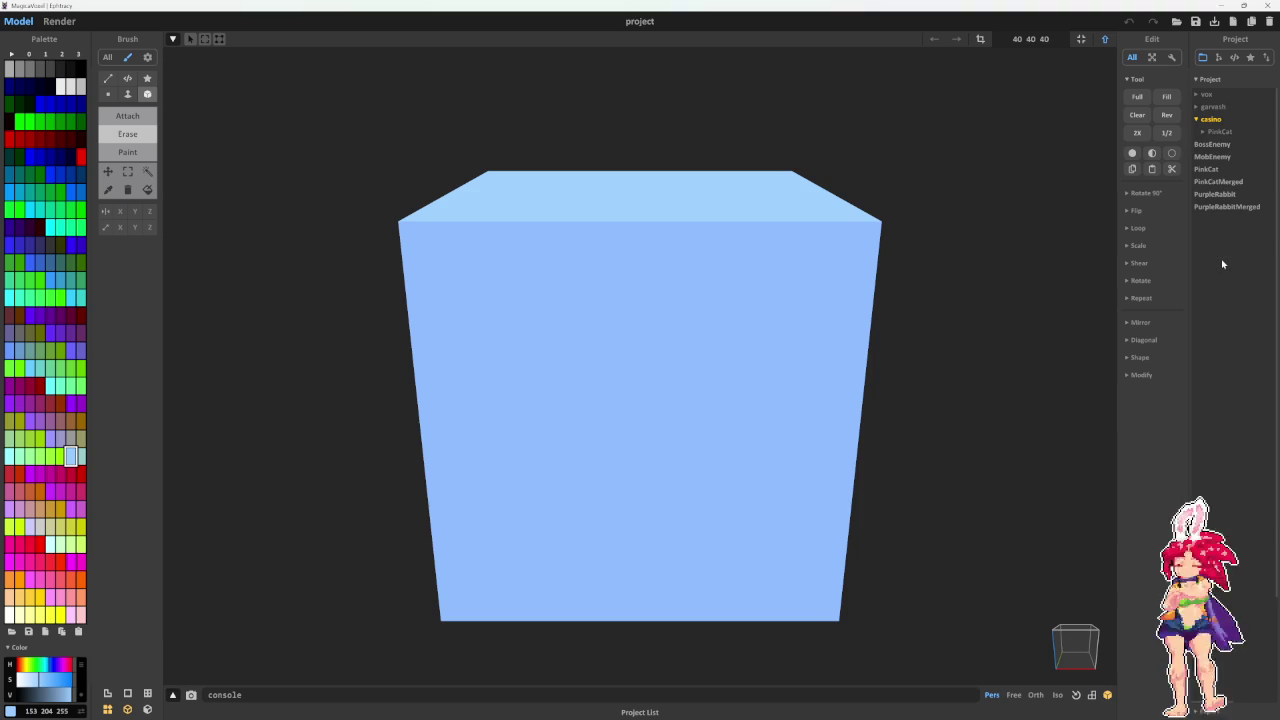
{"action": "left_click", "coordinate": [1207, 169]}
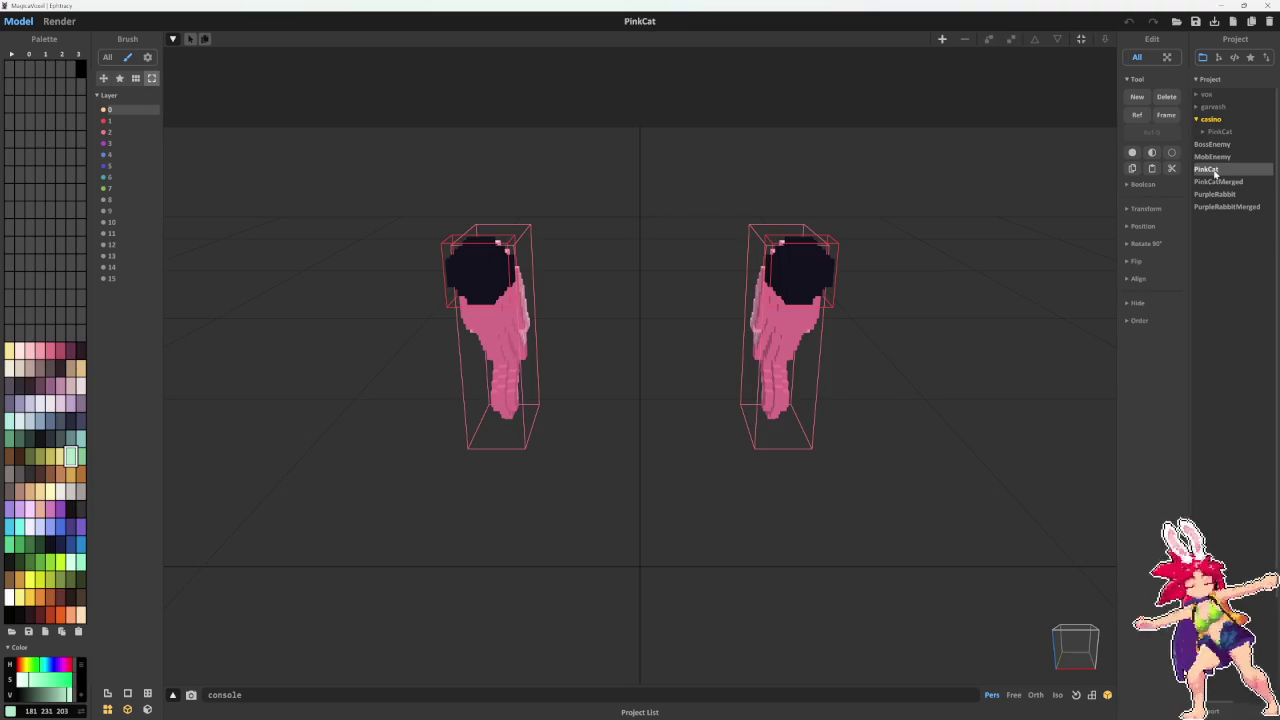
Step: Unhide PinkCat's arms, legs, ears, head, neck, spine, hips and body in the Outline list
{"action": "left_click", "coordinate": [1218, 57]}
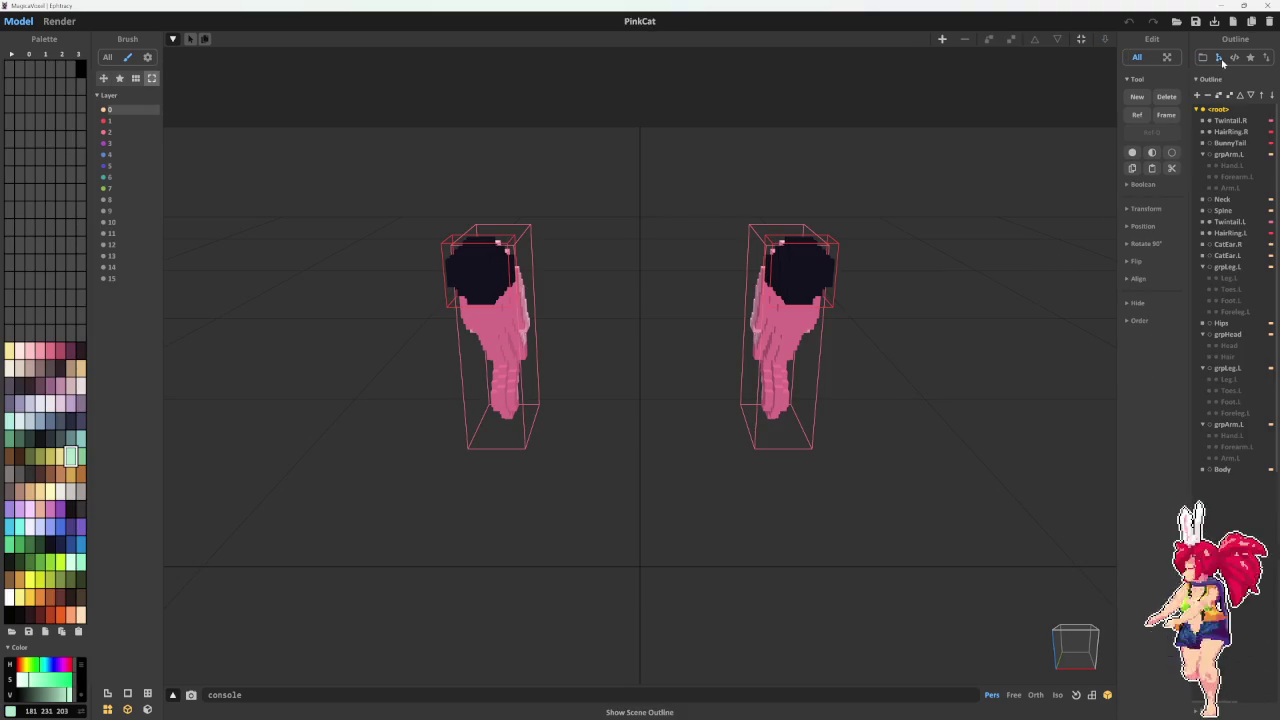
{"action": "left_click", "coordinate": [1211, 154]}
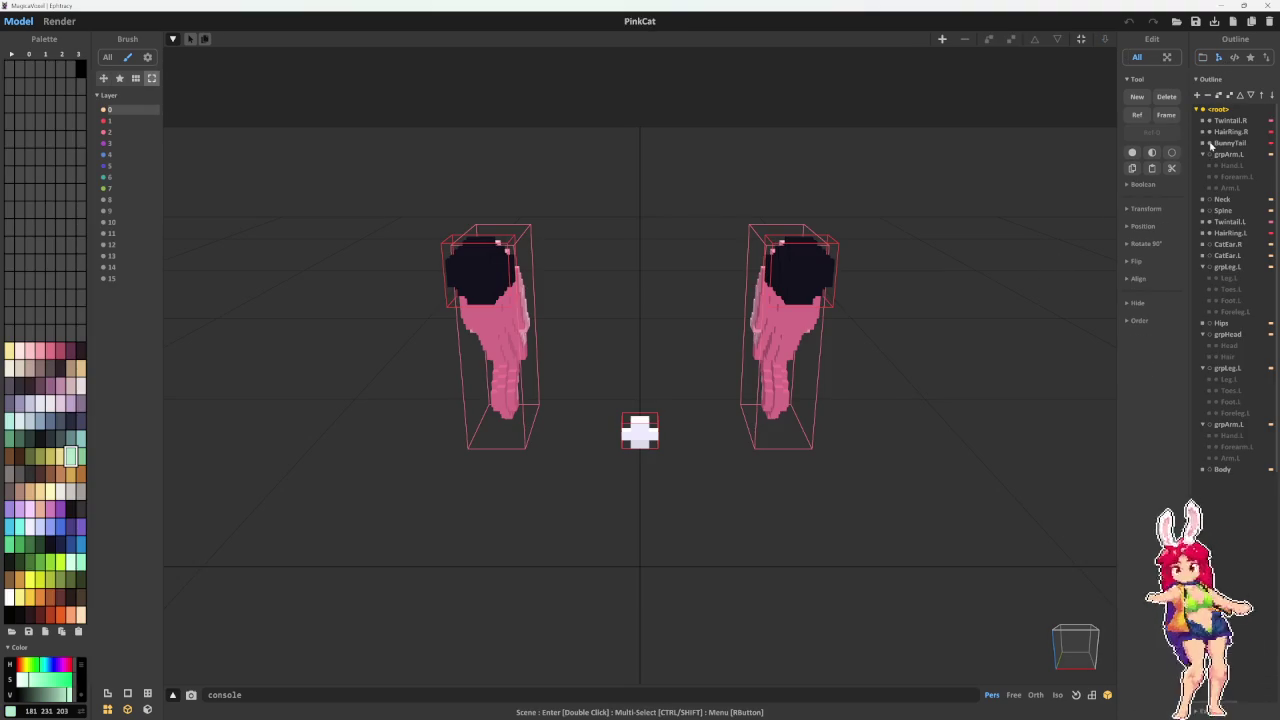
{"action": "left_click", "coordinate": [1210, 199]}
{"action": "left_click", "coordinate": [1210, 210]}
{"action": "left_click", "coordinate": [1210, 244]}
{"action": "left_click", "coordinate": [1210, 255]}
{"action": "left_click", "coordinate": [1210, 267]}
{"action": "left_click", "coordinate": [1210, 323]}
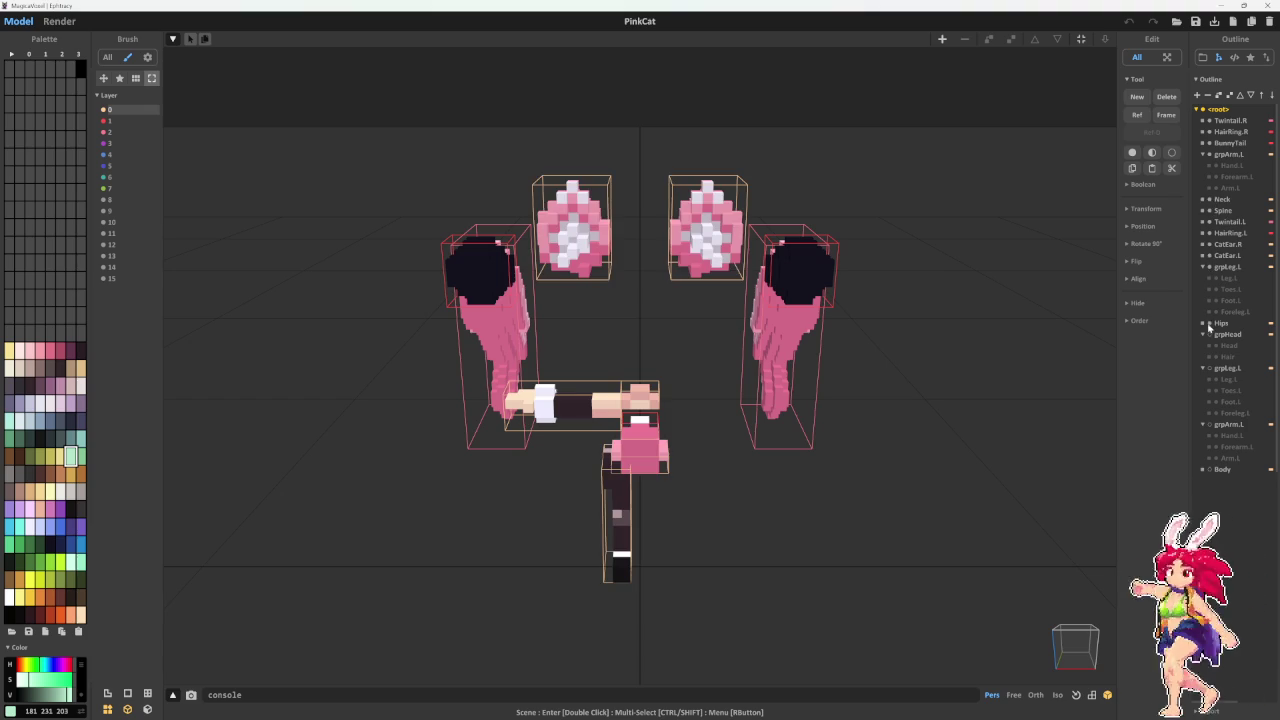
{"action": "left_click", "coordinate": [1210, 334]}
{"action": "left_click", "coordinate": [1210, 368]}
{"action": "left_click", "coordinate": [1210, 424]}
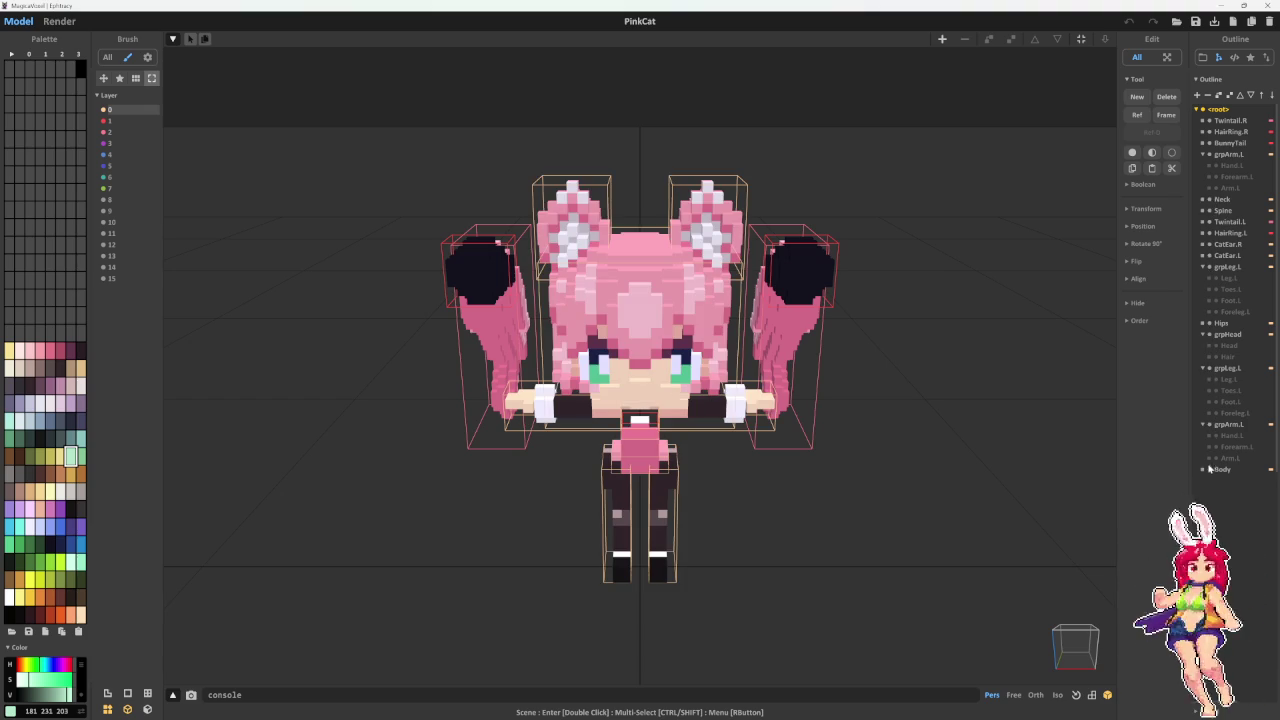
{"action": "left_click", "coordinate": [1210, 467]}
Step: Turn on Constant Shading for the PinkCat model in the Display settings
{"action": "left_click_drag", "start_coordinate": [977, 420], "coordinate": [700, 345]}
{"action": "left_click", "coordinate": [107, 57]}
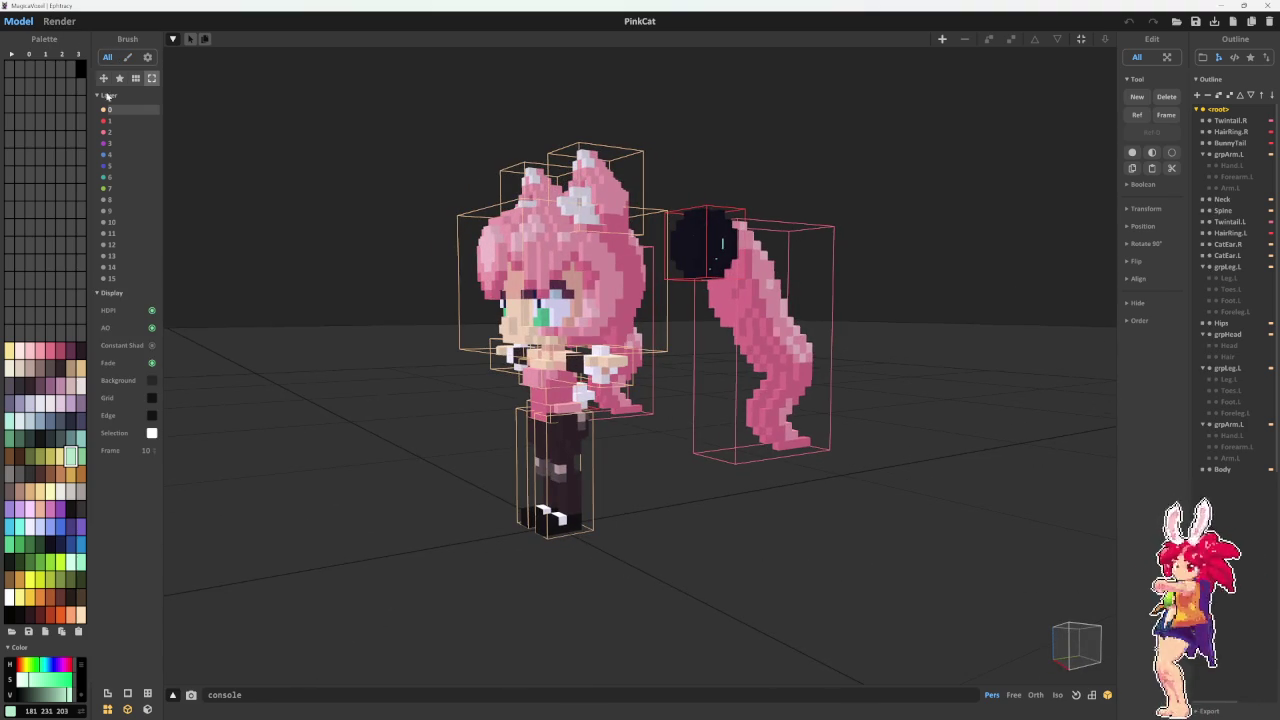
{"action": "left_click", "coordinate": [151, 345]}
Step: Orbit and zoom around the character to view its front and opposite side
{"action": "mouse_move", "coordinate": [429, 363]}
{"action": "left_mouse_down"}
{"action": "mouse_move", "coordinate": [771, 369]}
{"action": "mouse_move", "coordinate": [848, 355]}
{"action": "mouse_move", "coordinate": [690, 372]}
{"action": "left_mouse_up"}
{"action": "scroll", "coordinate": [676, 370], "scroll_direction": "down", "scroll_amount": 3}
{"action": "scroll", "coordinate": [743, 365], "scroll_direction": "up", "scroll_amount": 4}
{"action": "scroll", "coordinate": [726, 370], "scroll_direction": "up", "scroll_amount": 2}
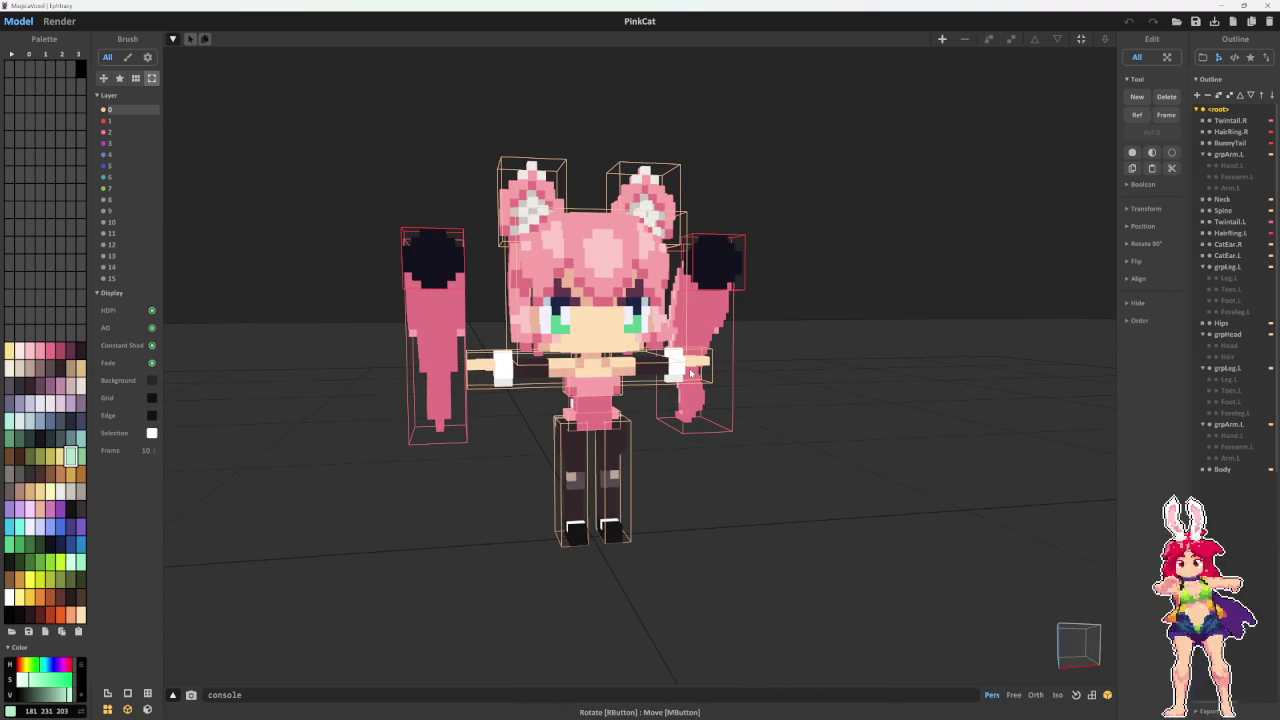
{"action": "mouse_move", "coordinate": [690, 372]}
{"action": "left_mouse_down"}
{"action": "mouse_move", "coordinate": [500, 374]}
{"action": "mouse_move", "coordinate": [509, 433]}
{"action": "mouse_move", "coordinate": [660, 434]}
{"action": "mouse_move", "coordinate": [774, 417]}
{"action": "mouse_move", "coordinate": [786, 398]}
{"action": "left_mouse_up"}
{"action": "scroll", "coordinate": [786, 398], "scroll_direction": "up", "scroll_amount": 3}
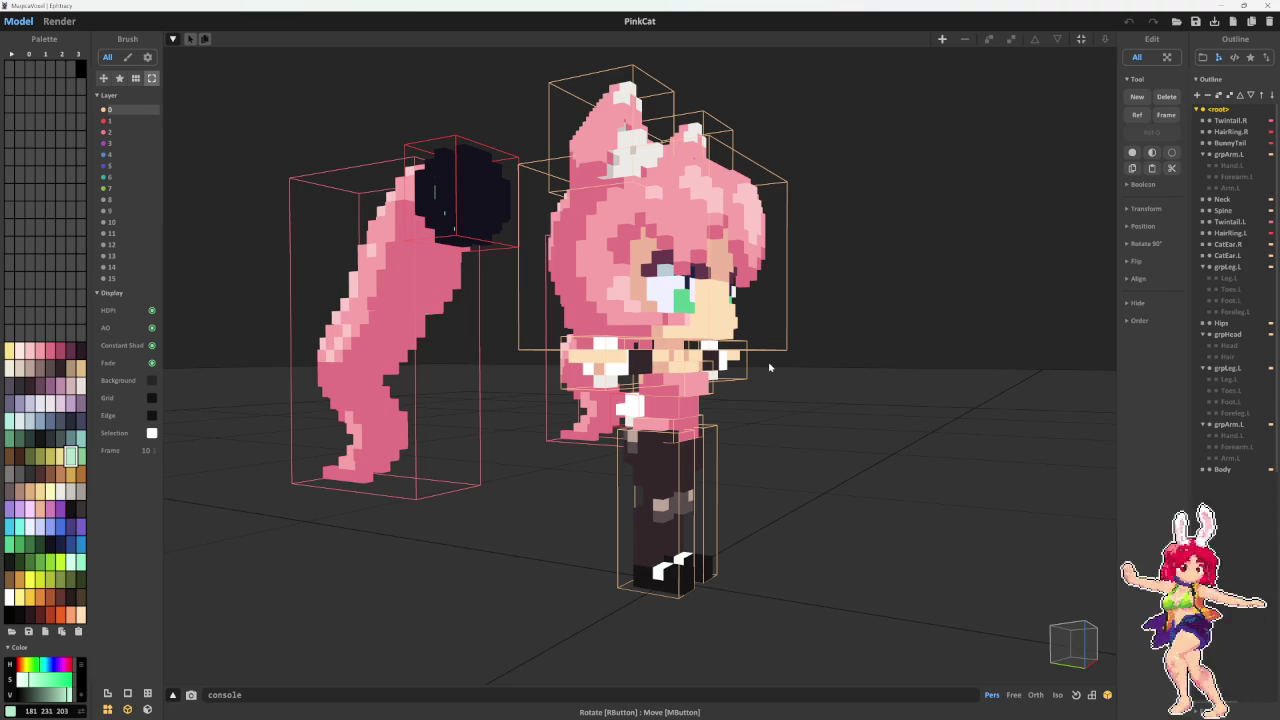
{"action": "mouse_move", "coordinate": [770, 368]}
{"action": "left_mouse_down"}
{"action": "mouse_move", "coordinate": [760, 410]}
{"action": "mouse_move", "coordinate": [577, 420]}
{"action": "mouse_move", "coordinate": [770, 420]}
{"action": "left_mouse_up"}
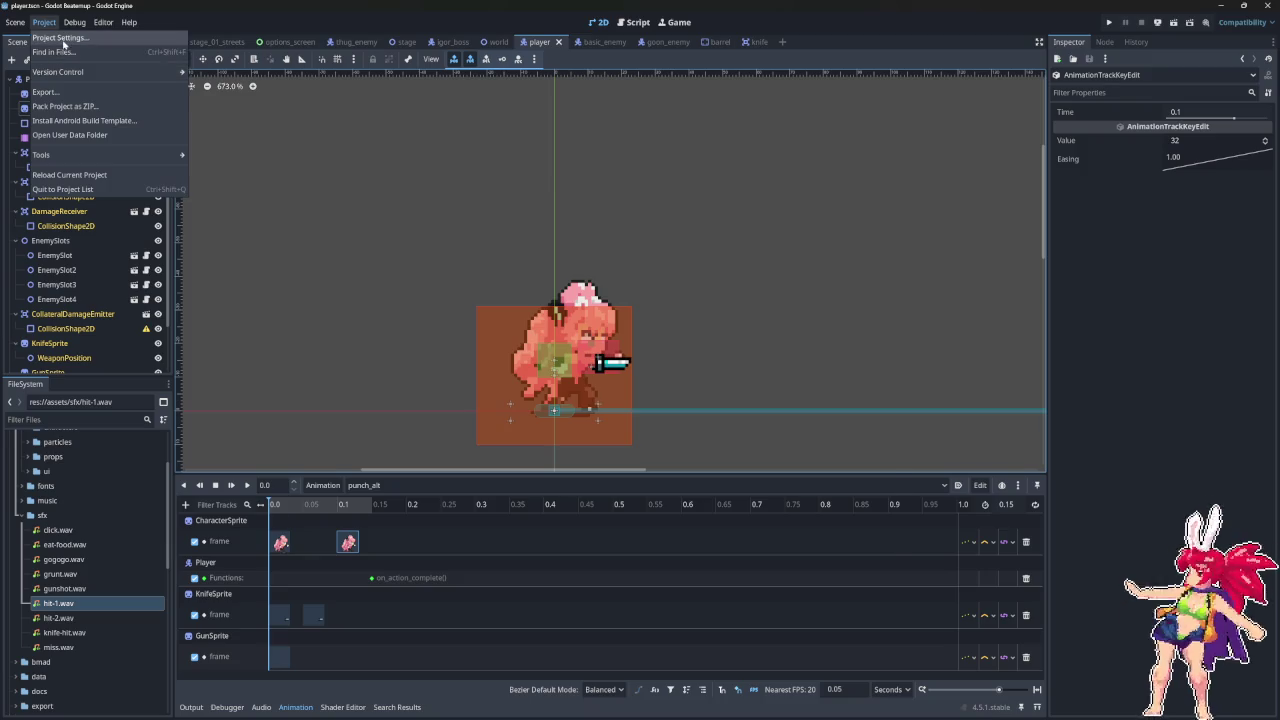
Step: Review the 240×135 viewport width and height in Project Settings, then close it
{"action": "left_click", "coordinate": [60, 42]}
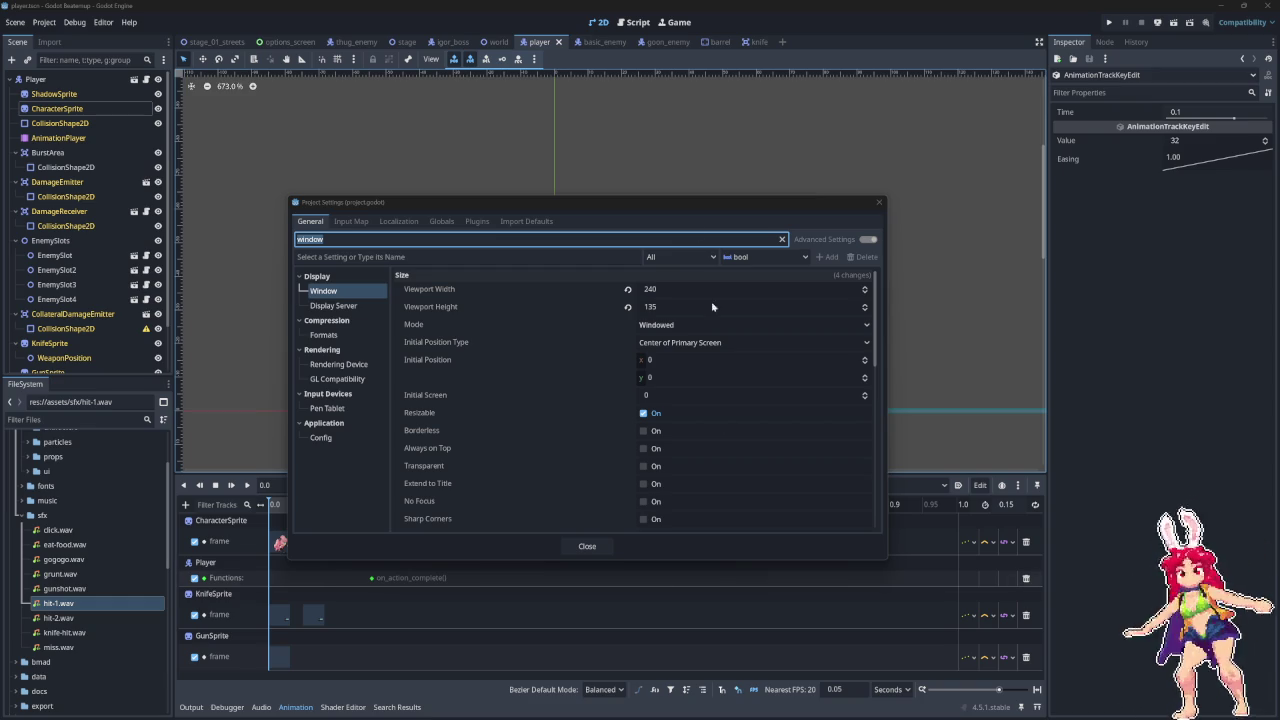
{"action": "left_click", "coordinate": [603, 548]}
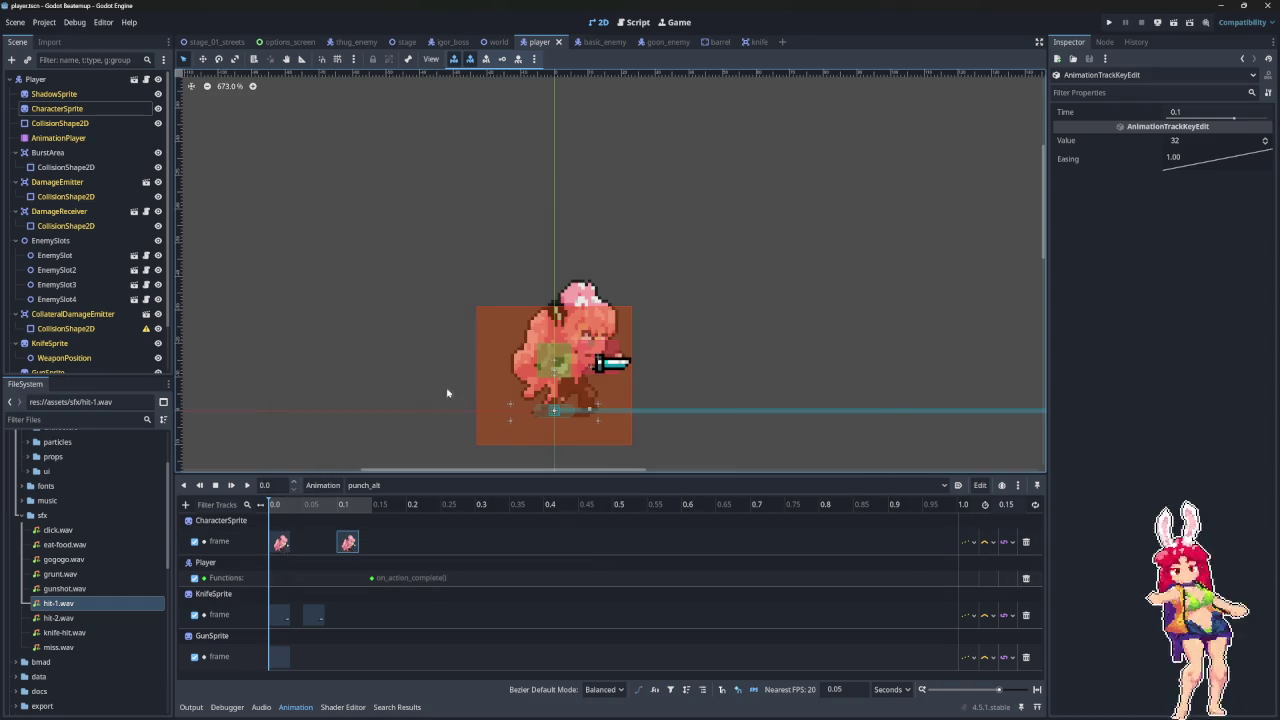
Step: Select the ShadowSprite node, deselect it, and reposition the view so the character sits higher
{"action": "left_click", "coordinate": [50, 108]}
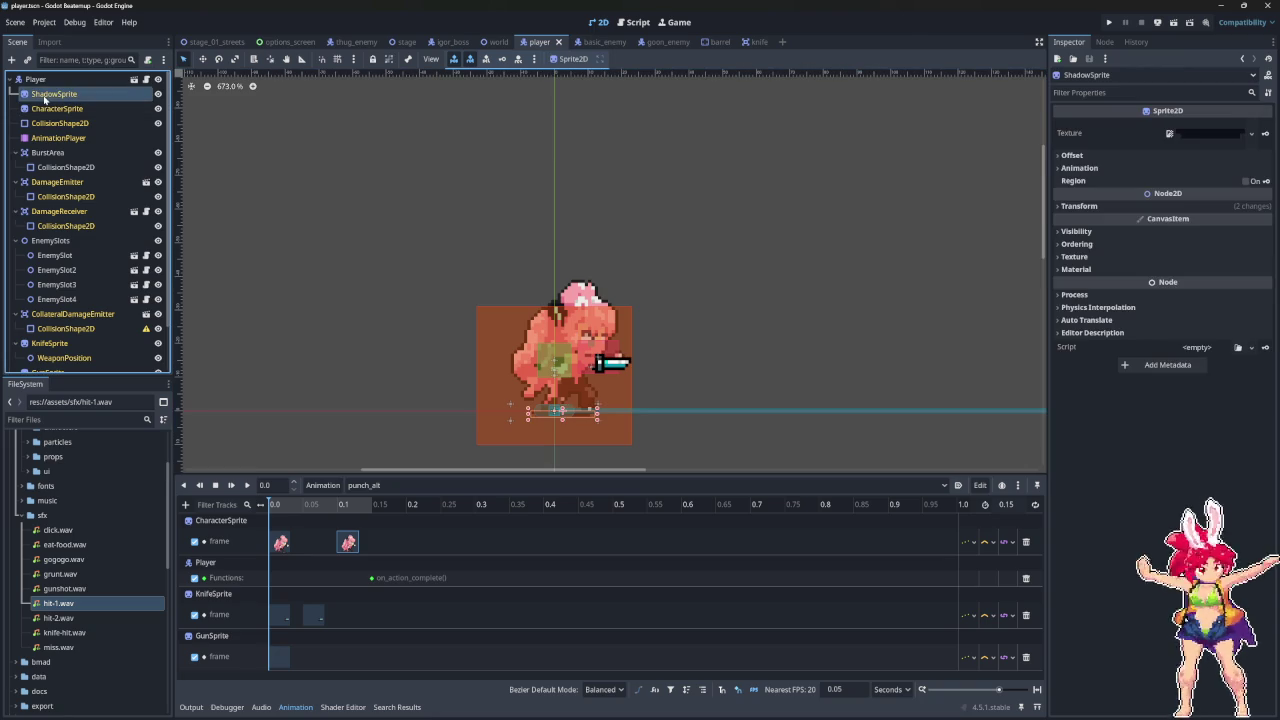
{"action": "left_click", "coordinate": [314, 280]}
{"action": "scroll", "coordinate": [314, 280], "scroll_direction": "down", "scroll_amount": 4}
{"action": "scroll", "coordinate": [345, 311], "scroll_direction": "up", "scroll_amount": 3}
{"action": "left_click_drag", "start_coordinate": [345, 311], "coordinate": [352, 211]}
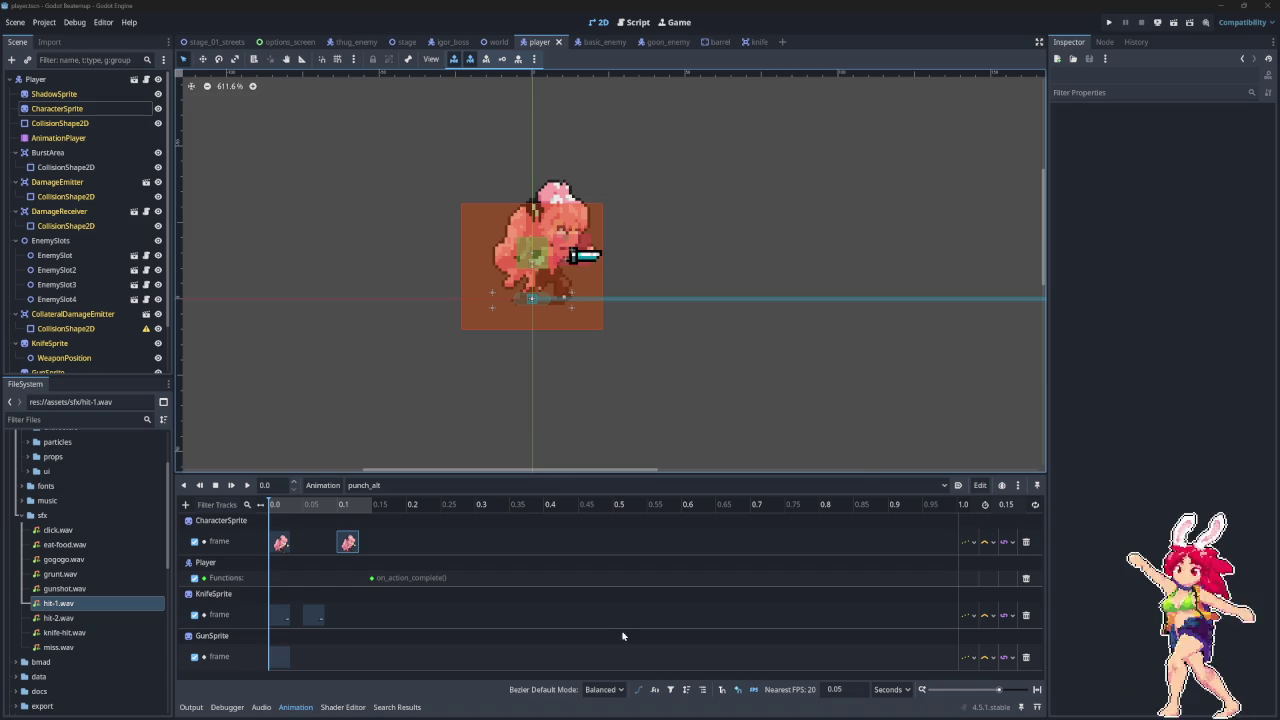
Step: Switch through the thug_enemy and stage scenes, ending on igor_boss
{"action": "left_click", "coordinate": [340, 43]}
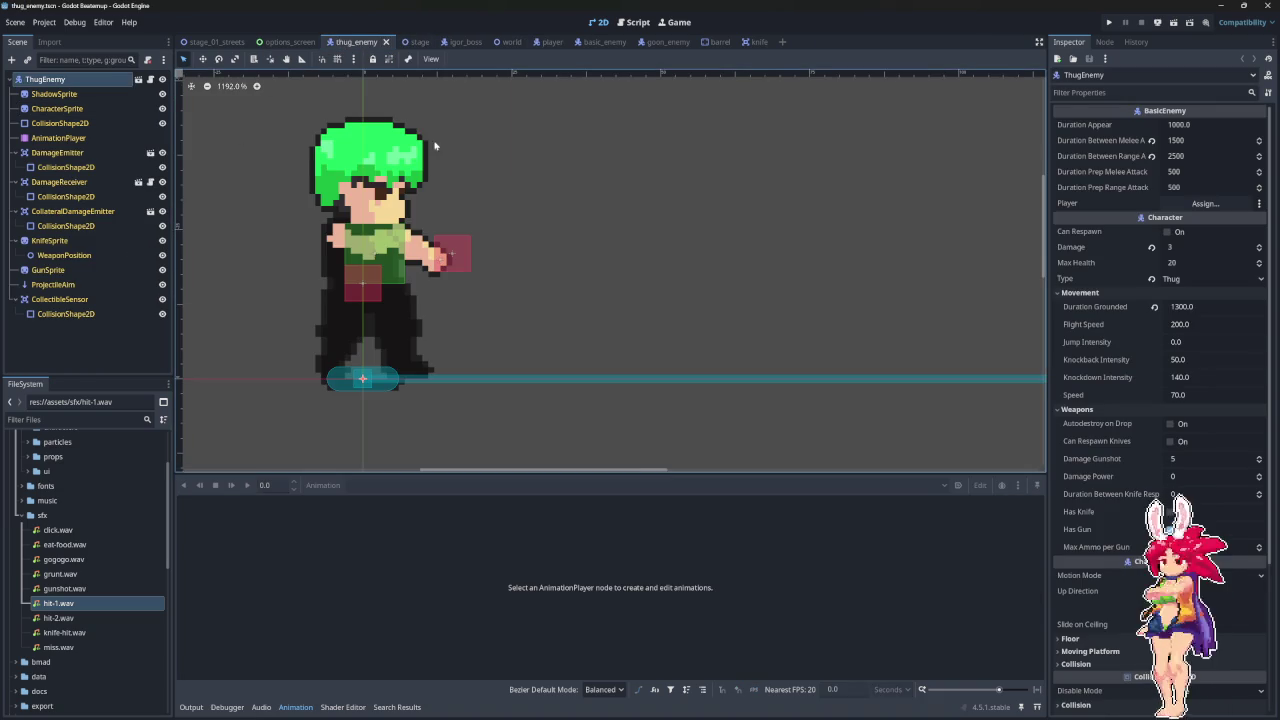
{"action": "left_click", "coordinate": [410, 42]}
{"action": "left_click", "coordinate": [452, 42]}
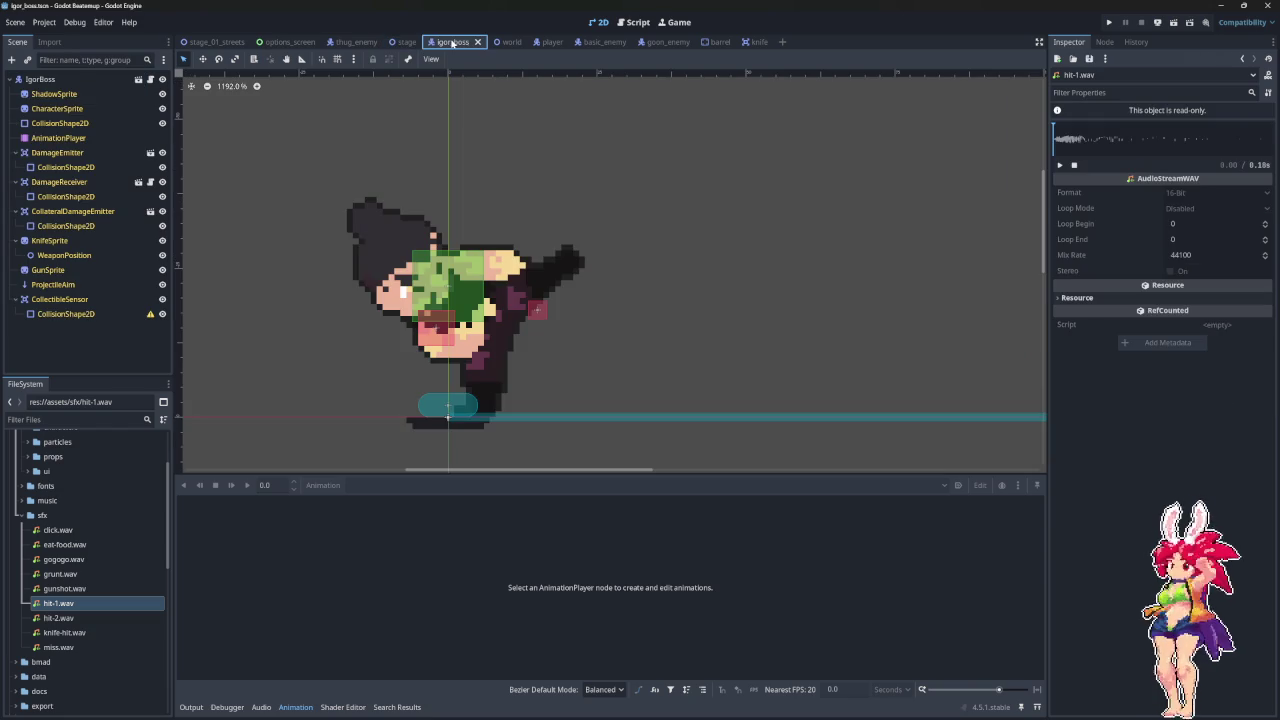
Step: Flip through the world, player and barrel scenes, ending on stage_01_streets
{"action": "left_click", "coordinate": [500, 43]}
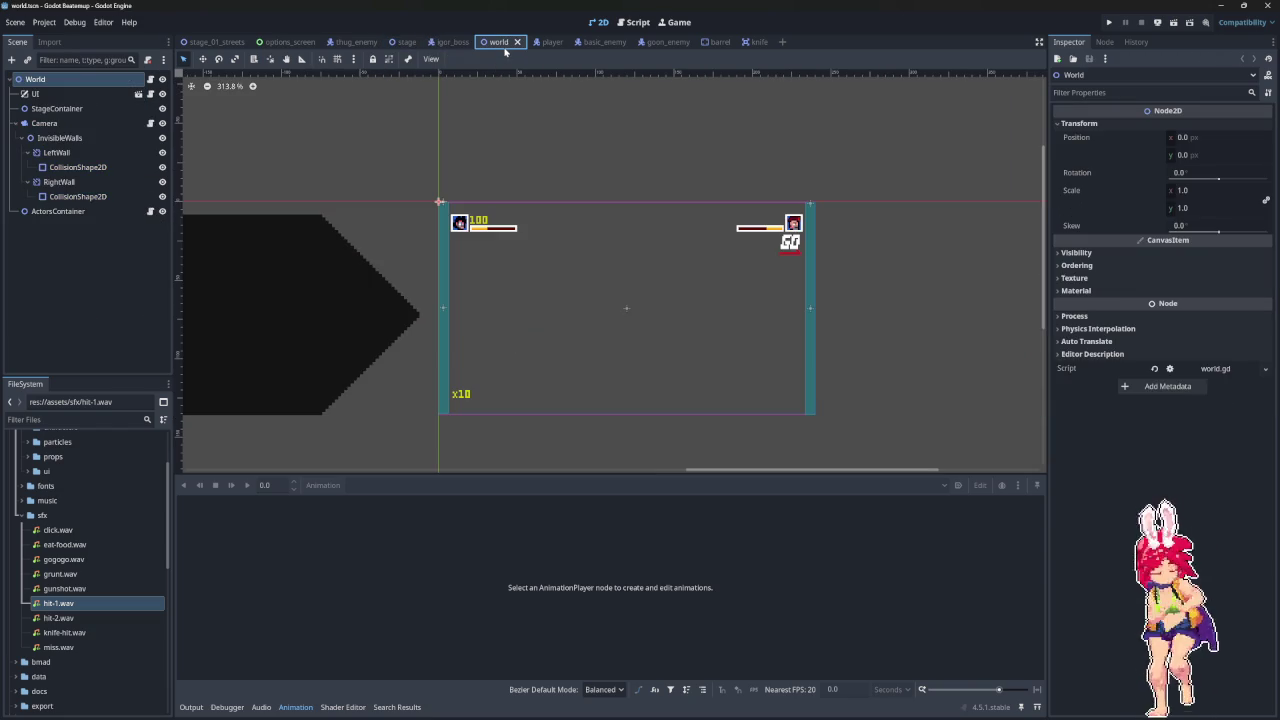
{"action": "left_click", "coordinate": [557, 44]}
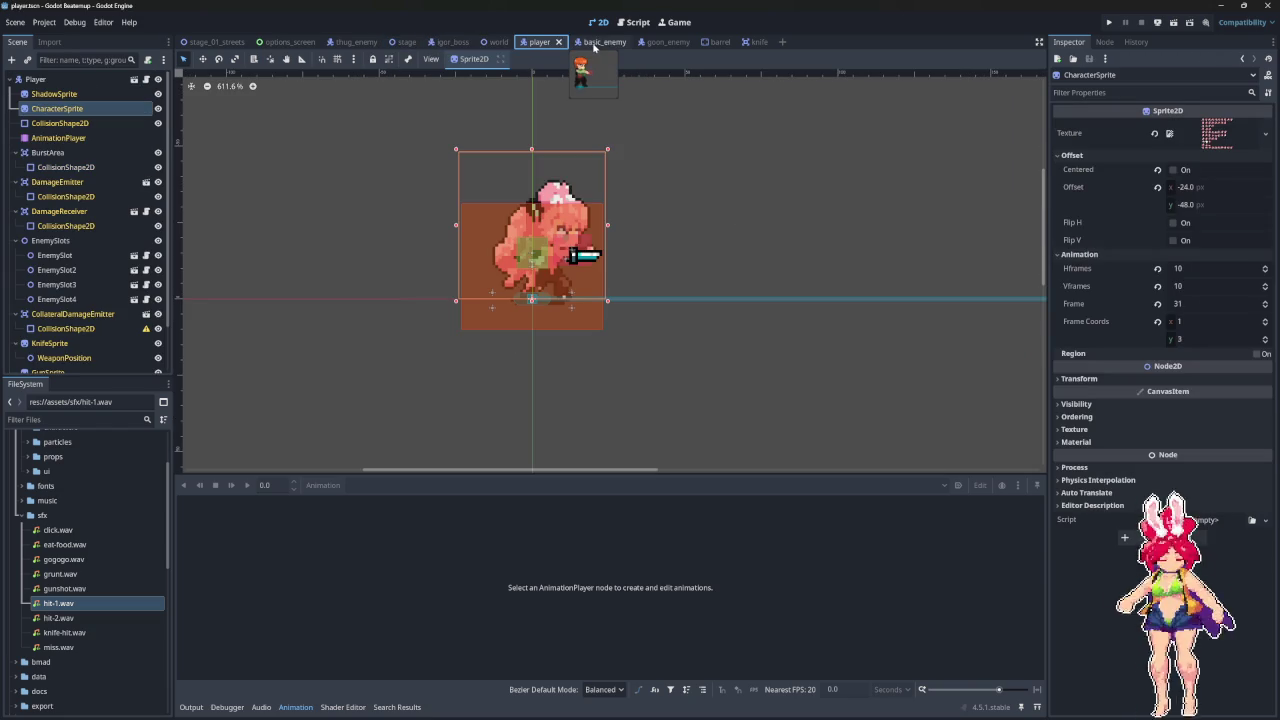
{"action": "left_click", "coordinate": [714, 43]}
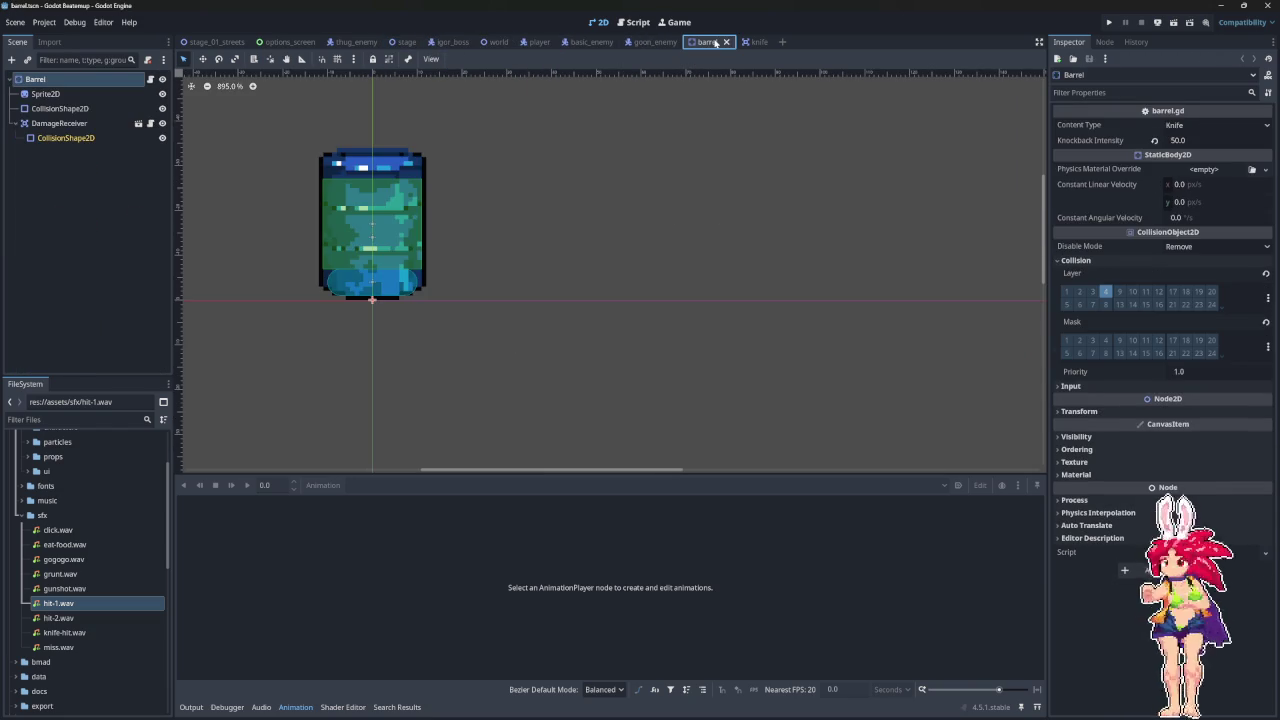
{"action": "left_click", "coordinate": [212, 42]}
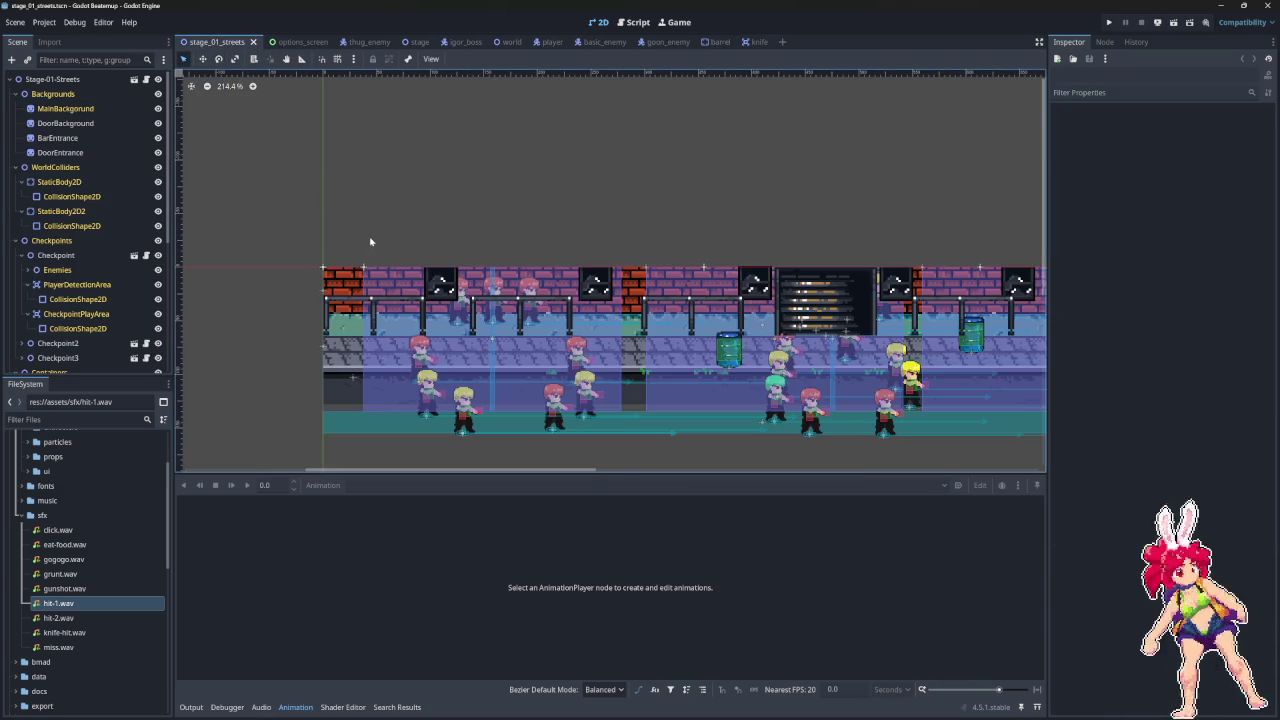
Step: Zoom out over the whole street stage and show hit-1.wav's import settings
{"action": "scroll", "coordinate": [376, 247], "scroll_direction": "down", "scroll_amount": 2}
{"action": "scroll", "coordinate": [376, 247], "scroll_direction": "down", "scroll_amount": 1}
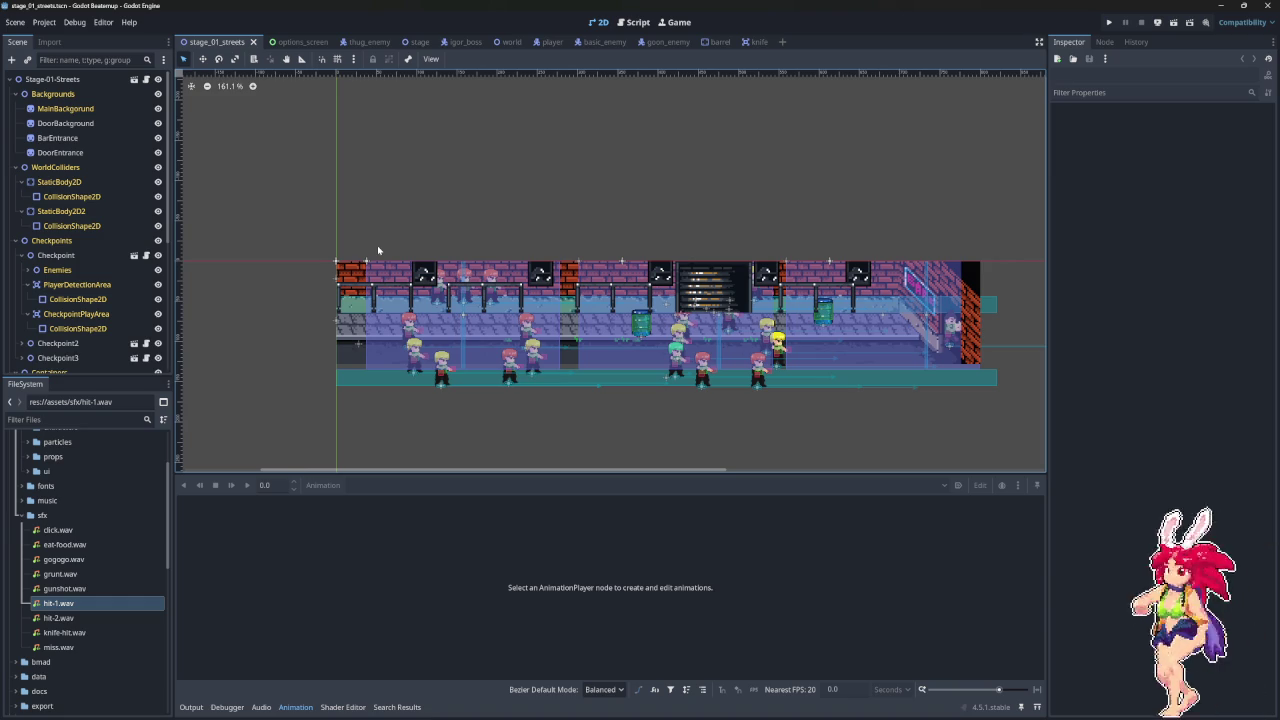
{"action": "left_click", "coordinate": [42, 42]}
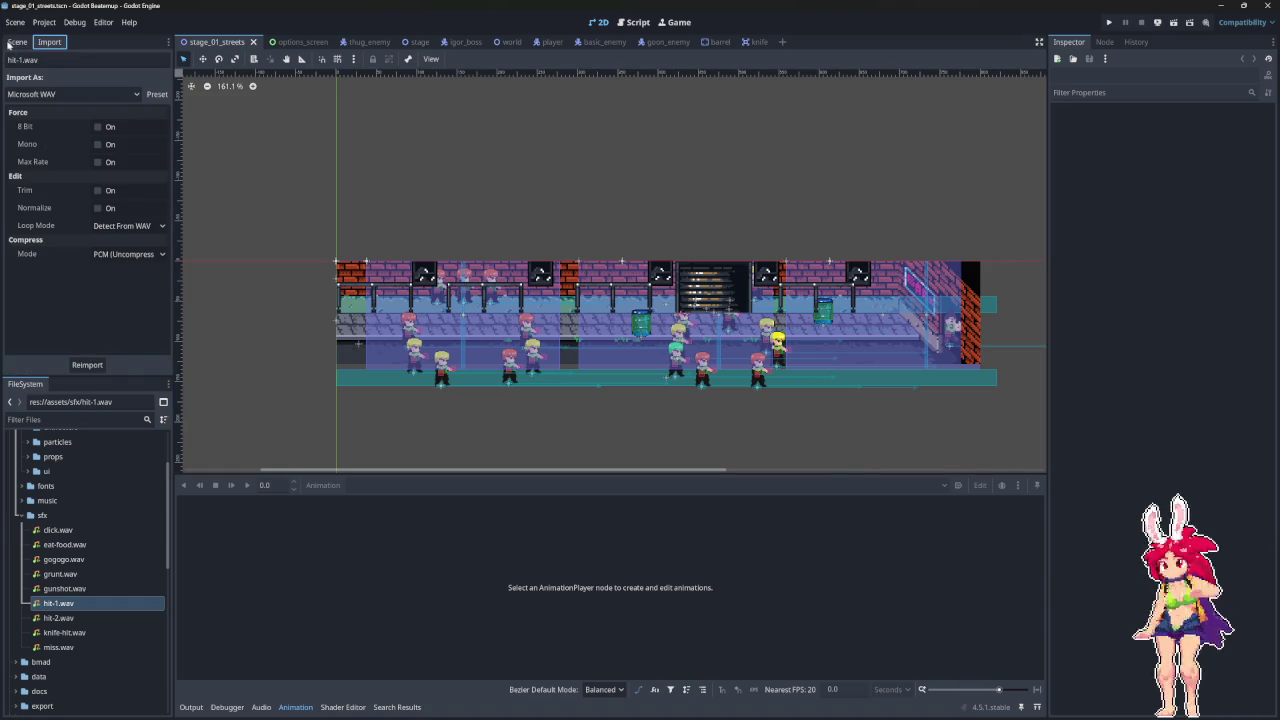
Step: Return the left dock to the street stage's Scene node tree
{"action": "left_click", "coordinate": [16, 45]}
{"action": "left_click", "coordinate": [15, 22]}
{"action": "left_click", "coordinate": [44, 22]}
{"action": "left_click", "coordinate": [44, 22]}
{"action": "left_click", "coordinate": [44, 22]}
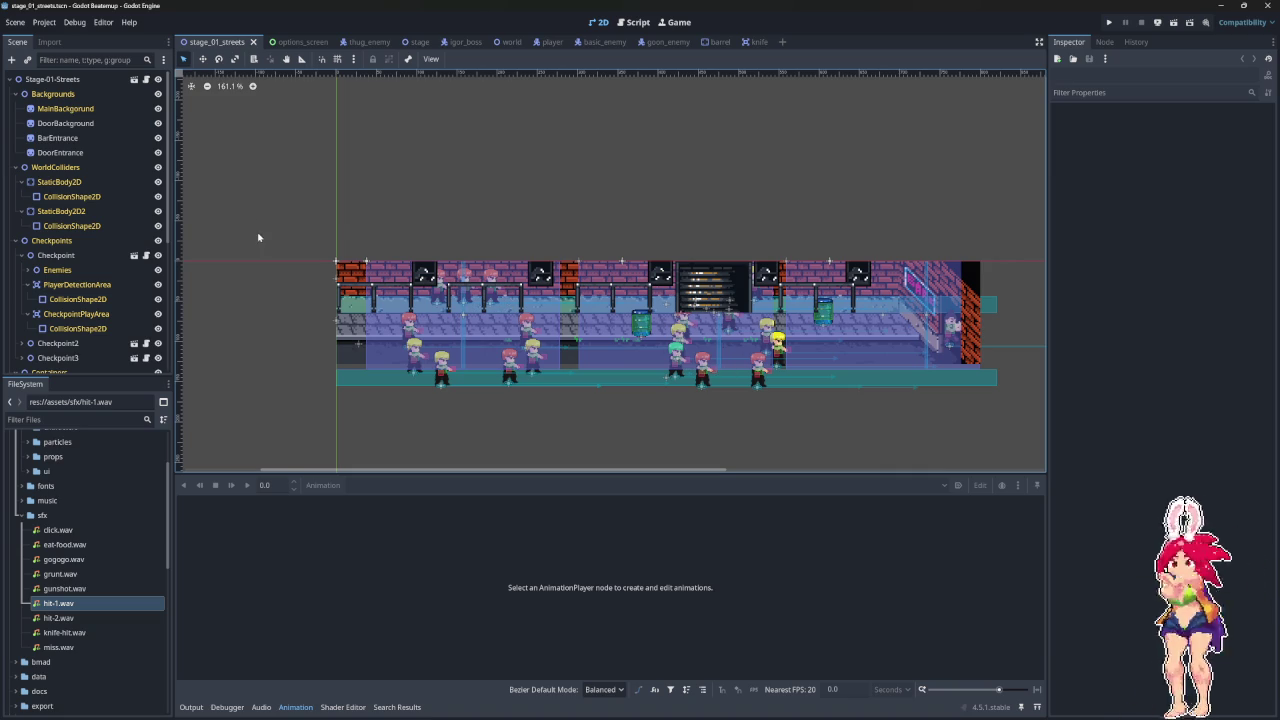
Step: Open label_picker.gd in the script editor and scroll through its code
{"action": "left_click", "coordinate": [634, 22]}
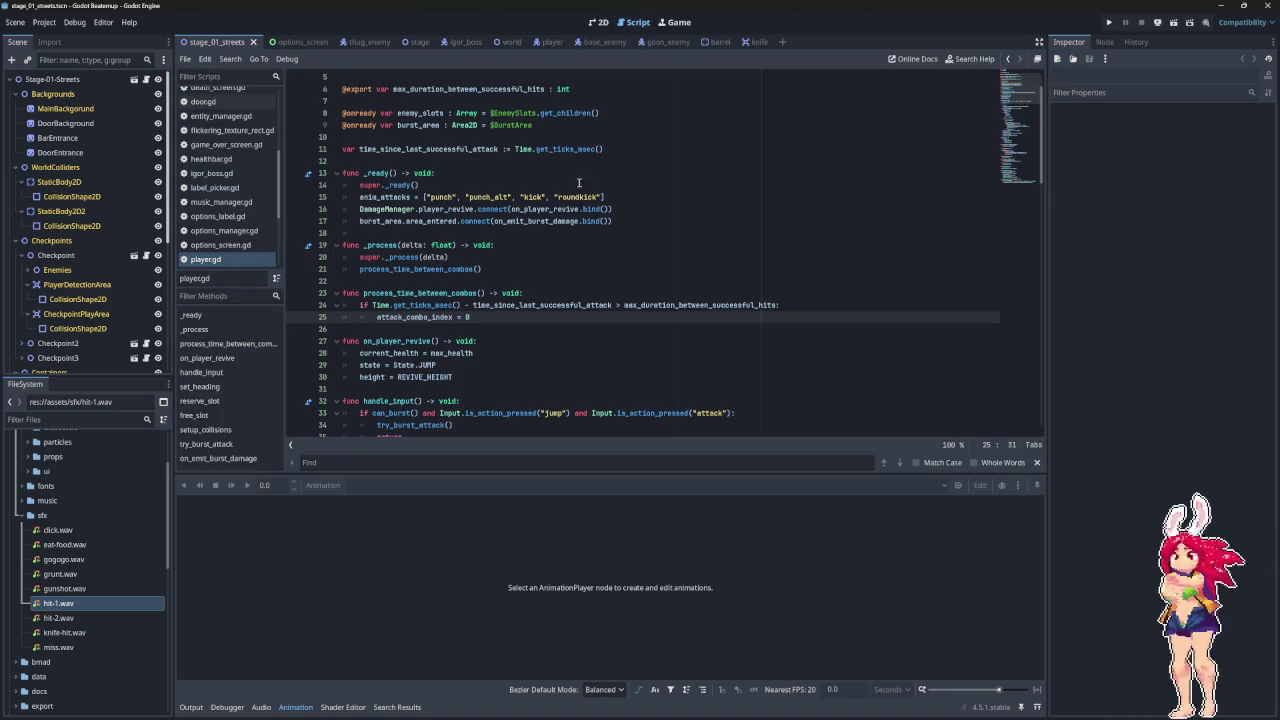
{"action": "left_click", "coordinate": [230, 188]}
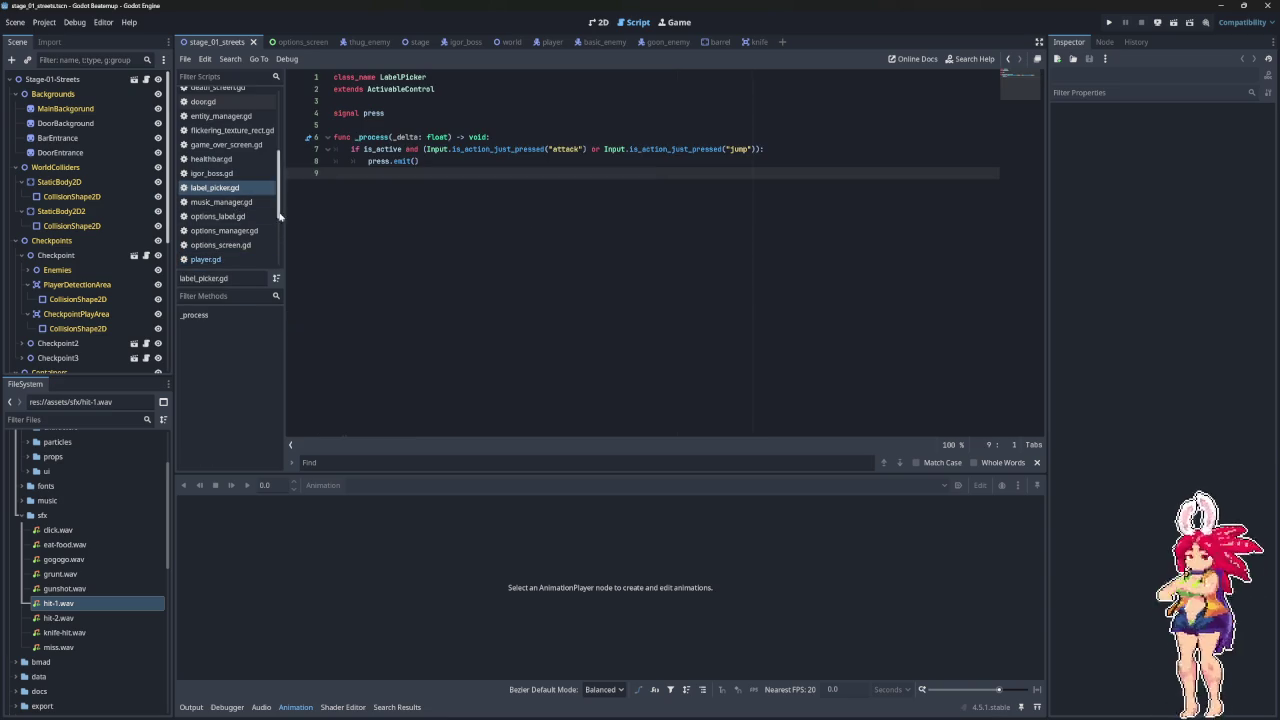
{"action": "scroll", "coordinate": [109, 316], "scroll_direction": "down", "scroll_amount": 5}
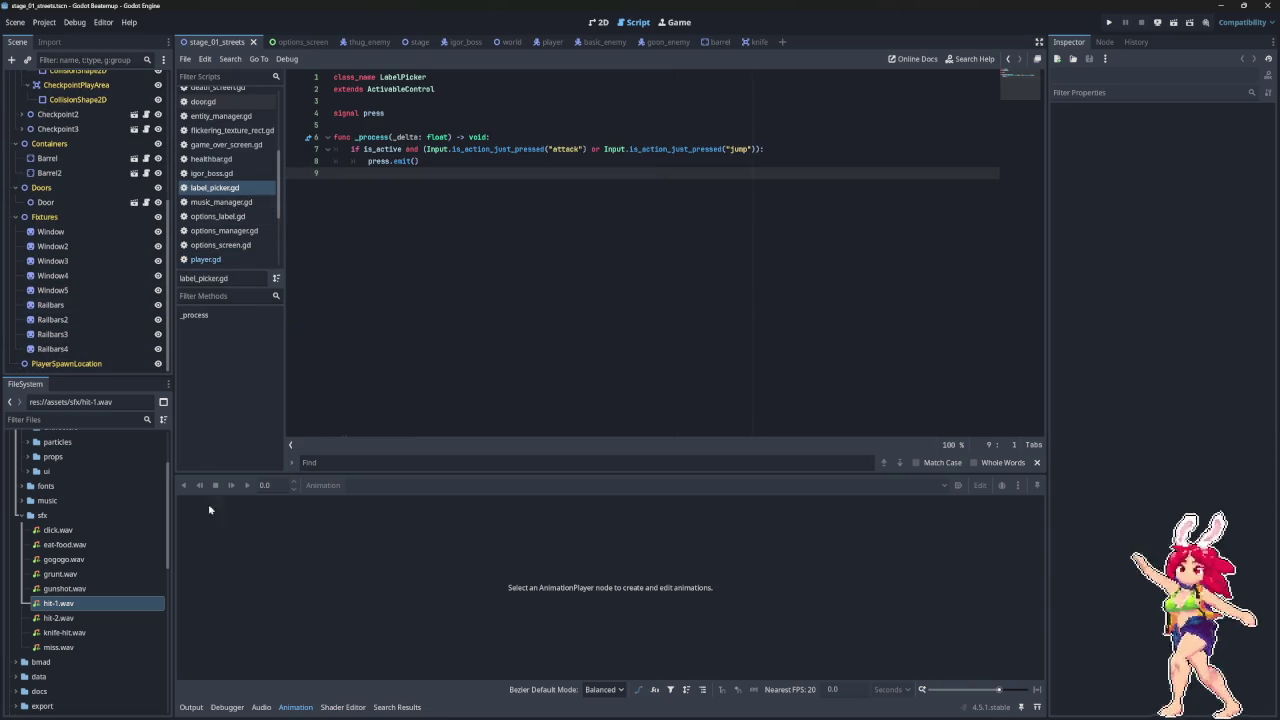
Step: Open the five avatar PNGs from assets/art/ui/avatars in Aseprite, then return to Godot
{"action": "key", "text": "alt+Tab"}
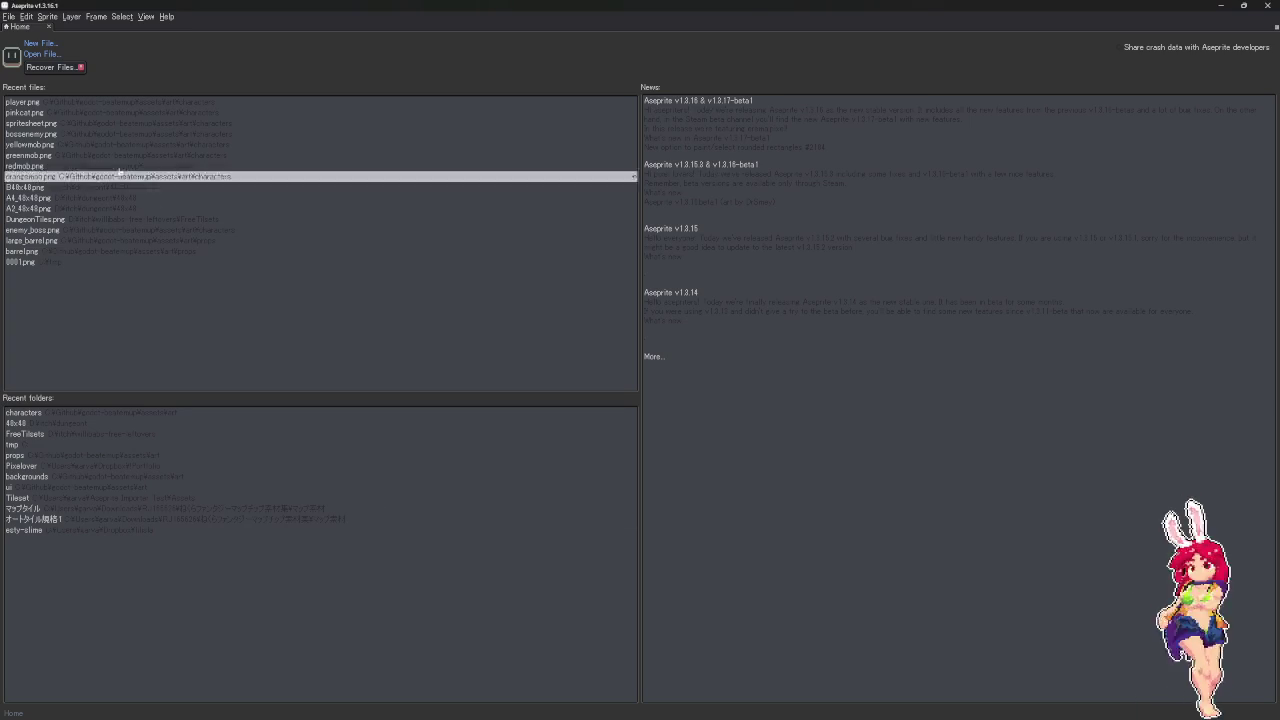
{"action": "left_click", "coordinate": [44, 56]}
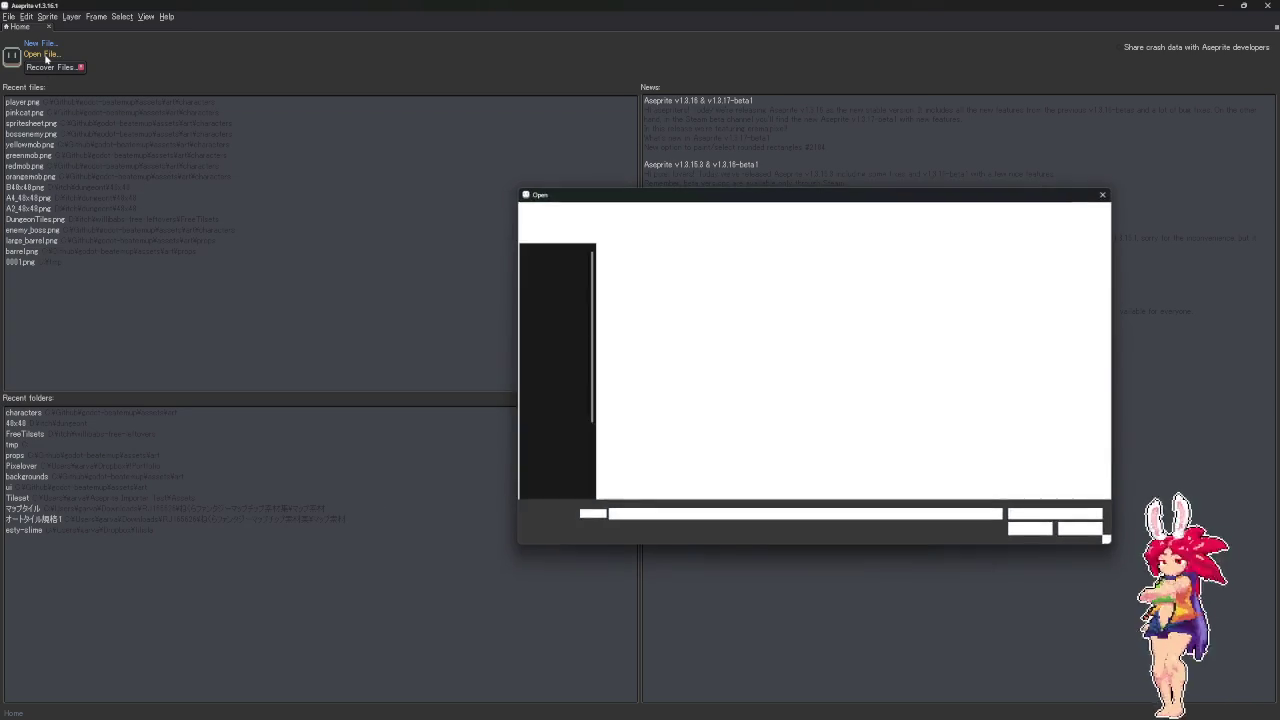
{"action": "left_click", "coordinate": [803, 215]}
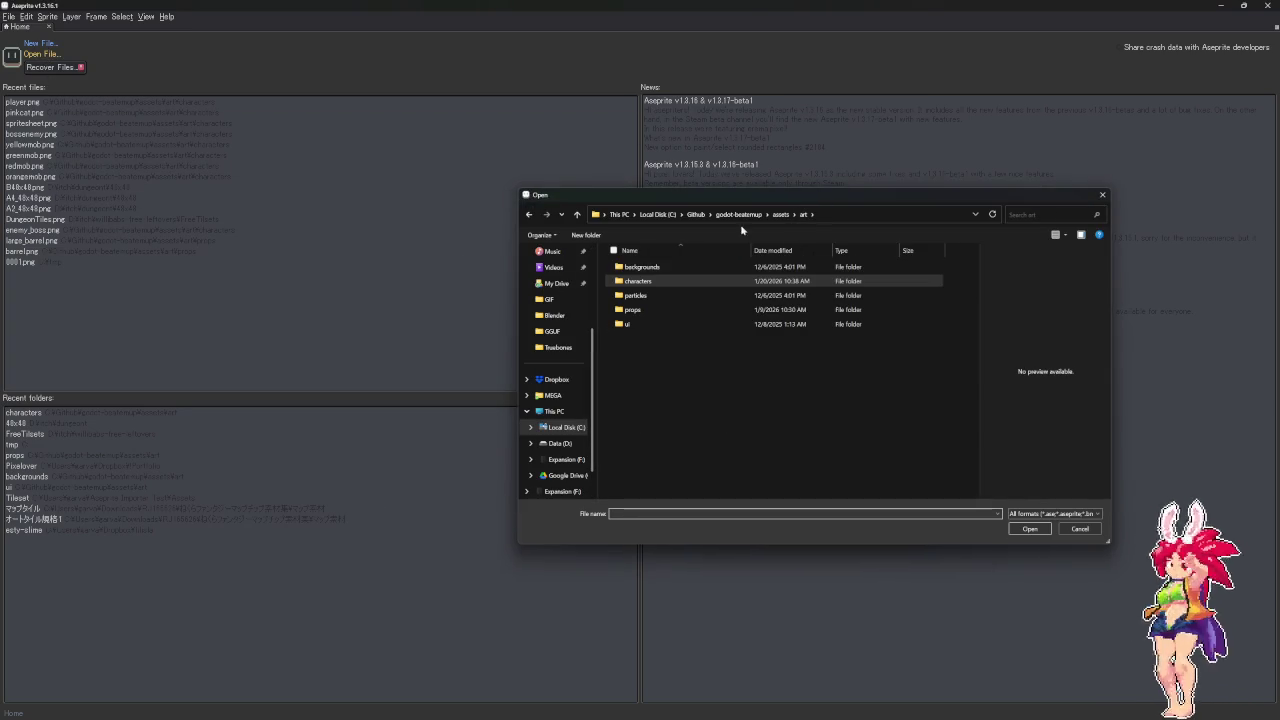
{"action": "double_click", "coordinate": [653, 323]}
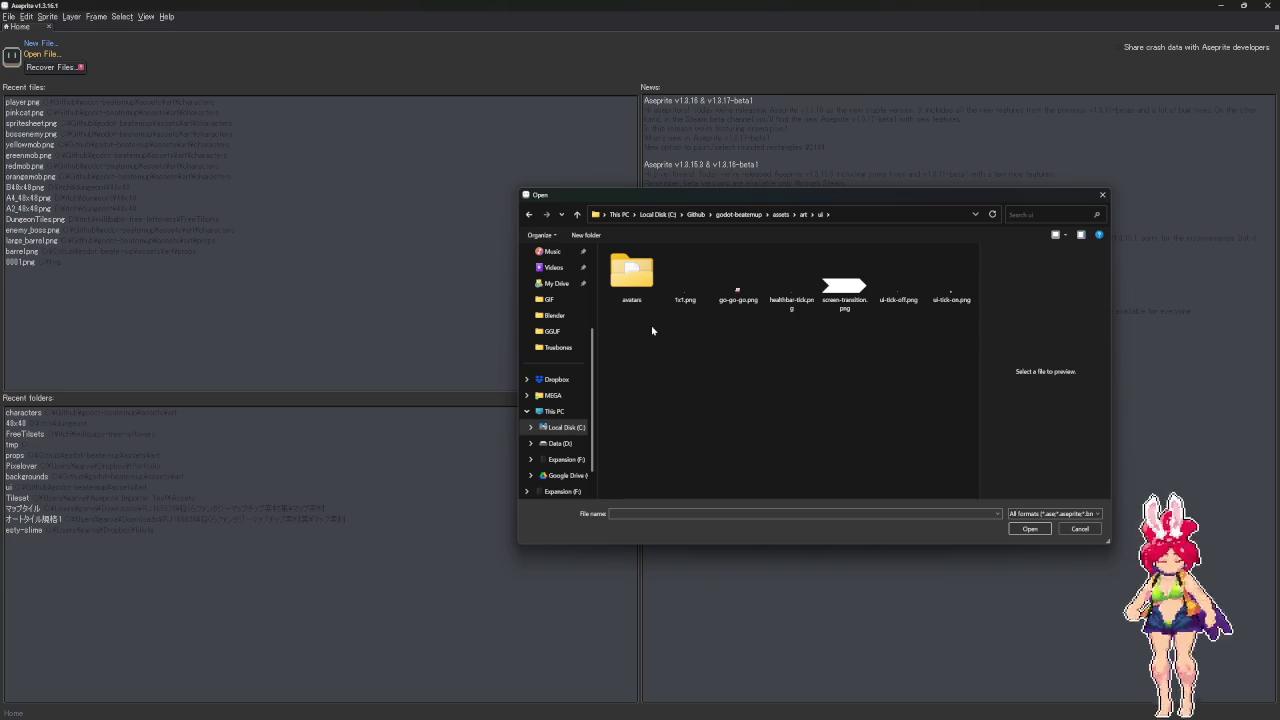
{"action": "double_click", "coordinate": [631, 285]}
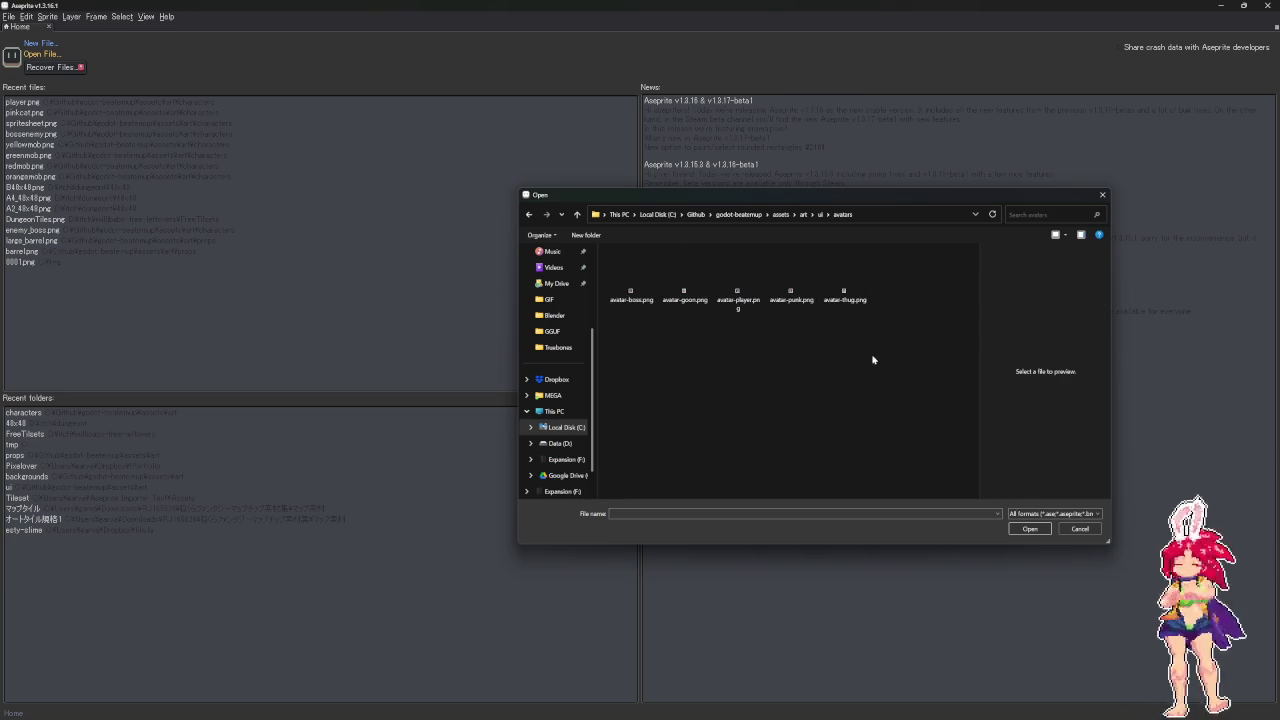
{"action": "left_click_drag", "start_coordinate": [860, 361], "coordinate": [645, 283]}
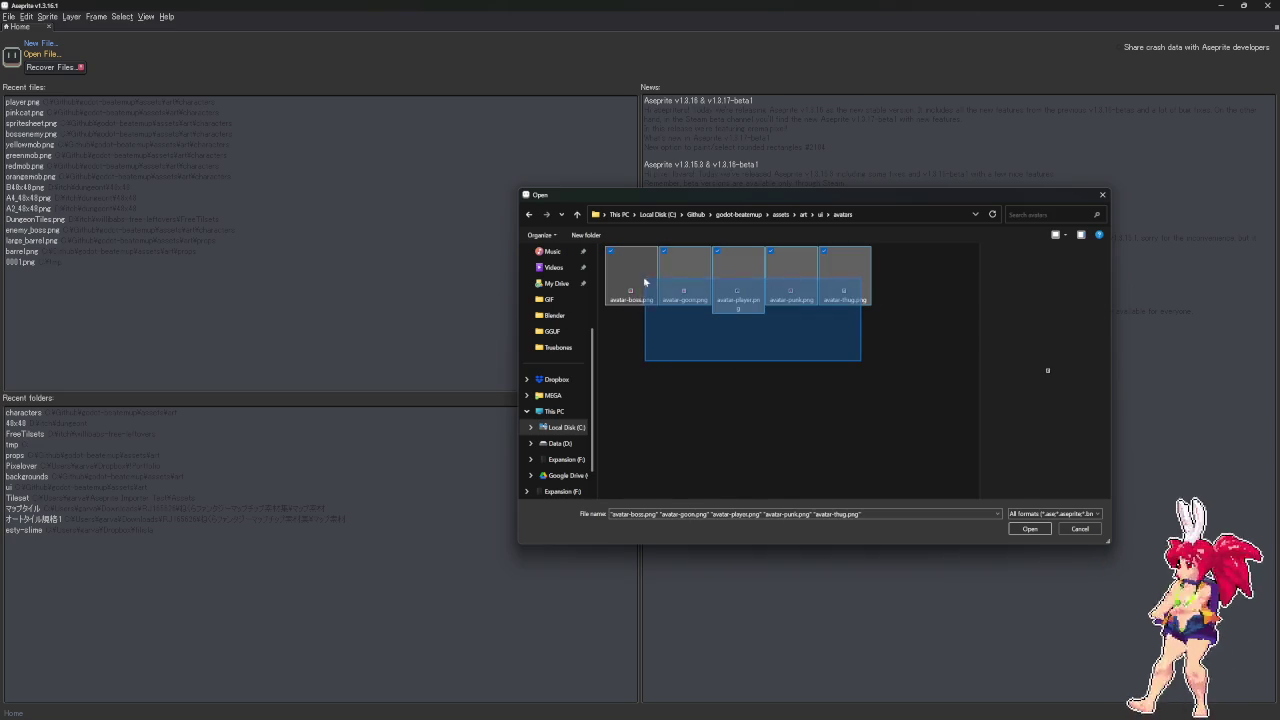
{"action": "left_click", "coordinate": [1030, 530]}
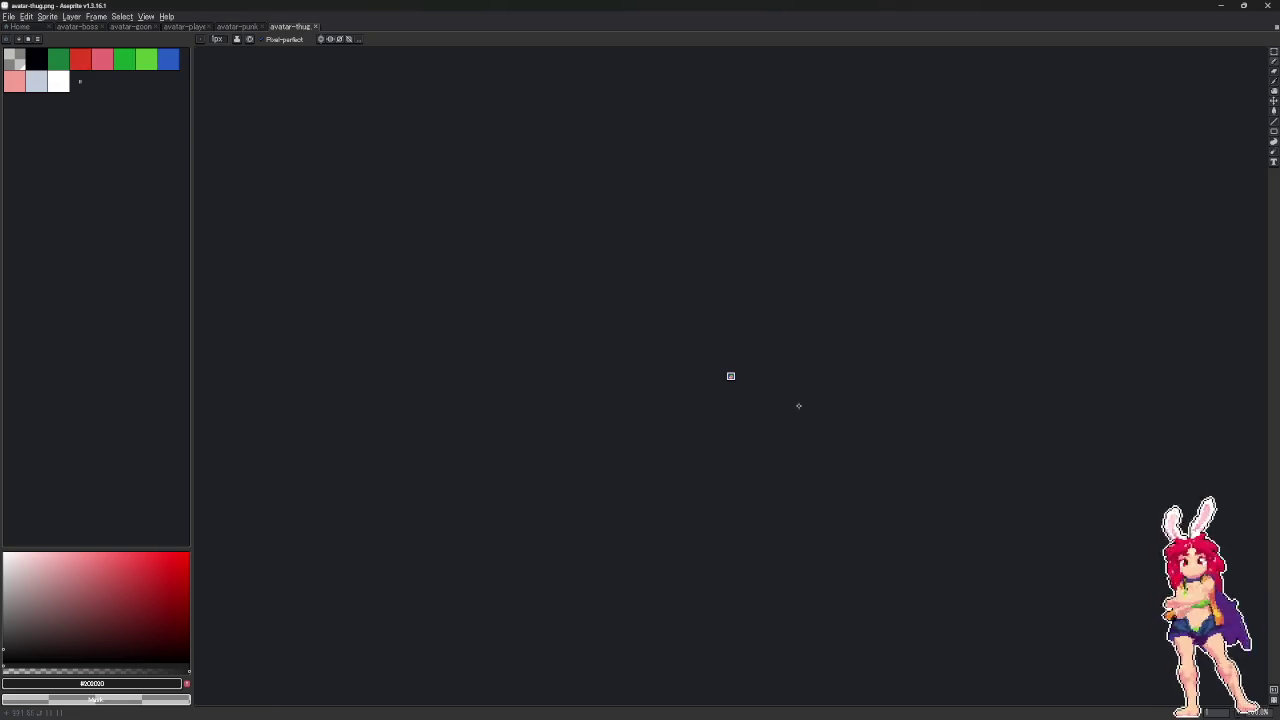
{"action": "scroll", "coordinate": [742, 380], "scroll_direction": "up", "scroll_amount": 4}
{"action": "scroll", "coordinate": [742, 380], "scroll_direction": "down", "scroll_amount": 3}
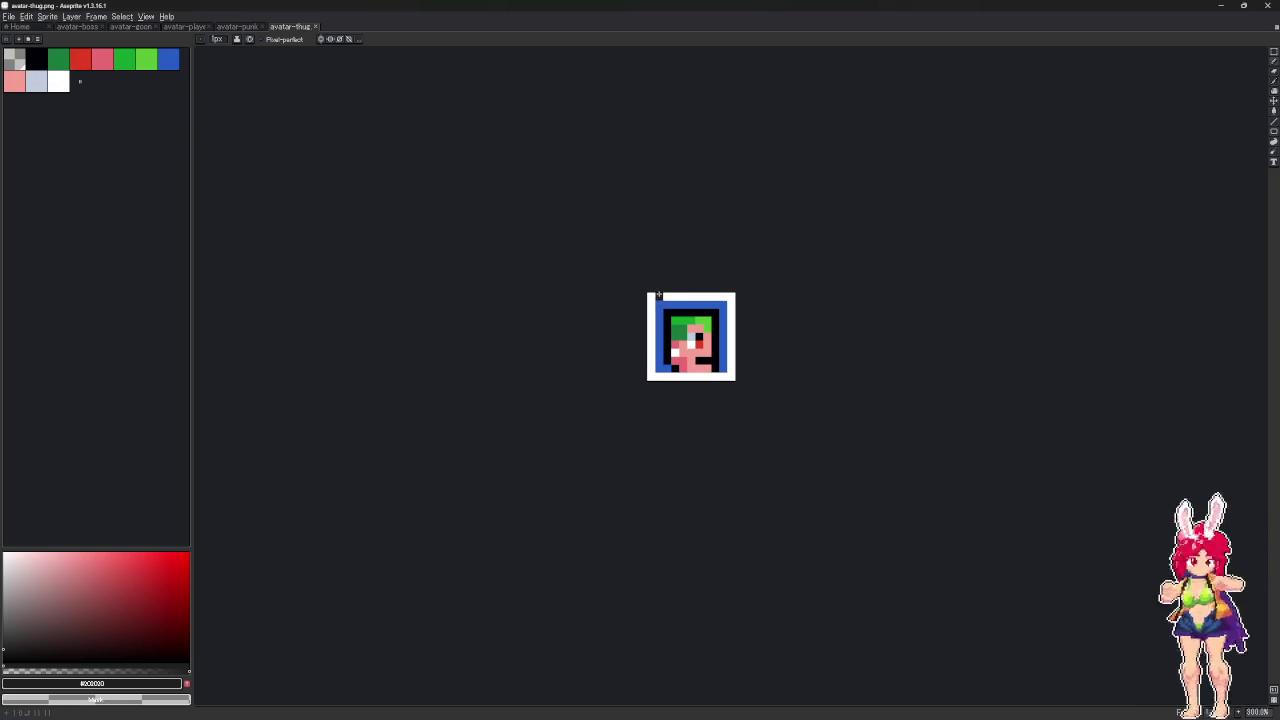
{"action": "key", "text": "alt+Tab"}
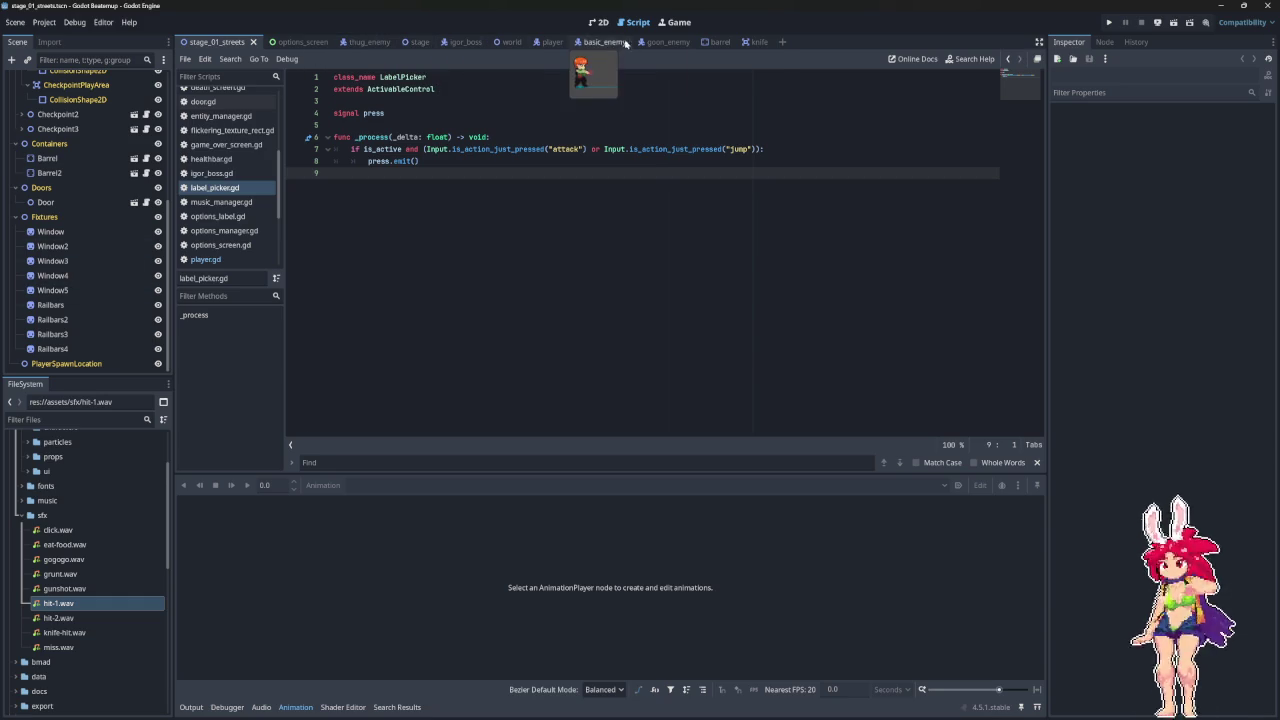
{"action": "left_click", "coordinate": [310, 47]}
{"action": "left_click", "coordinate": [215, 42]}
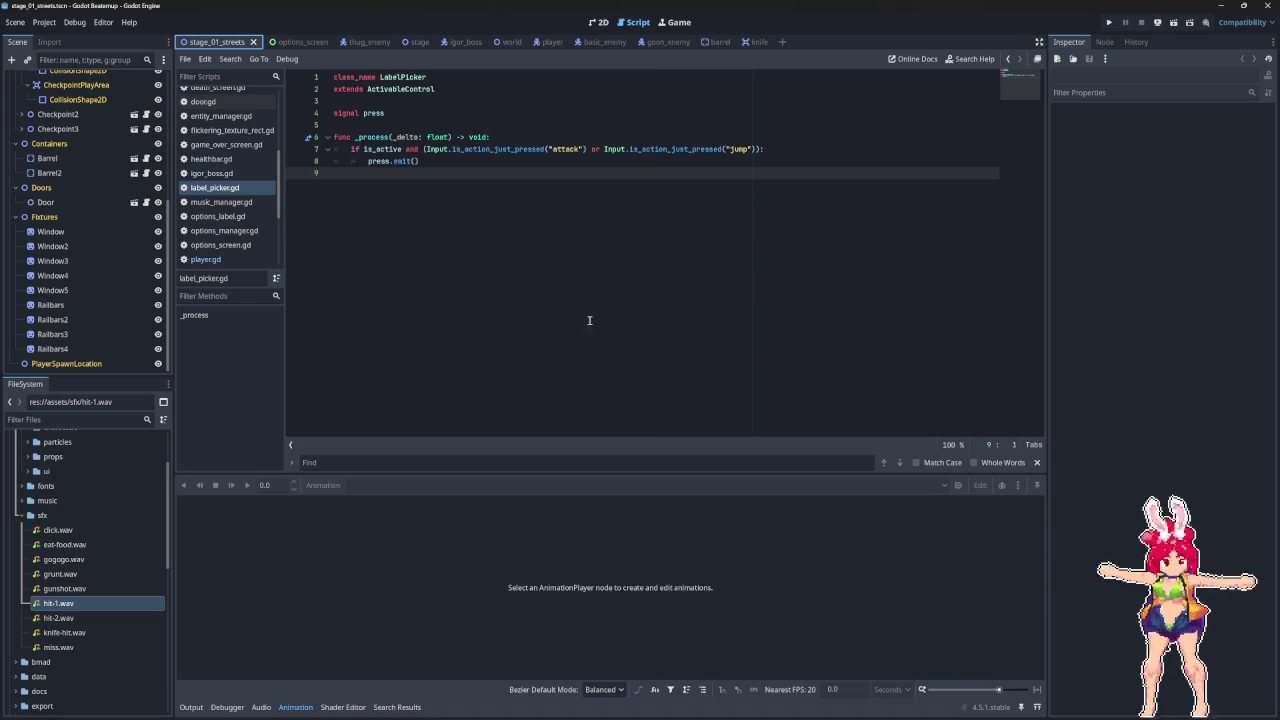
{"action": "scroll", "coordinate": [102, 182], "scroll_direction": "up", "scroll_amount": 5}
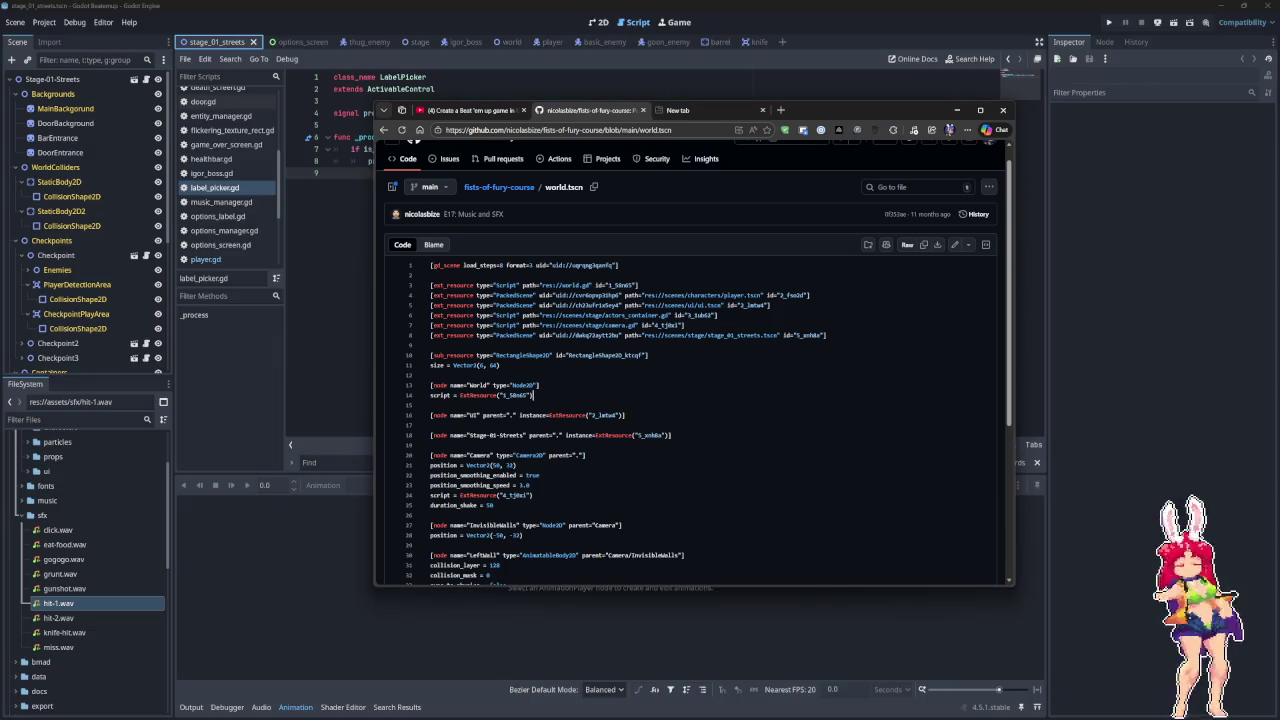
Step: Scroll through world.tscn on GitHub, then go back to the repository's file list
{"action": "scroll", "coordinate": [716, 408], "scroll_direction": "up", "scroll_amount": 1}
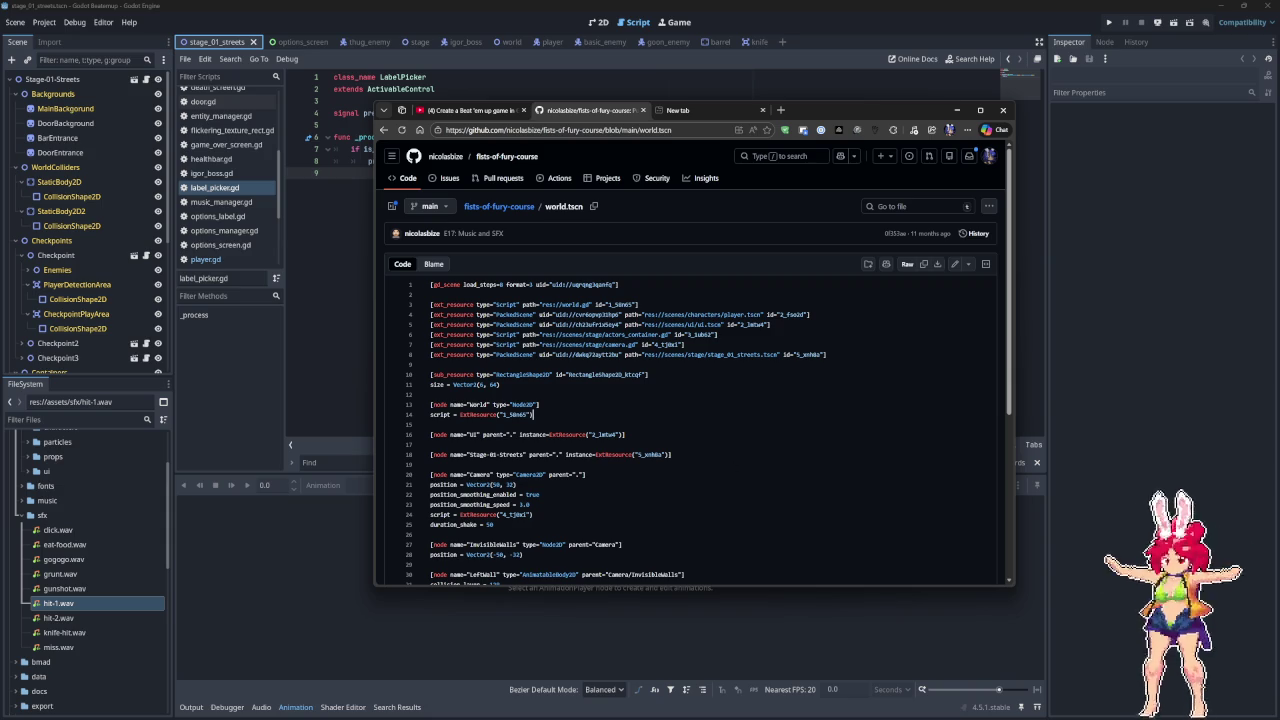
{"action": "left_click", "coordinate": [713, 394]}
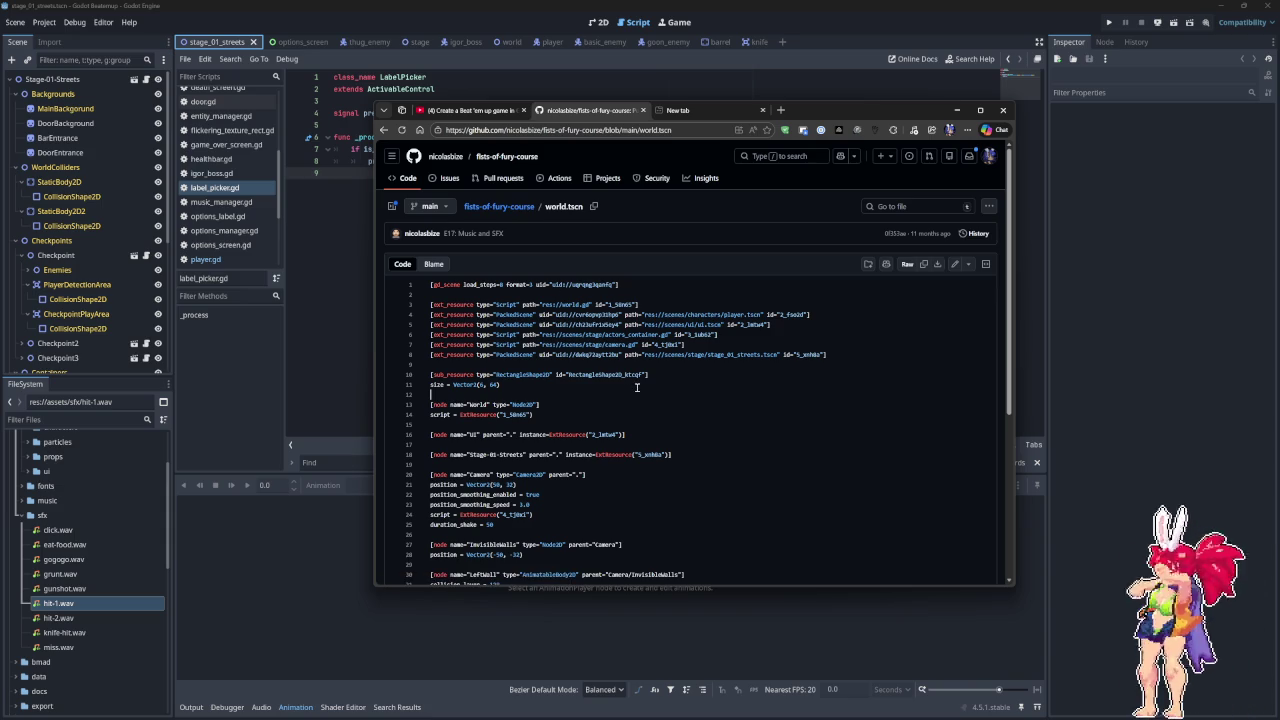
{"action": "scroll", "coordinate": [636, 387], "scroll_direction": "down", "scroll_amount": 5}
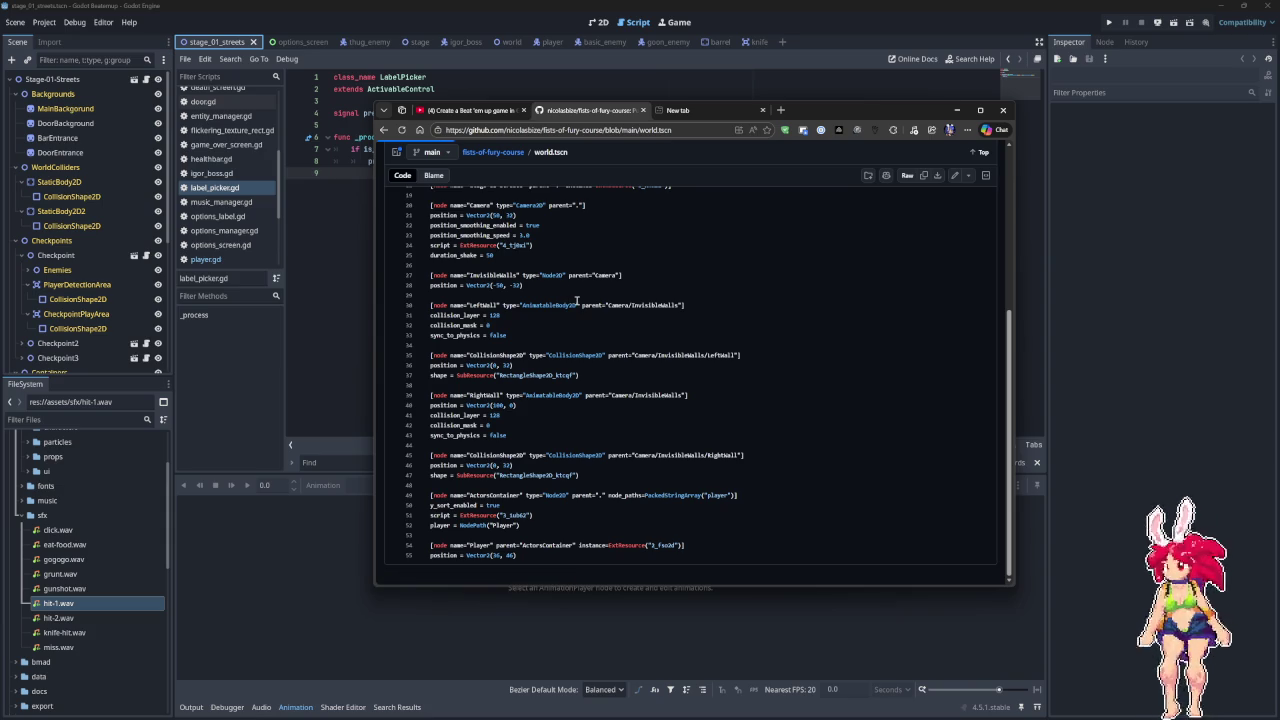
{"action": "key", "text": "alt+Left"}
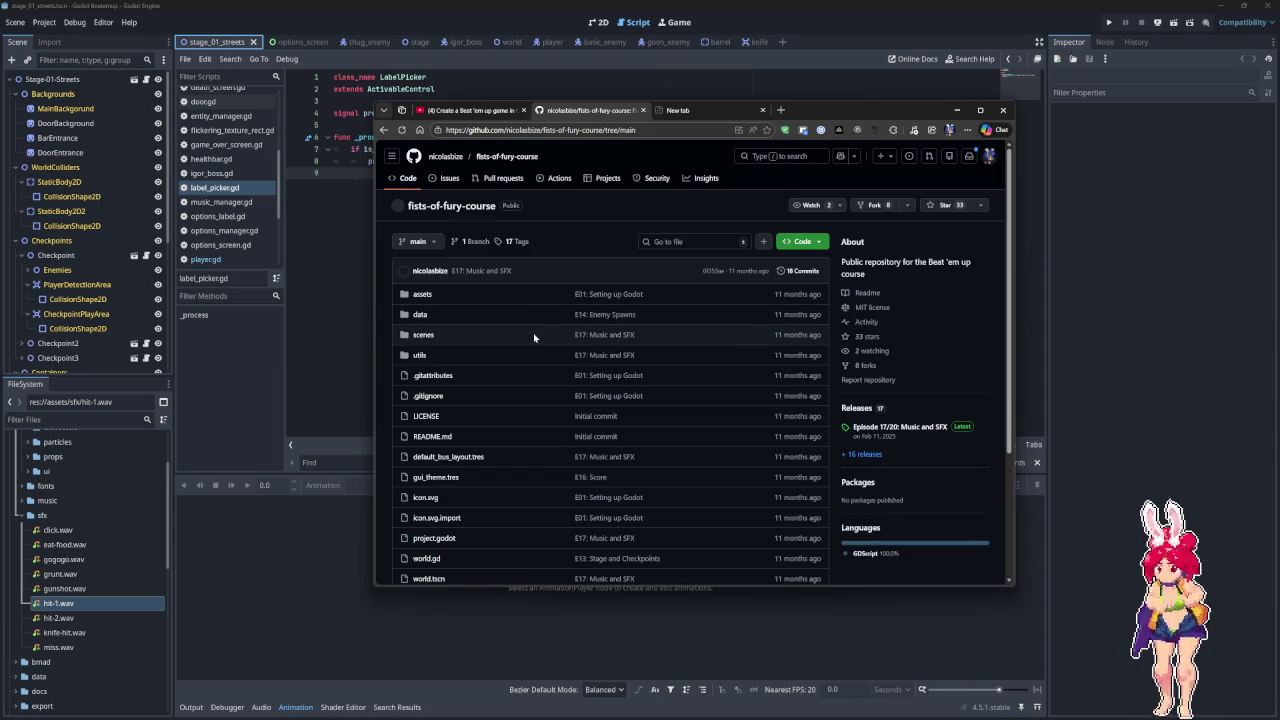
{"action": "scroll", "coordinate": [534, 338], "scroll_direction": "down", "scroll_amount": 3}
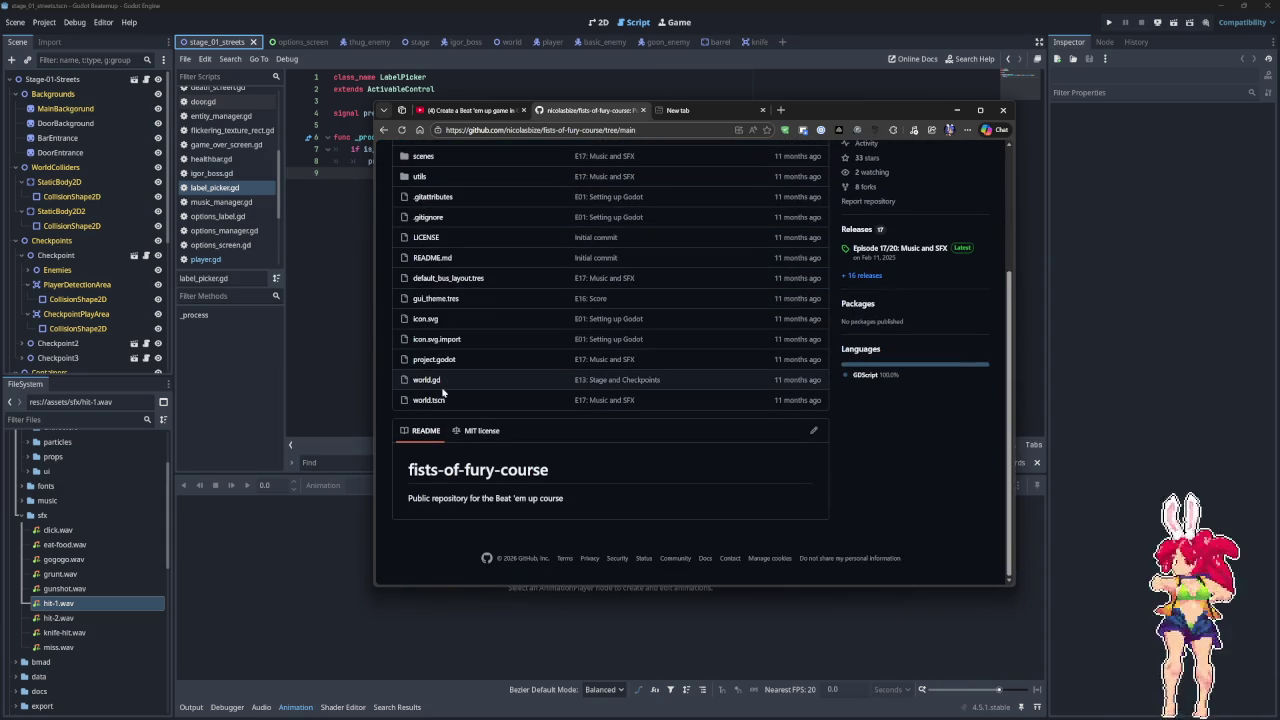
{"action": "left_click", "coordinate": [428, 360]}
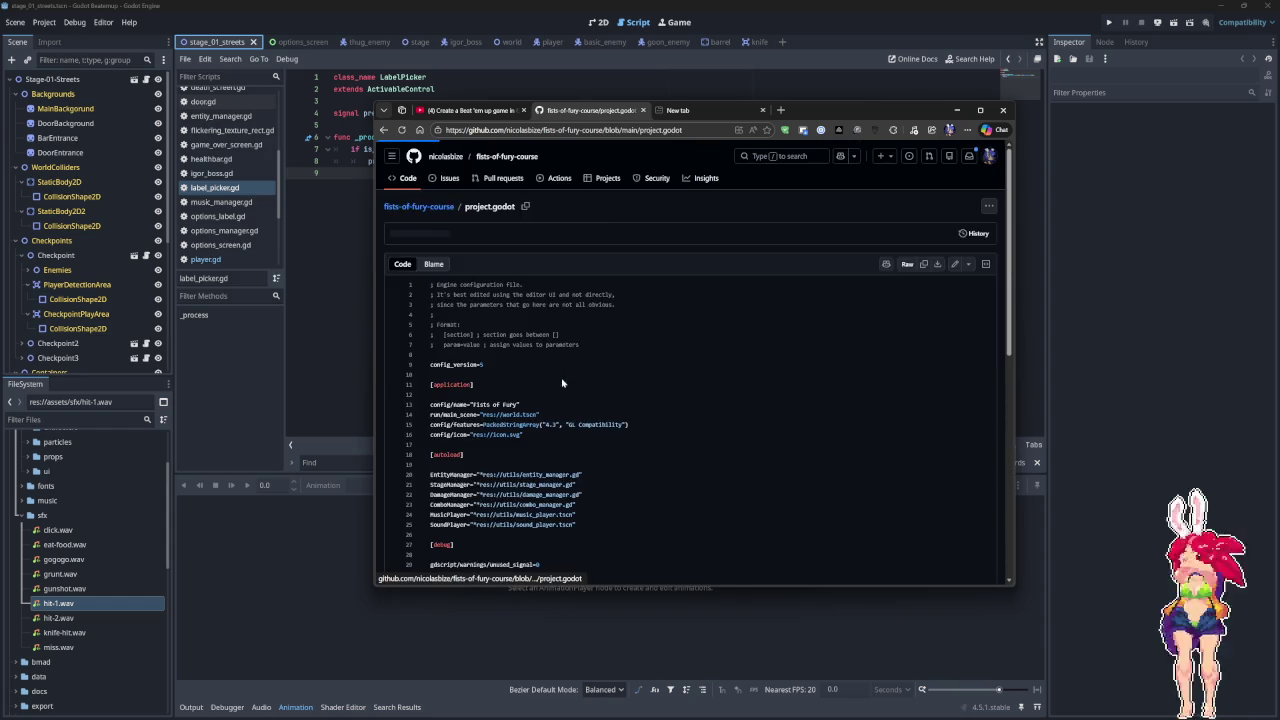
{"action": "scroll", "coordinate": [562, 379], "scroll_direction": "down", "scroll_amount": 3}
{"action": "left_click", "coordinate": [679, 399]}
{"action": "scroll", "coordinate": [679, 399], "scroll_direction": "down", "scroll_amount": 5}
{"action": "scroll", "coordinate": [682, 388], "scroll_direction": "down", "scroll_amount": 1}
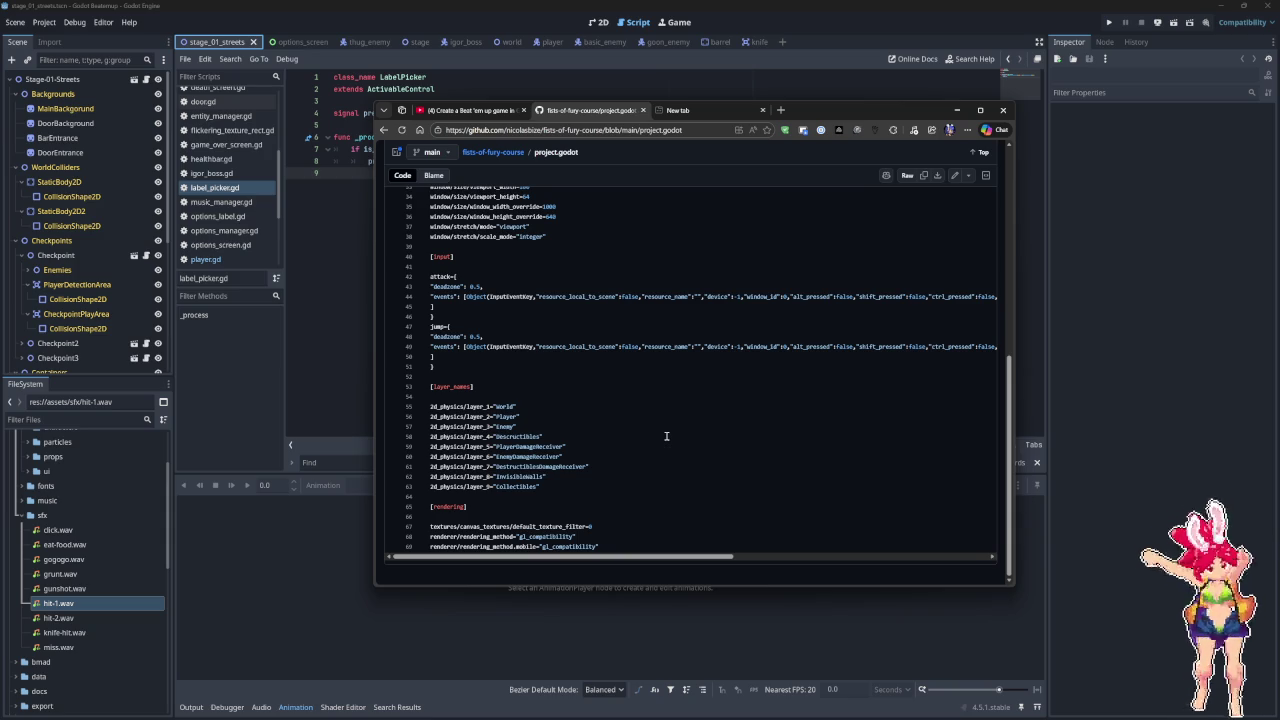
{"action": "key", "text": "alt+Left"}
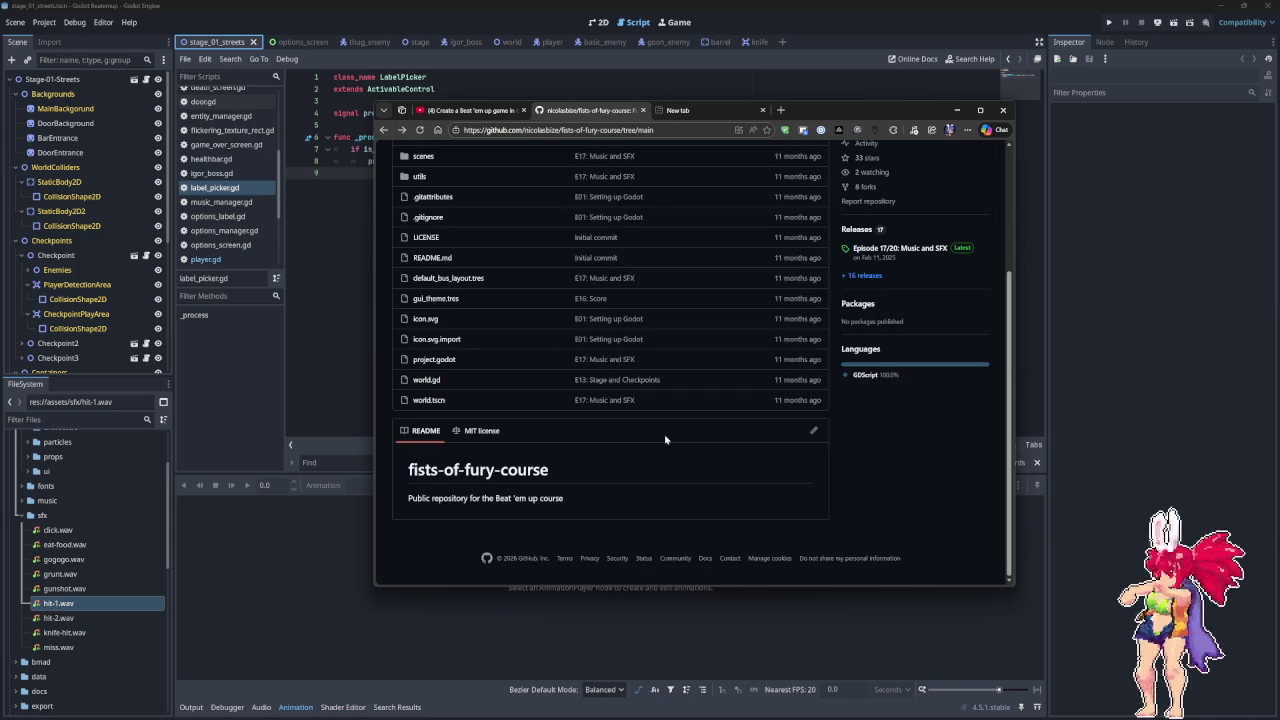
{"action": "left_click", "coordinate": [423, 294]}
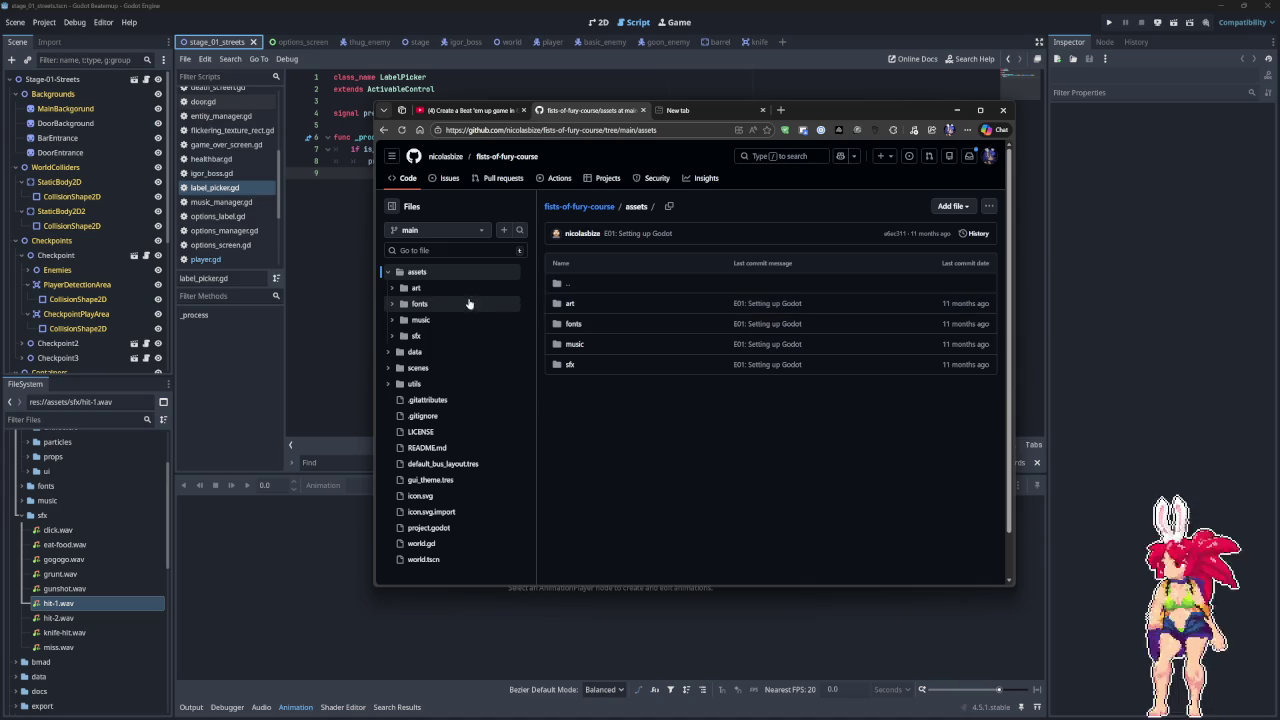
Step: Open assets/art in the fists-of-fury-course repo, then its backgrounds folder
{"action": "left_click", "coordinate": [455, 290]}
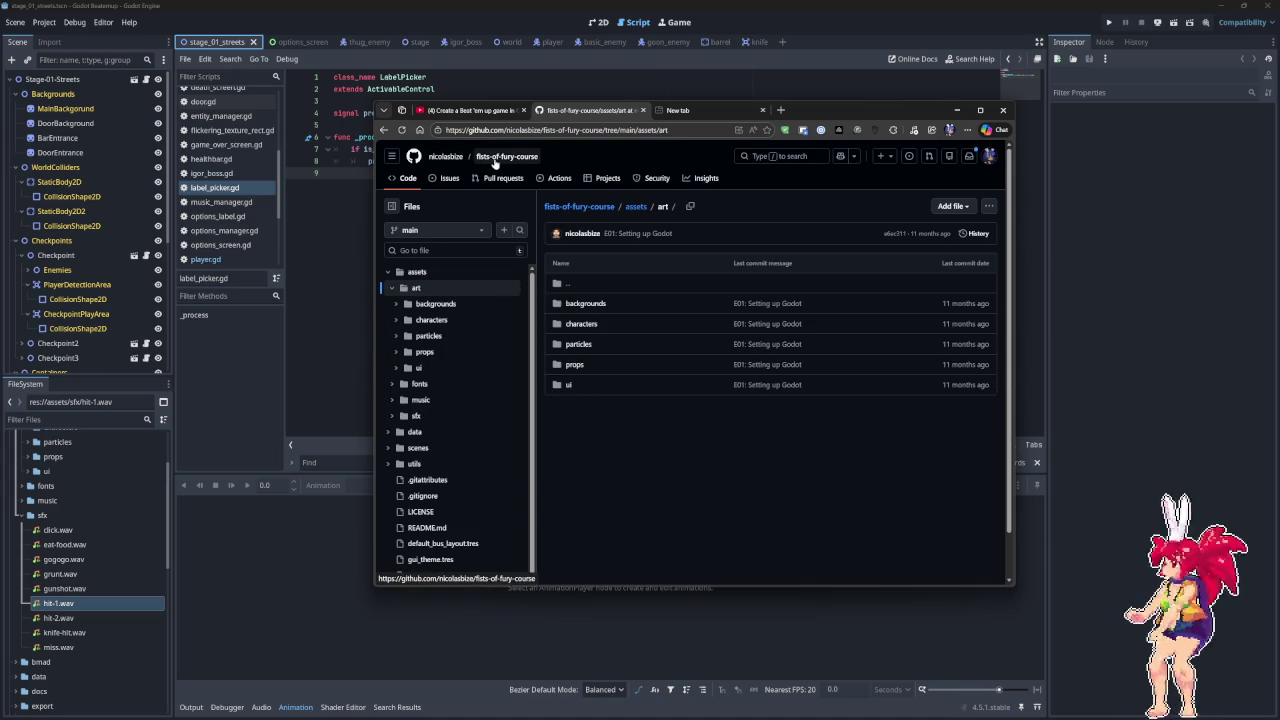
{"action": "left_click", "coordinate": [450, 158]}
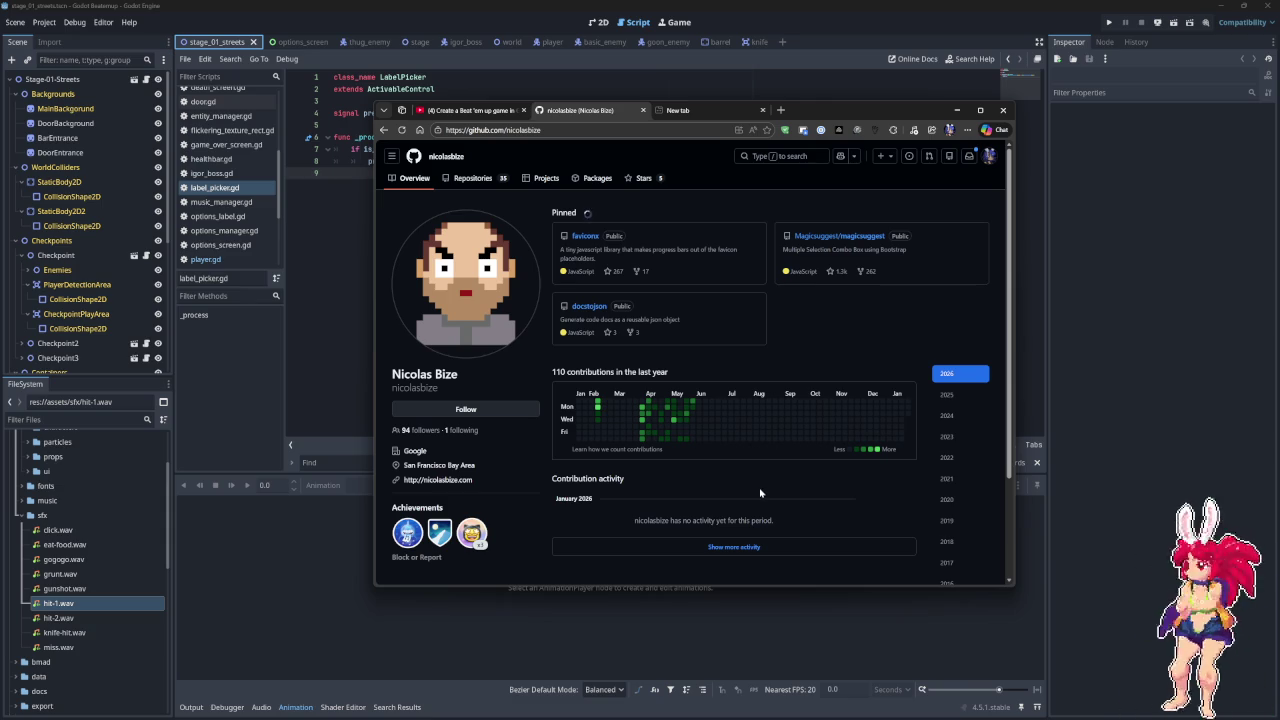
{"action": "scroll", "coordinate": [760, 491], "scroll_direction": "down", "scroll_amount": 3}
{"action": "key", "text": "alt+Left"}
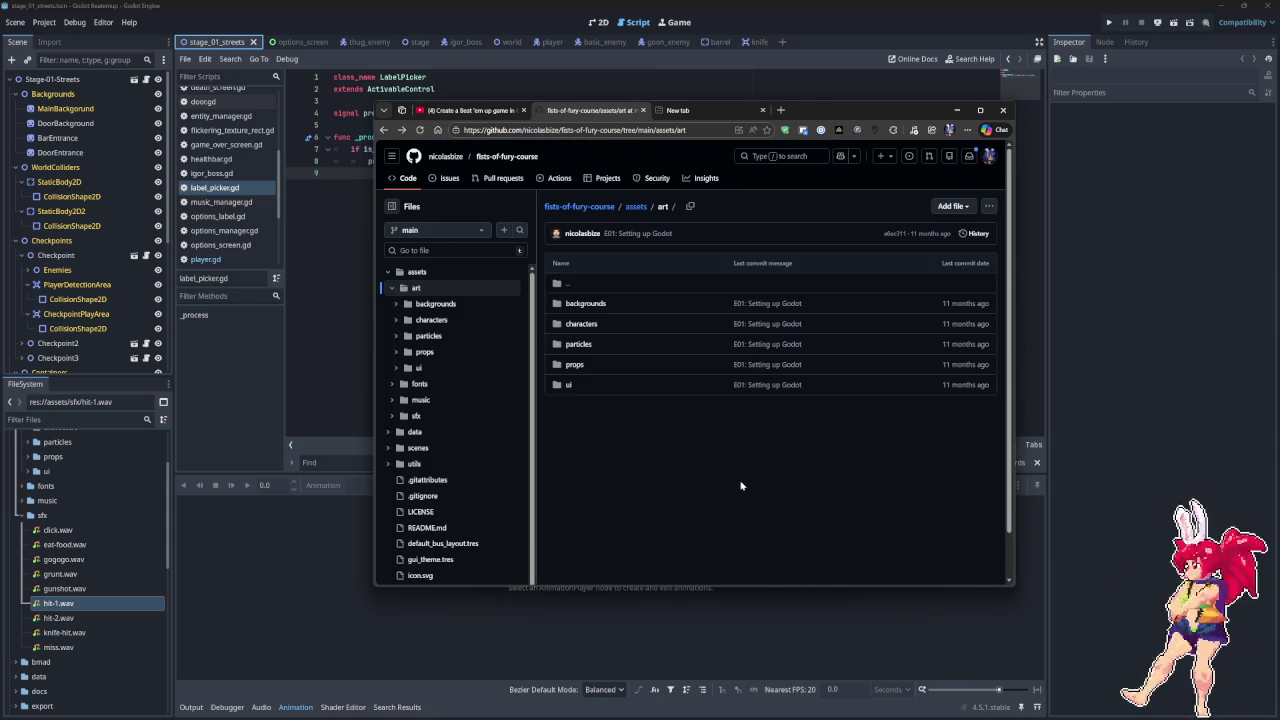
{"action": "left_click", "coordinate": [458, 305]}
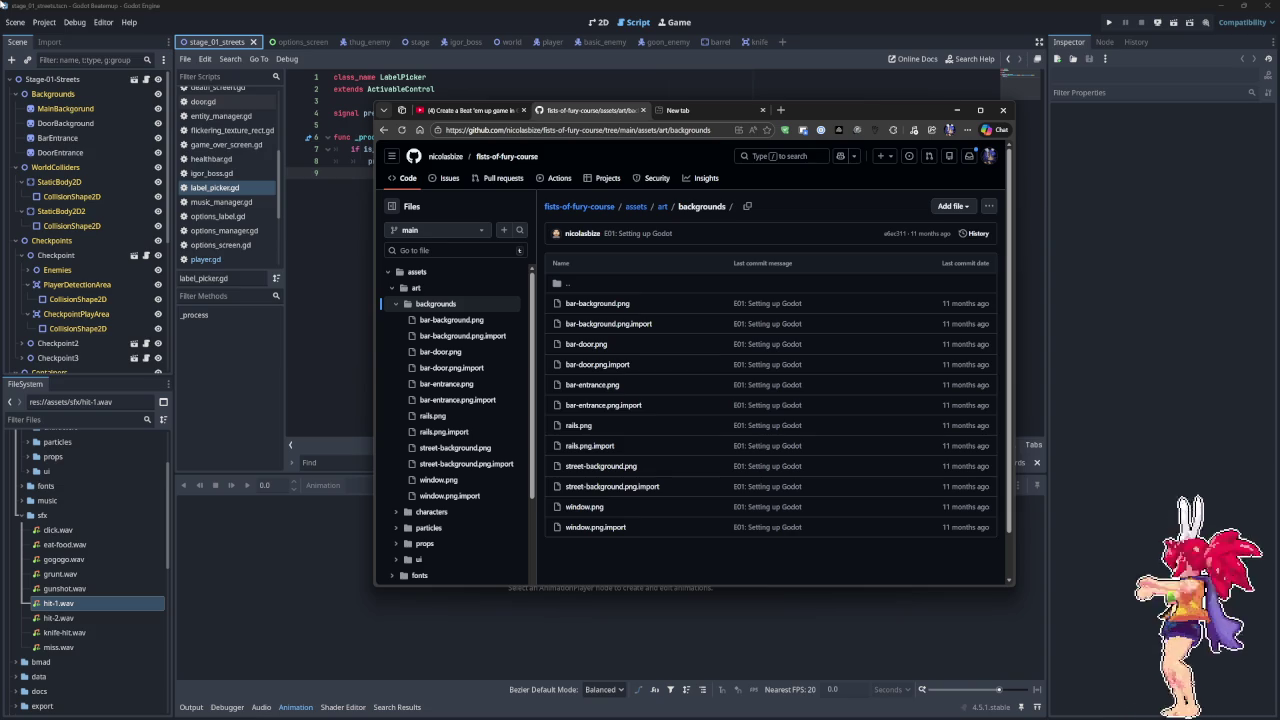
Step: Minimize the browser showing the GitHub backgrounds folder to reveal the Godot editor
{"action": "left_click", "coordinate": [312, 567]}
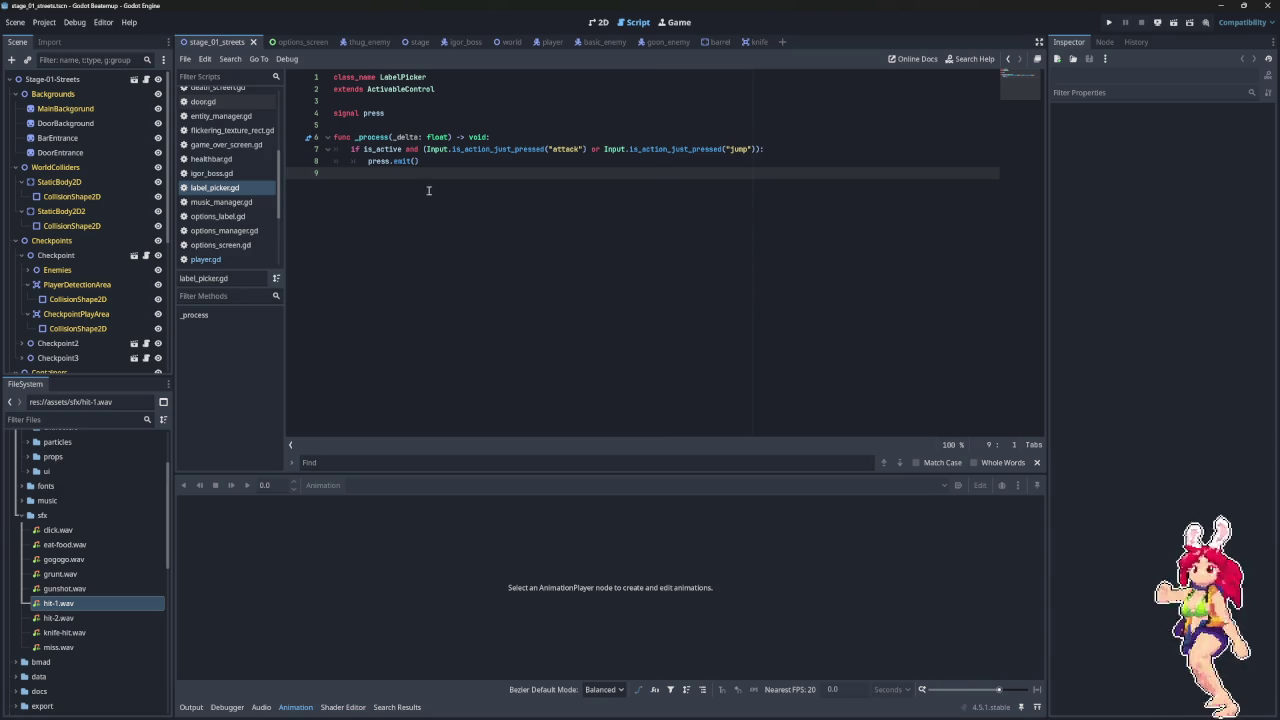
{"action": "left_click", "coordinate": [502, 42]}
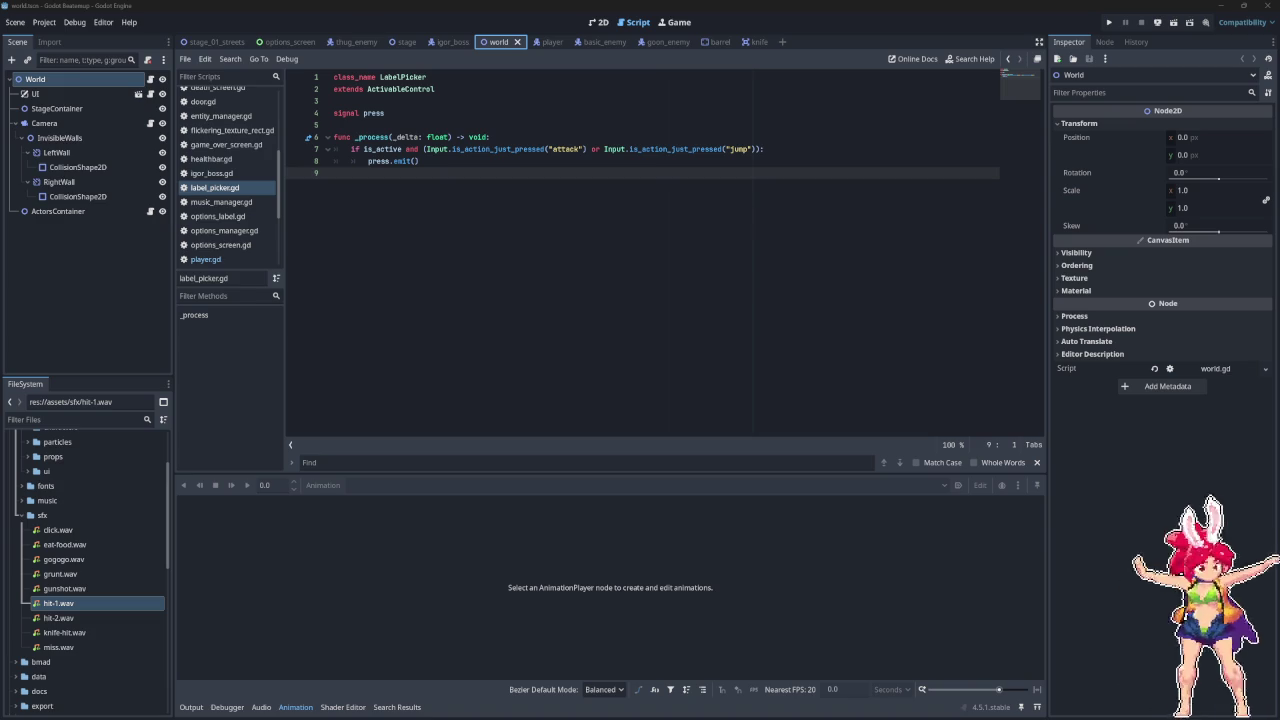
{"action": "key", "text": "XF86Calculator"}
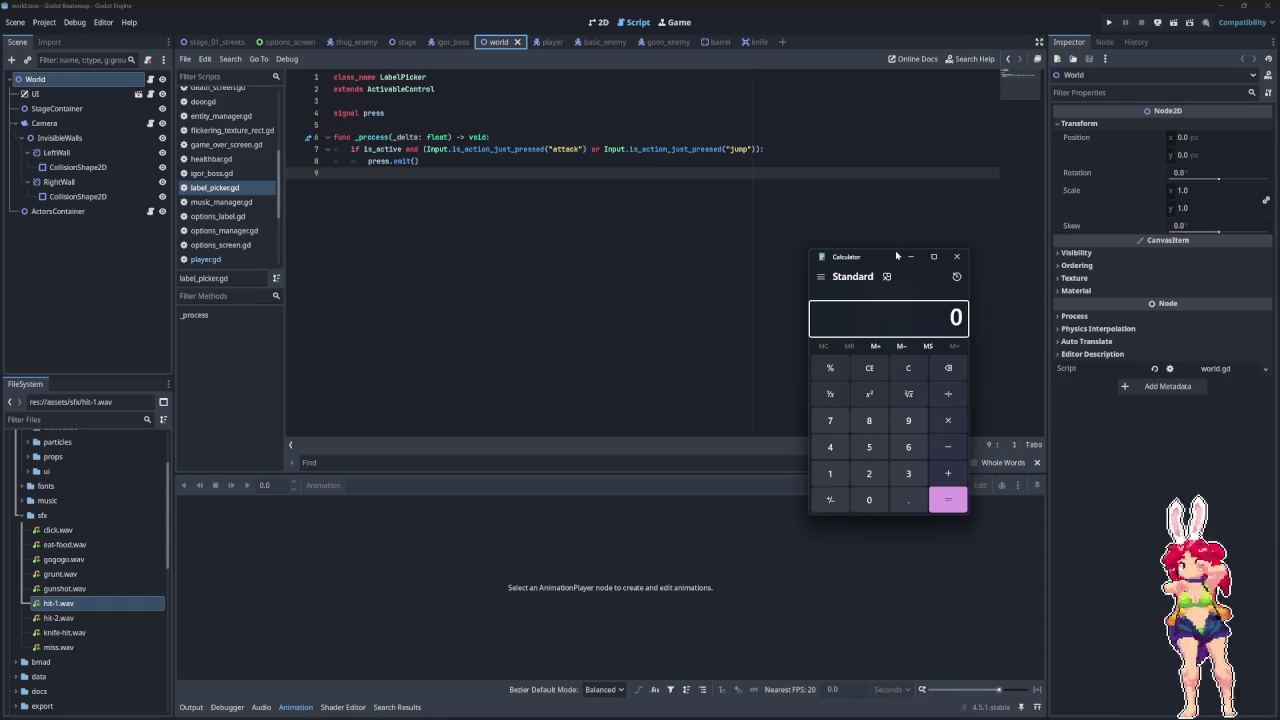
Step: Evaluate 240*1.7777, 240/1.7777 and 240/1.7777777777777 (about 135), then close Calculator
{"action": "type", "text": "240"}
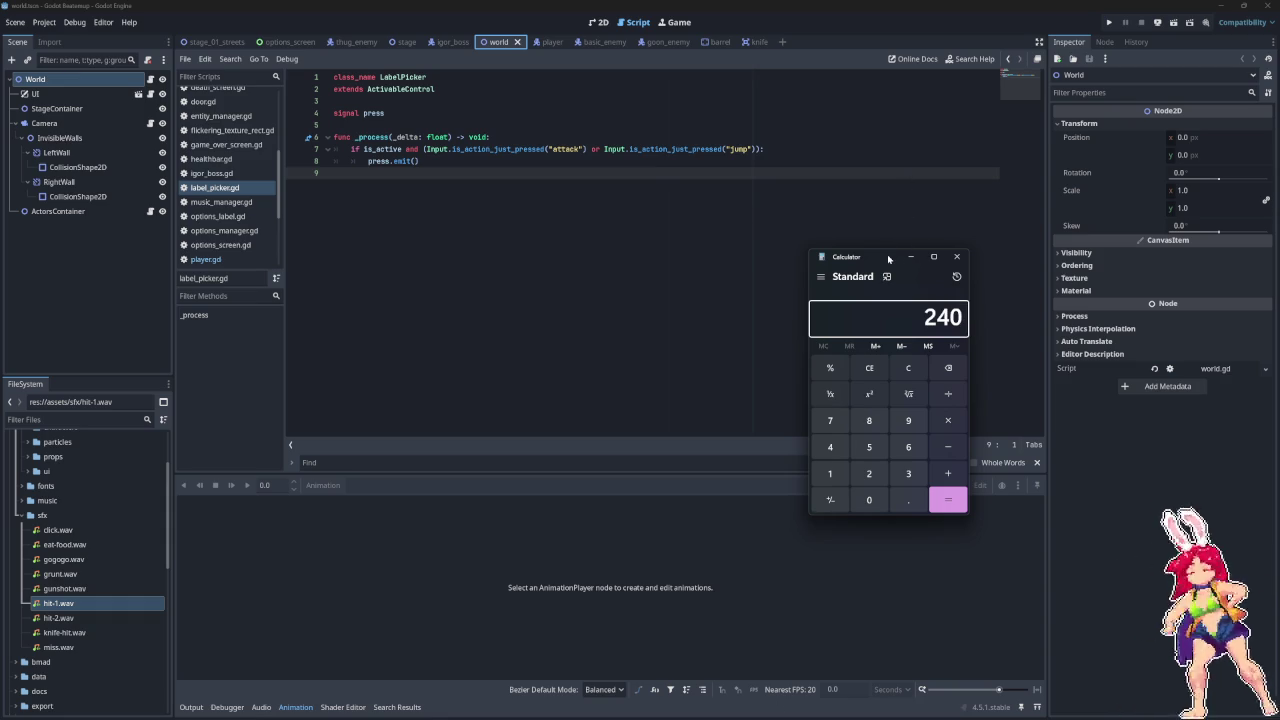
{"action": "type", "text": "*1.7777"}
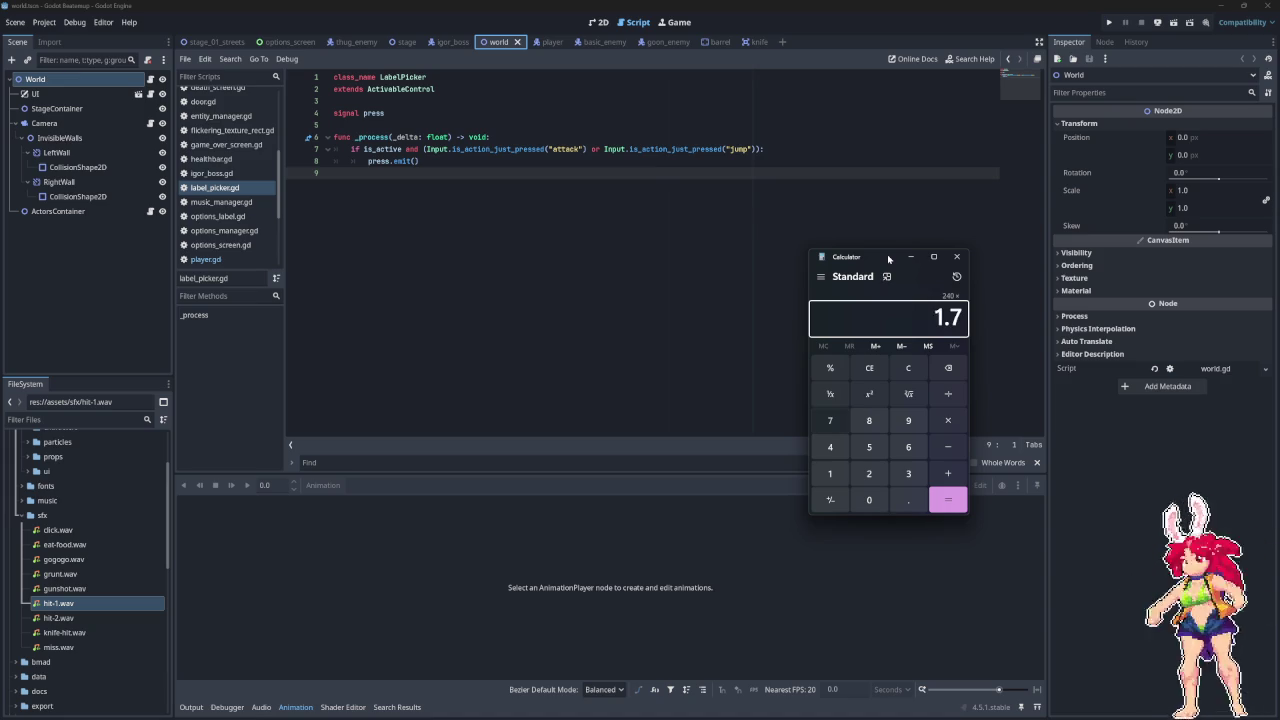
{"action": "key", "text": "Return"}
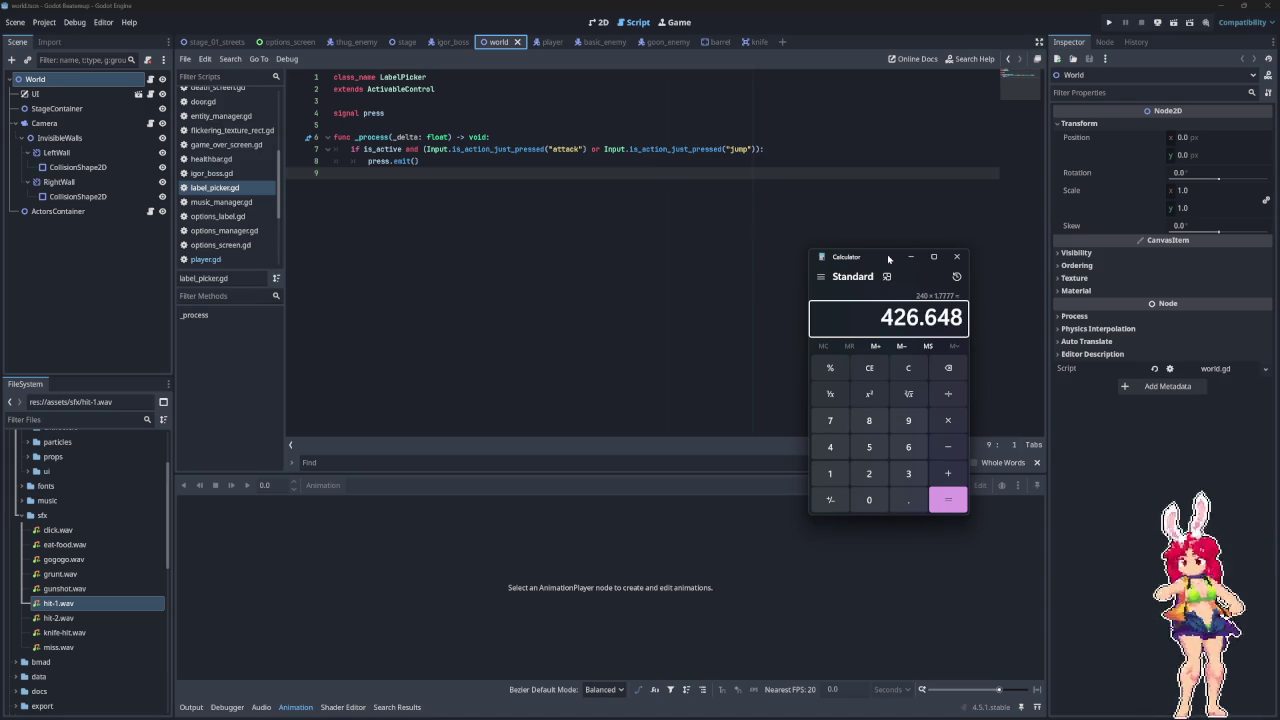
{"action": "type", "text": "2"}
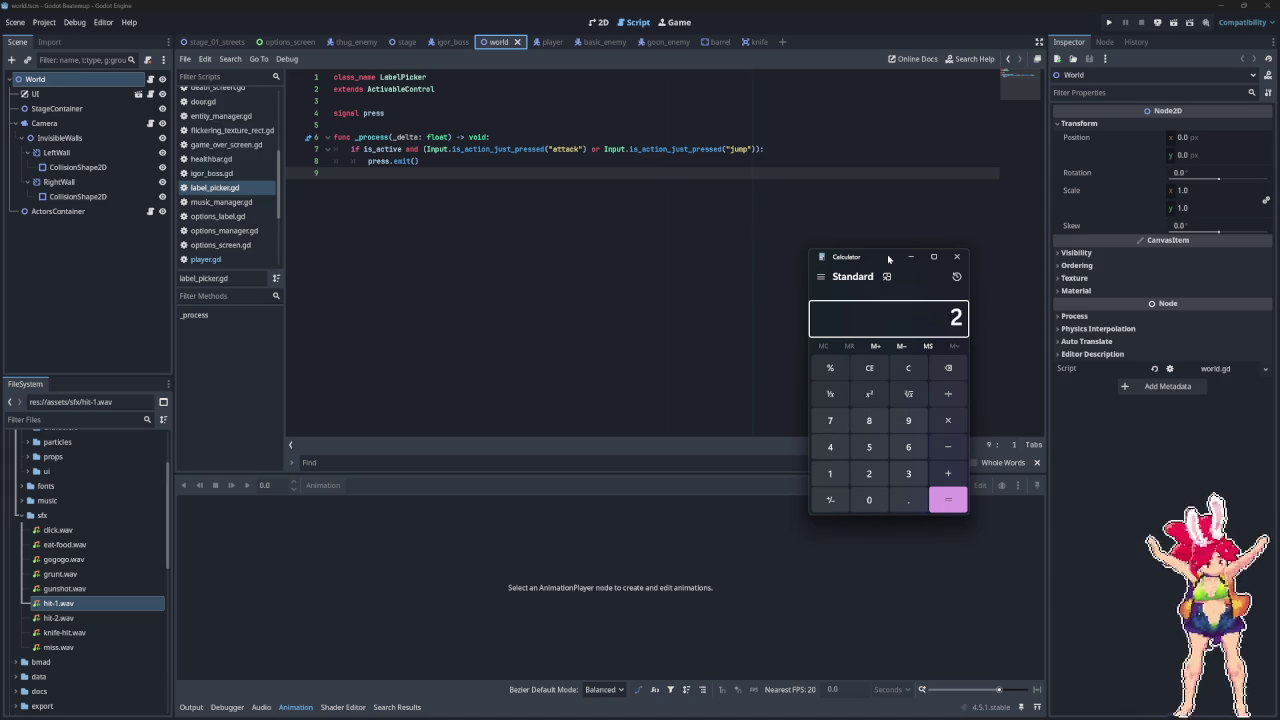
{"action": "type", "text": "40/1.7777"}
{"action": "key", "text": "Return"}
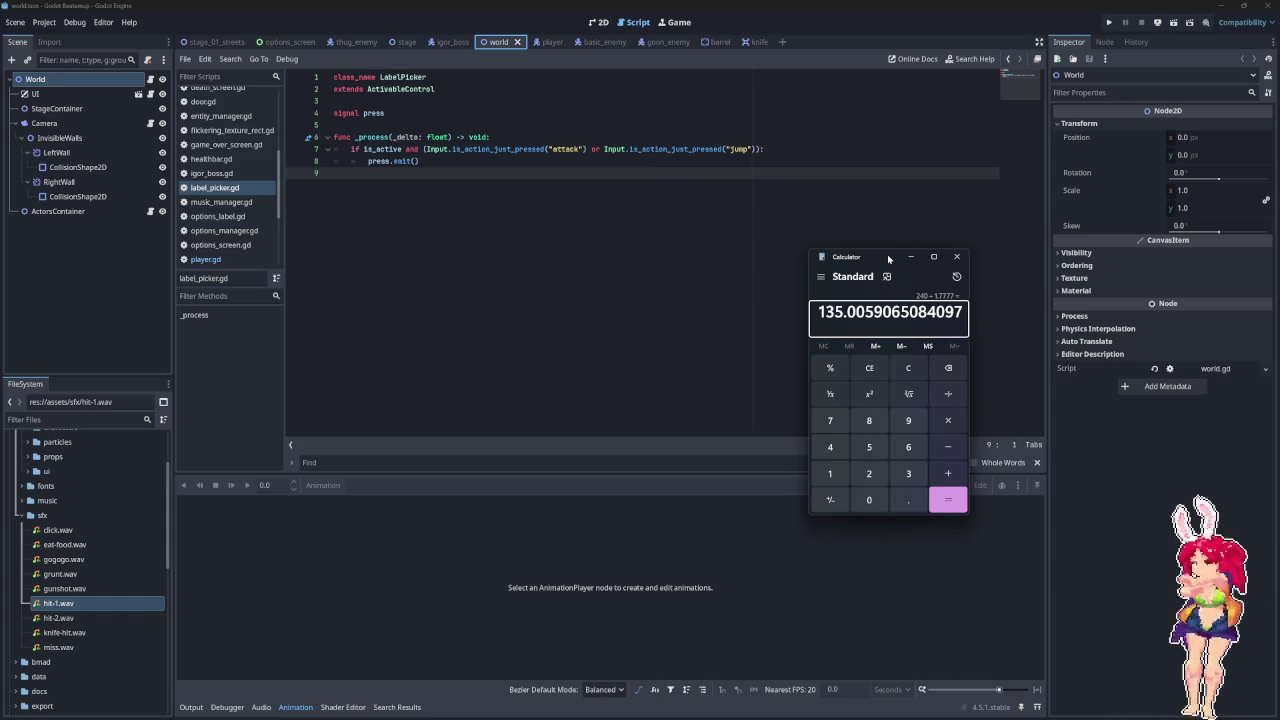
{"action": "type", "text": "240"}
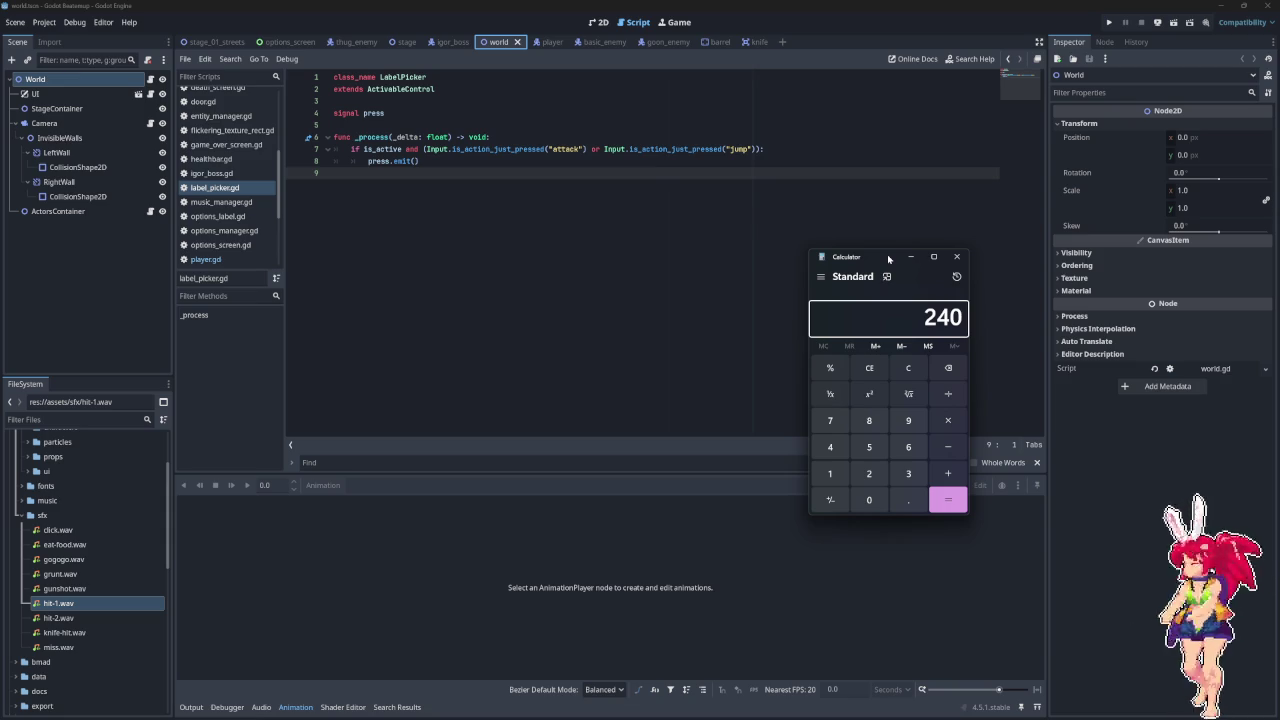
{"action": "type", "text": "/1.77777777"}
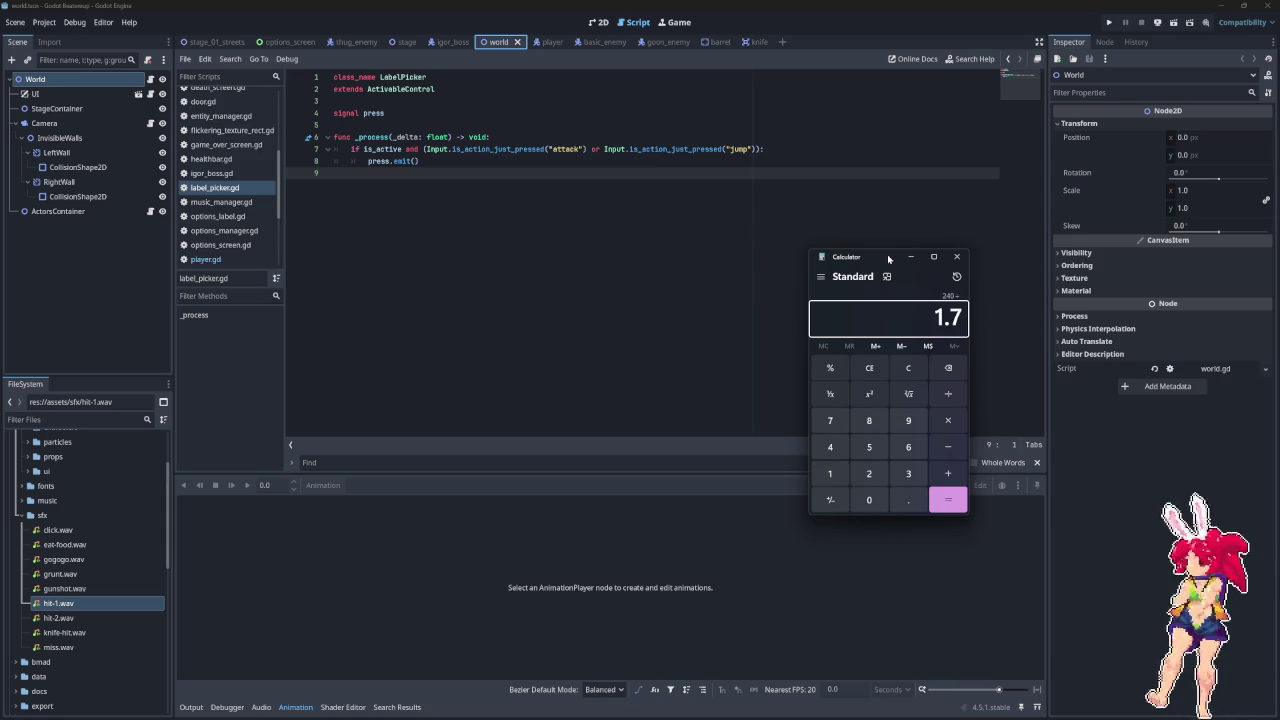
{"action": "type", "text": "7777777"}
{"action": "key", "text": "Return"}
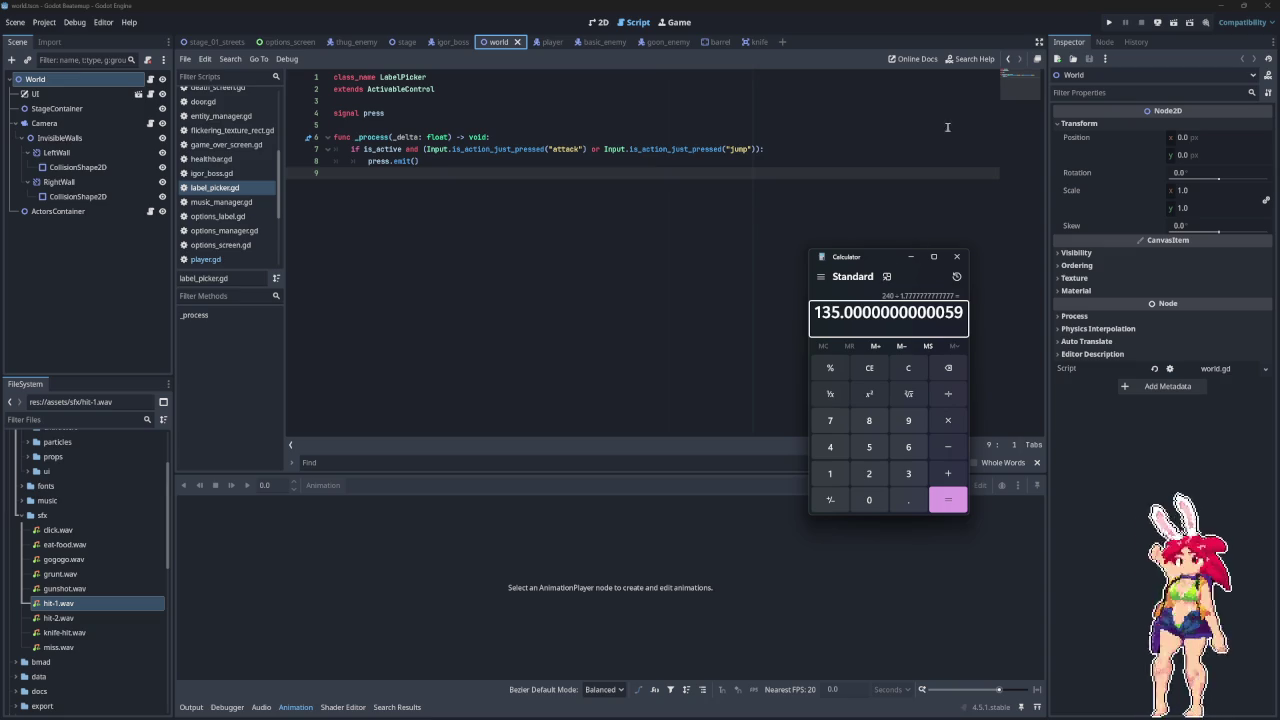
{"action": "left_click", "coordinate": [956, 256]}
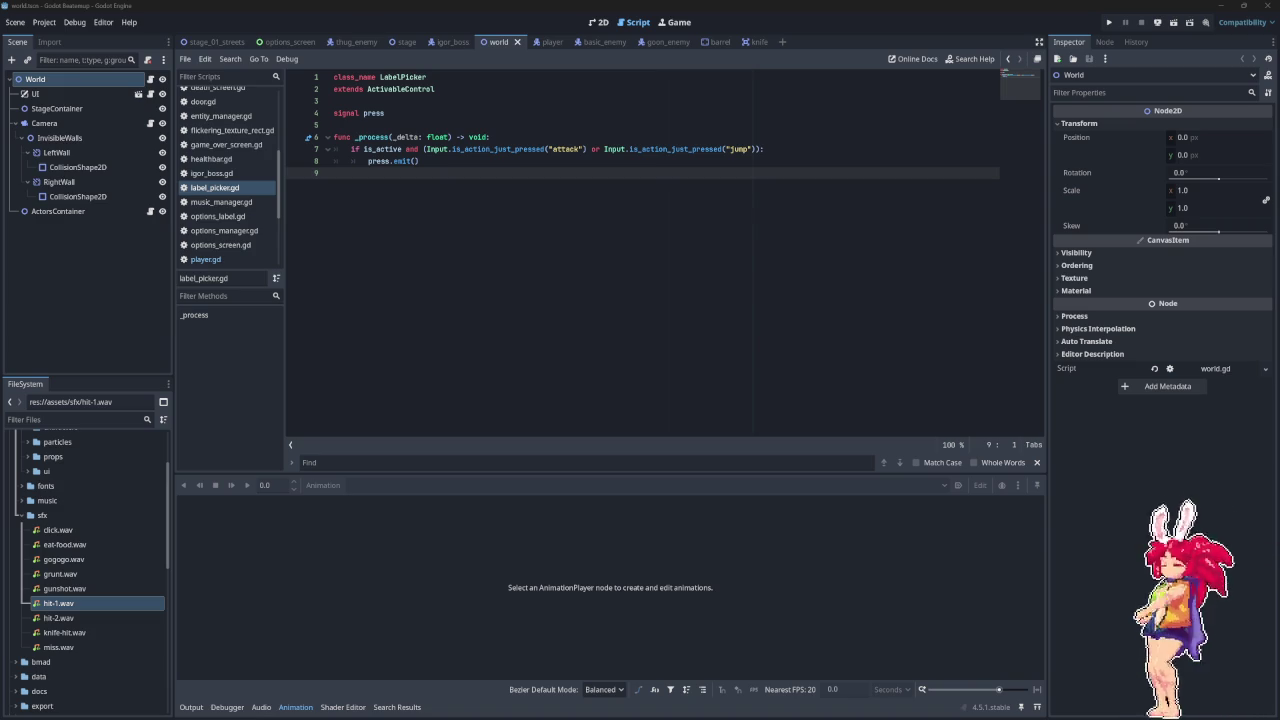
Step: Switch back to the browser showing the fists-of-fury-course GitHub repository
{"action": "key", "text": "alt+Tab"}
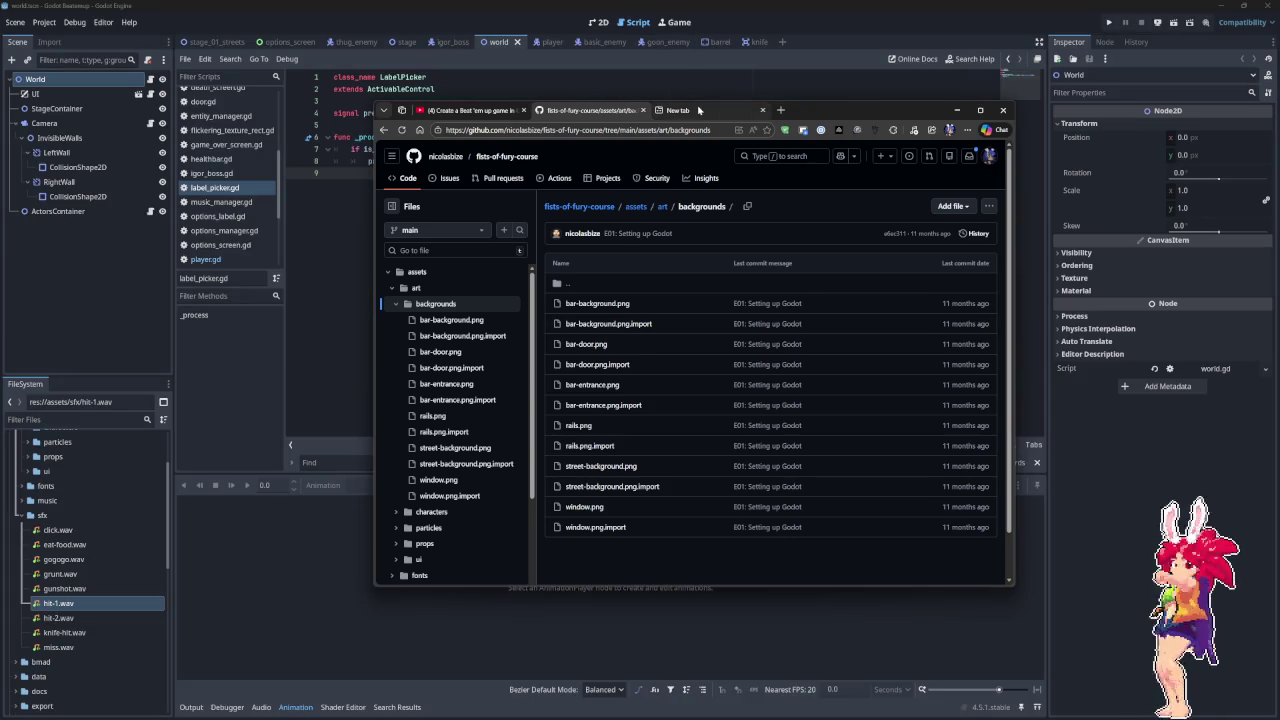
Step: Switch the browser to a blank new tab and minimize it
{"action": "left_click", "coordinate": [699, 110]}
{"action": "left_click", "coordinate": [957, 110]}
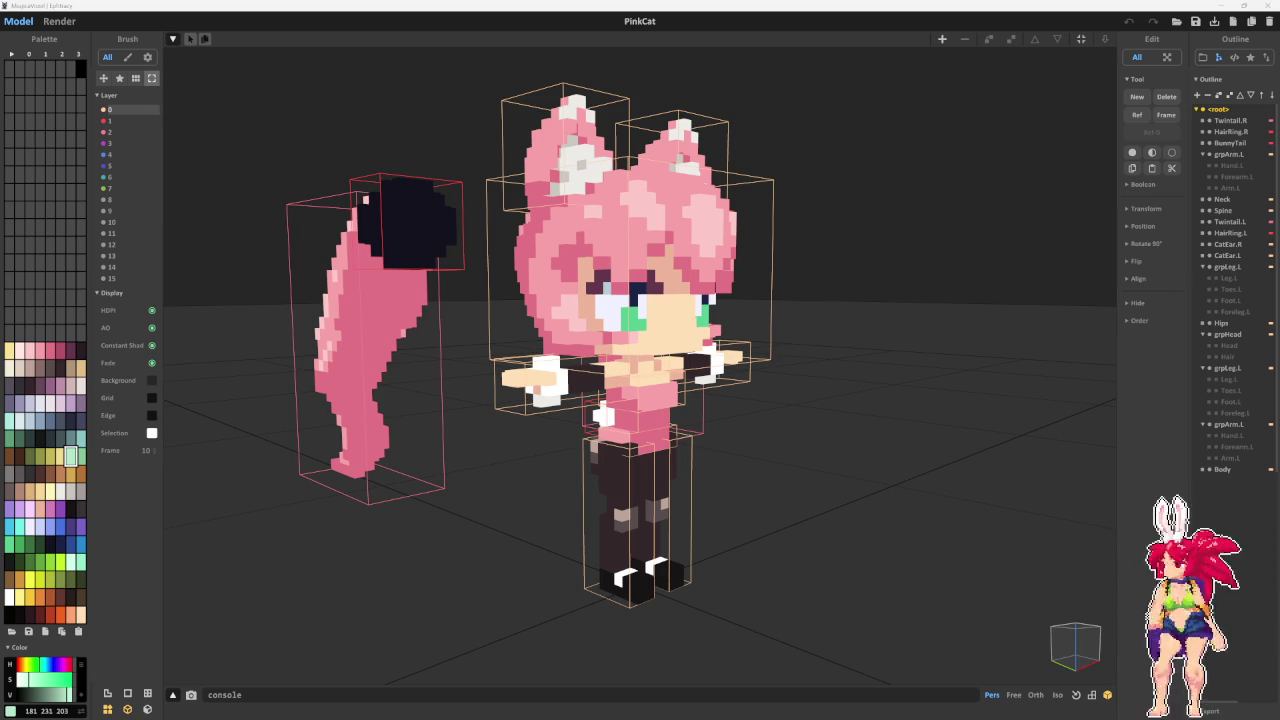
Step: Bring up the Sketchfab casino results and dismiss the Casino/Bar retro model preview
{"action": "key", "text": "alt+Tab"}
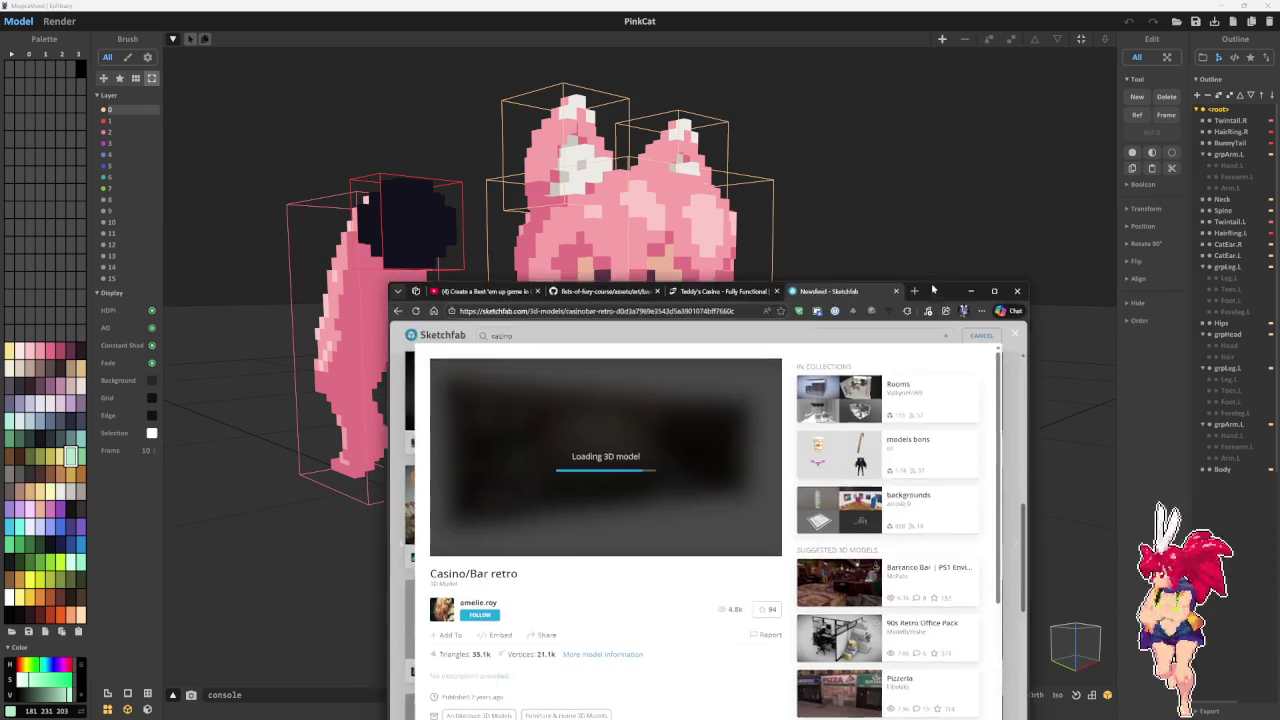
{"action": "scroll", "coordinate": [644, 452], "scroll_direction": "down", "scroll_amount": 3}
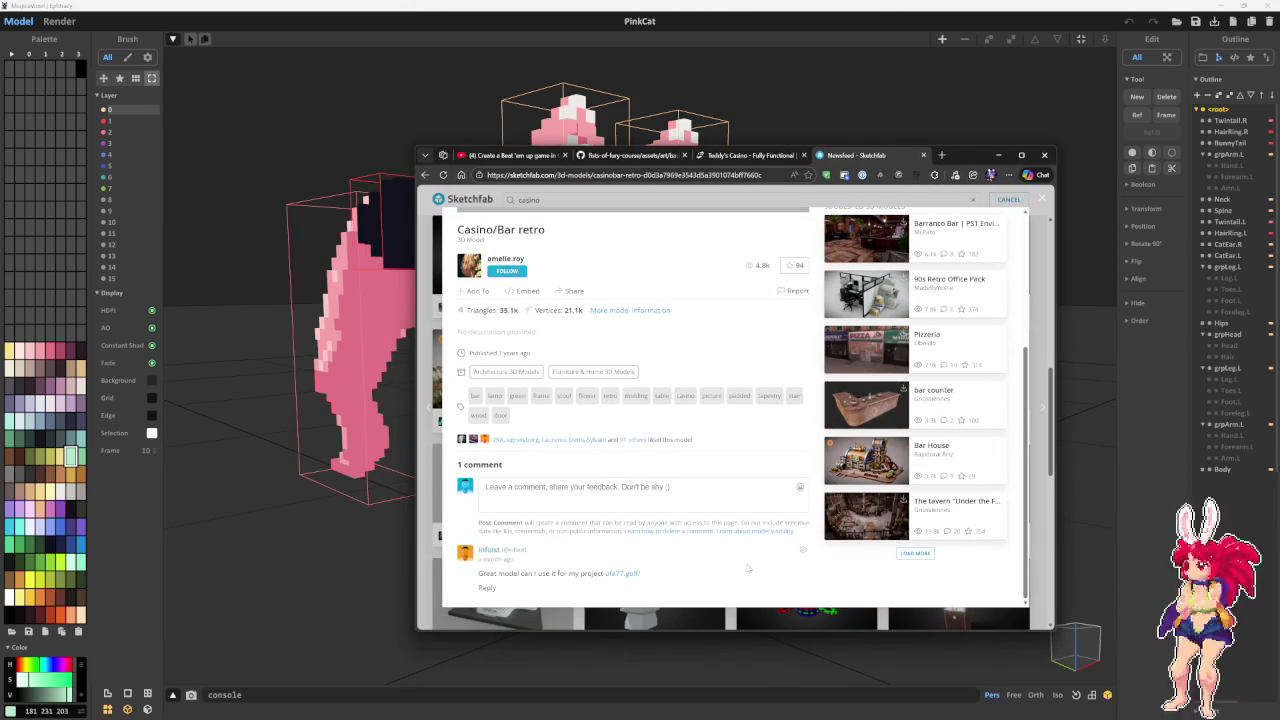
{"action": "scroll", "coordinate": [747, 568], "scroll_direction": "up", "scroll_amount": 3}
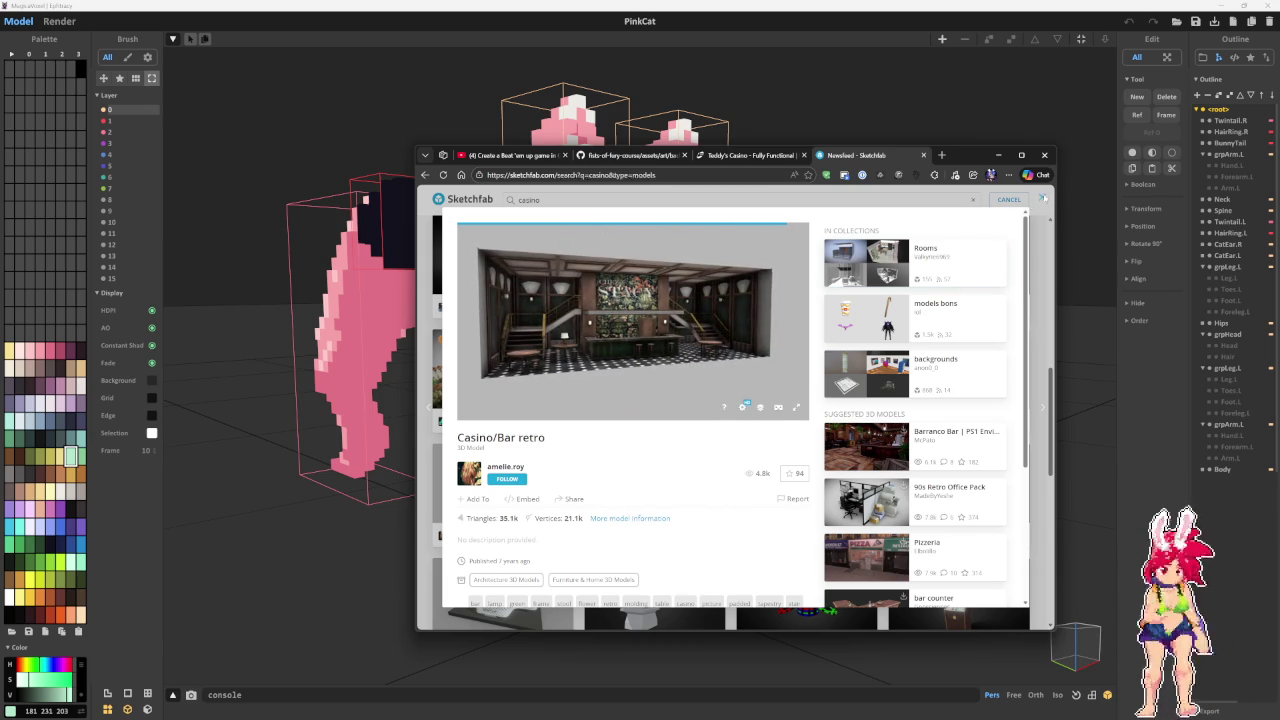
{"action": "left_click", "coordinate": [1042, 199]}
Step: Open the Modern Casino Bar | Virtual Casino Asset Pack model from the casino results
{"action": "scroll", "coordinate": [787, 414], "scroll_direction": "down", "scroll_amount": 2}
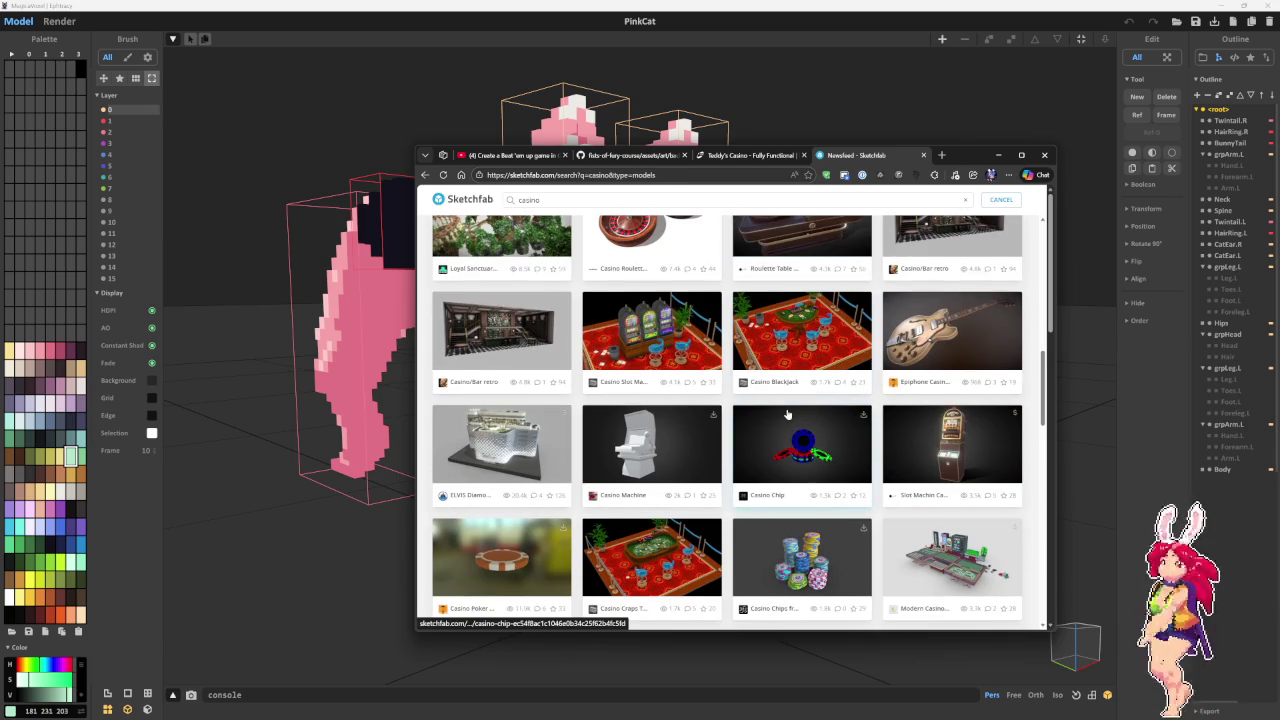
{"action": "scroll", "coordinate": [787, 420], "scroll_direction": "up", "scroll_amount": 1}
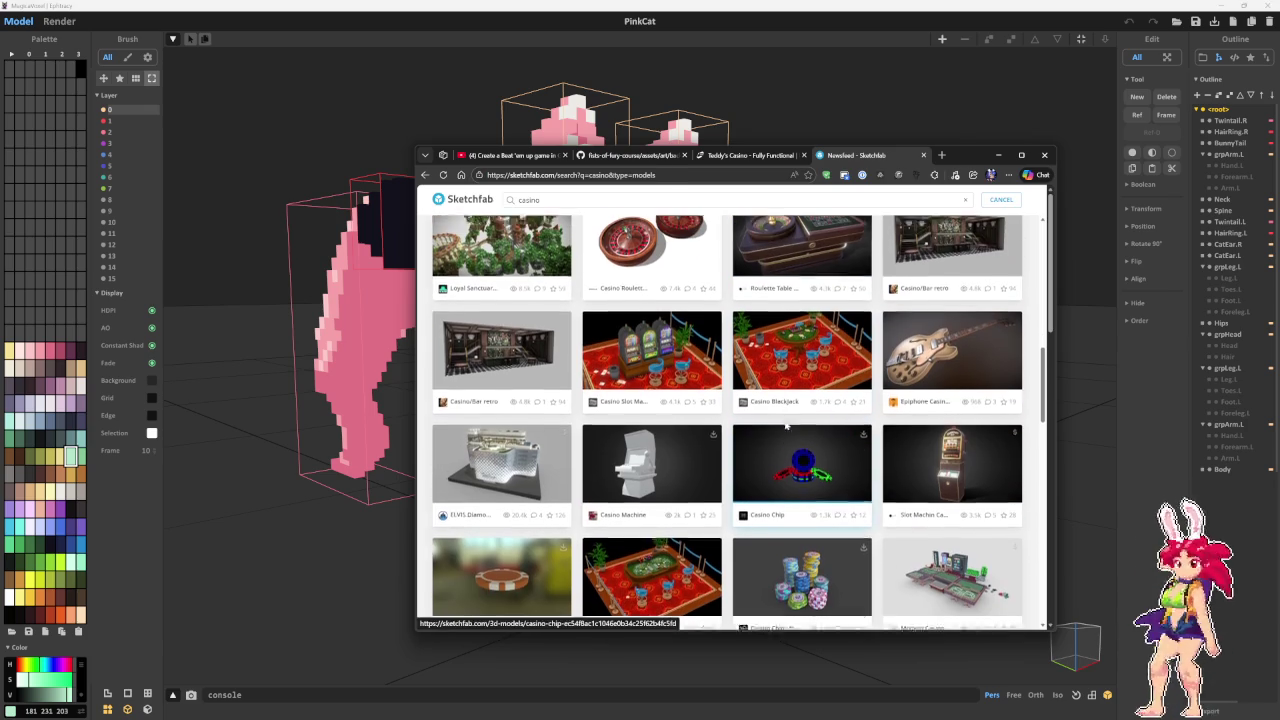
{"action": "scroll", "coordinate": [788, 425], "scroll_direction": "down", "scroll_amount": 2}
{"action": "scroll", "coordinate": [790, 435], "scroll_direction": "down", "scroll_amount": 2}
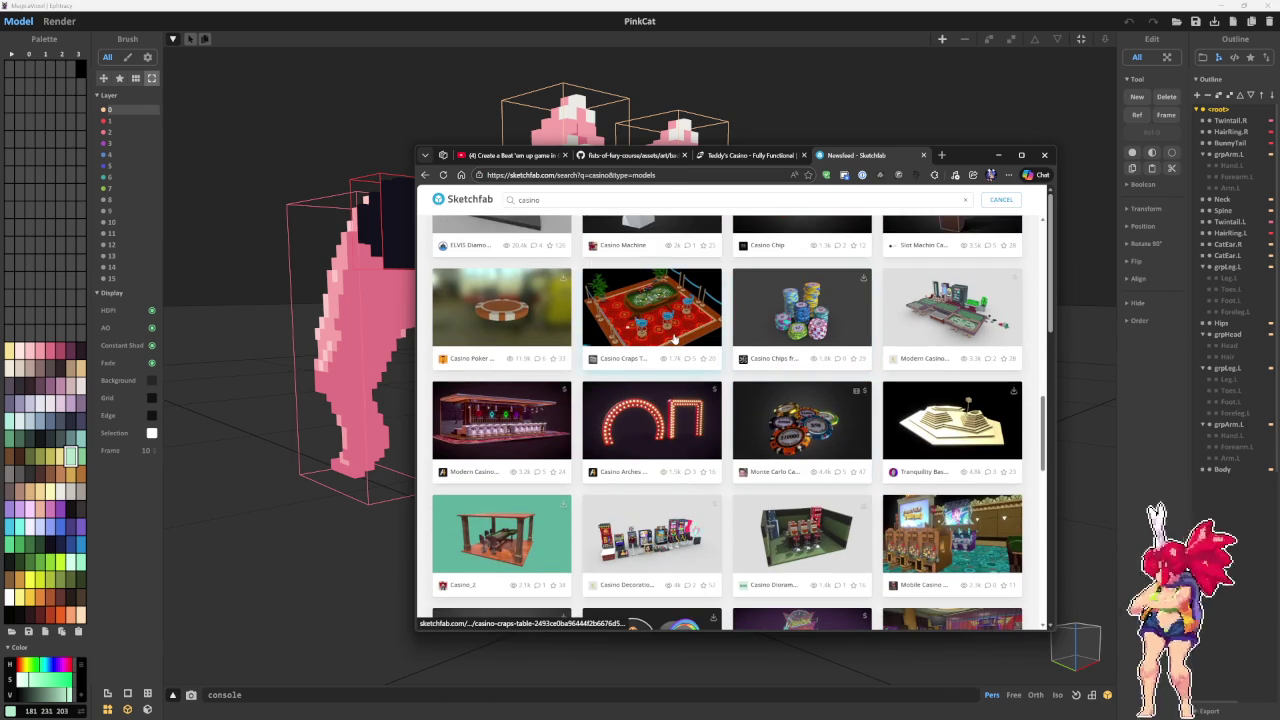
{"action": "left_click", "coordinate": [525, 435]}
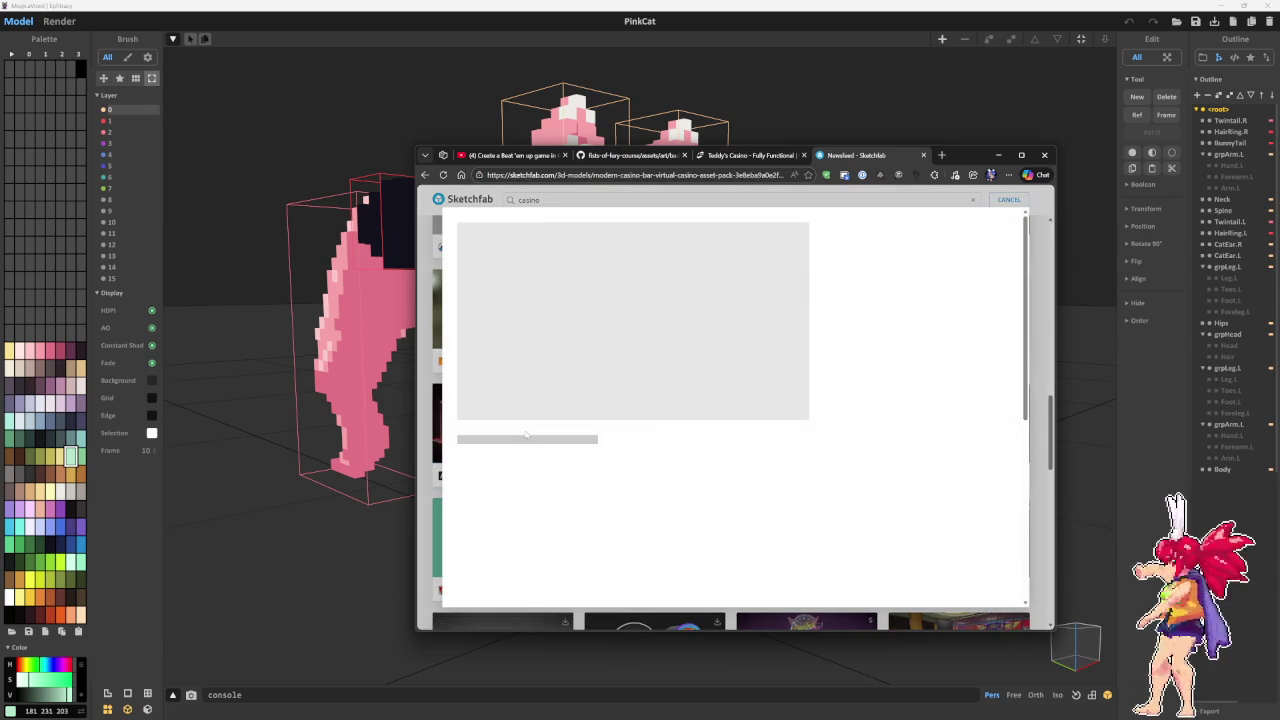
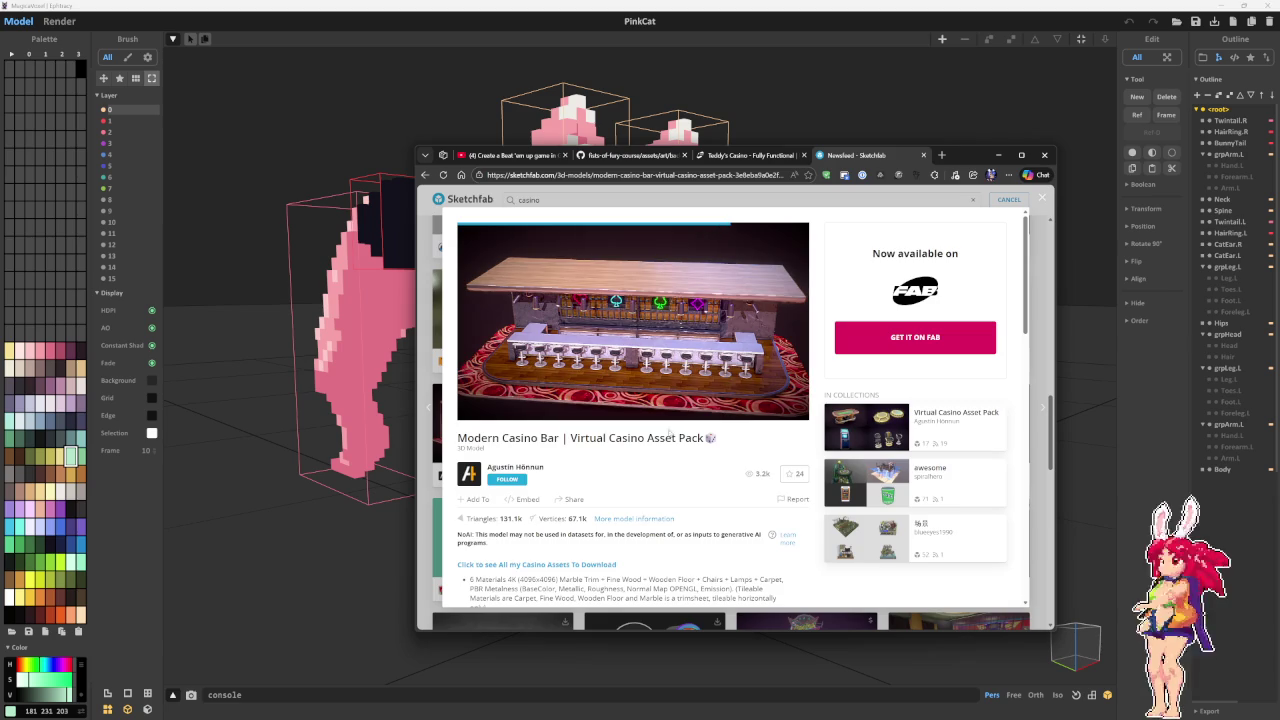
Step: Read the Modern Casino Bar description and comments, then open its Virtual Casino Asset Pack collection
{"action": "scroll", "coordinate": [670, 432], "scroll_direction": "down", "scroll_amount": 1}
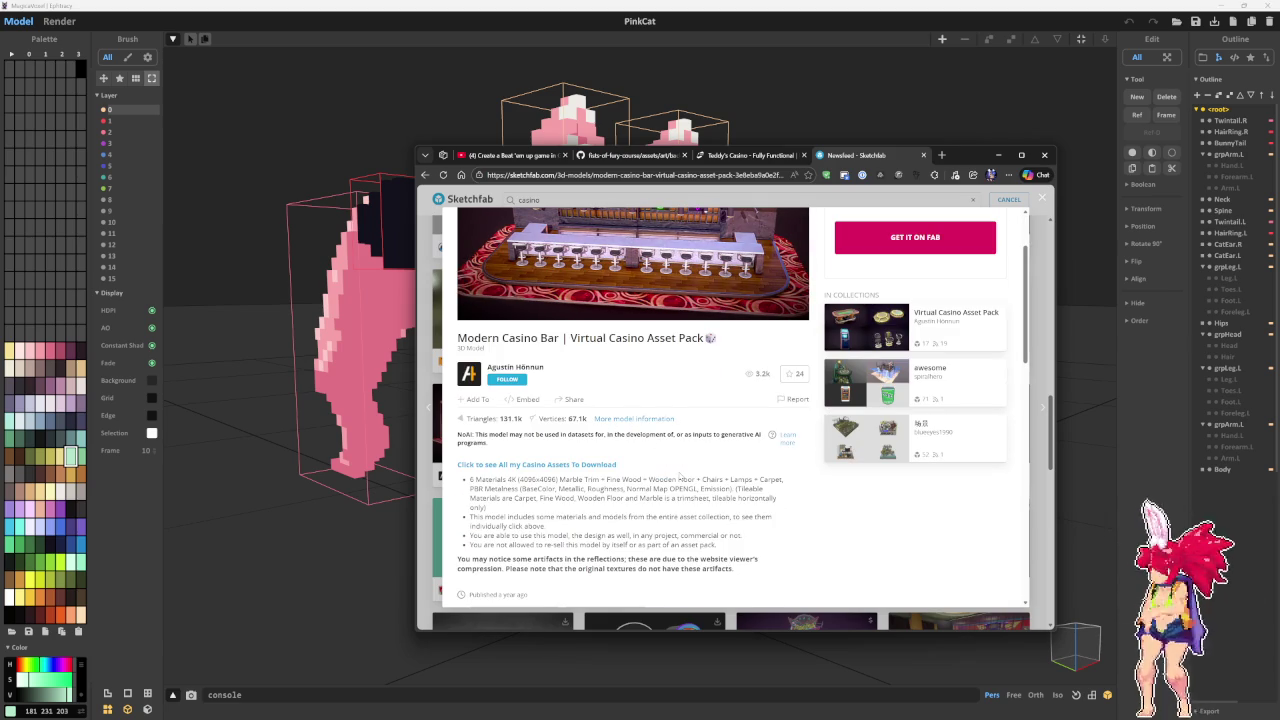
{"action": "scroll", "coordinate": [680, 475], "scroll_direction": "down", "scroll_amount": 4}
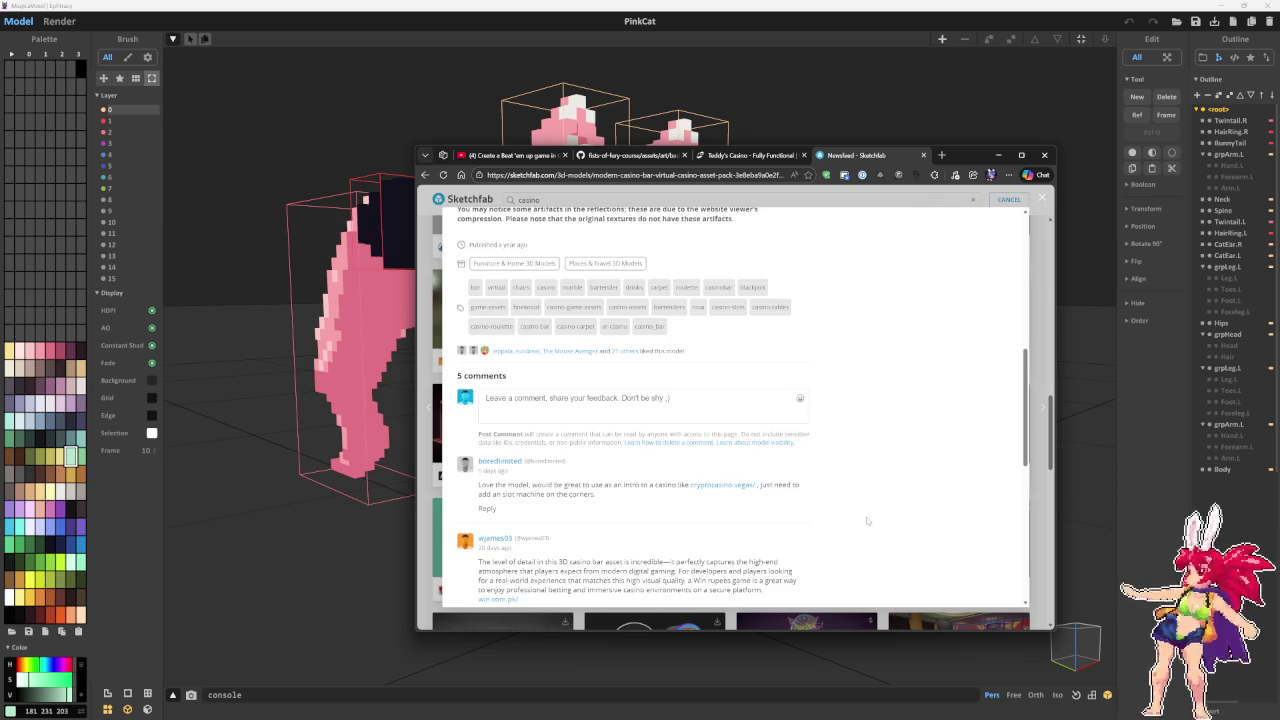
{"action": "scroll", "coordinate": [867, 521], "scroll_direction": "down", "scroll_amount": 3}
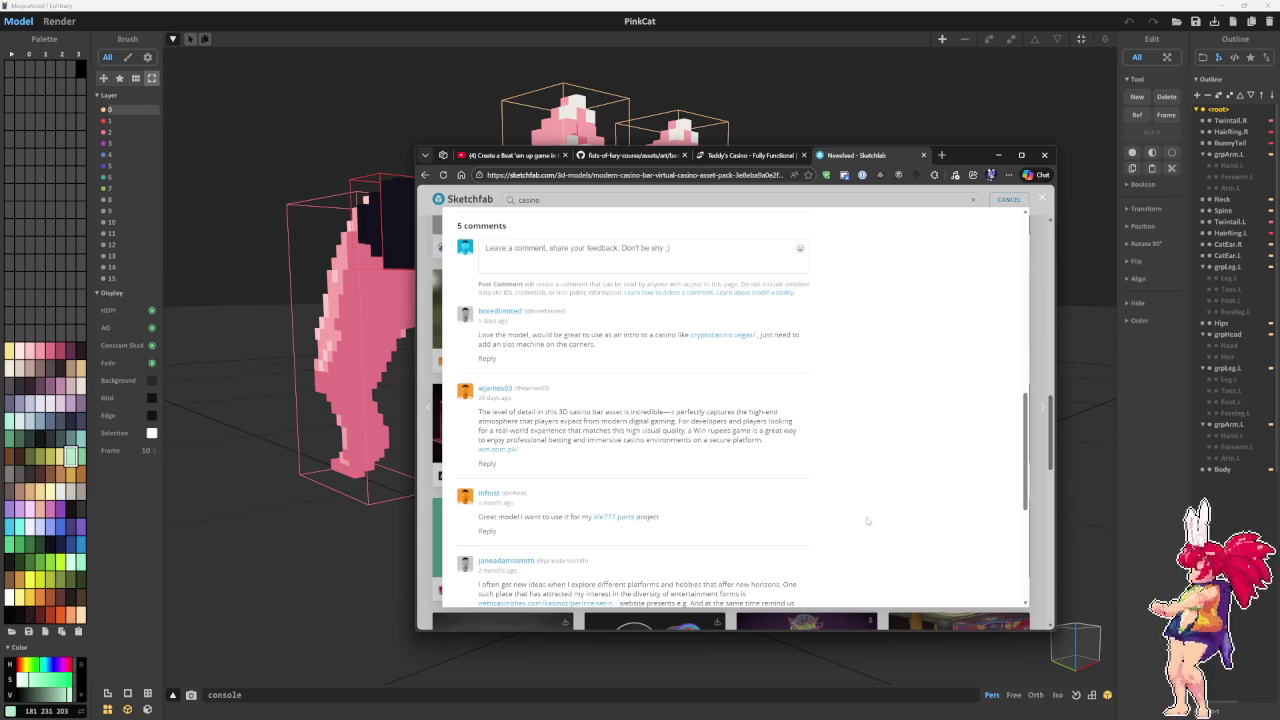
{"action": "scroll", "coordinate": [867, 521], "scroll_direction": "down", "scroll_amount": 4}
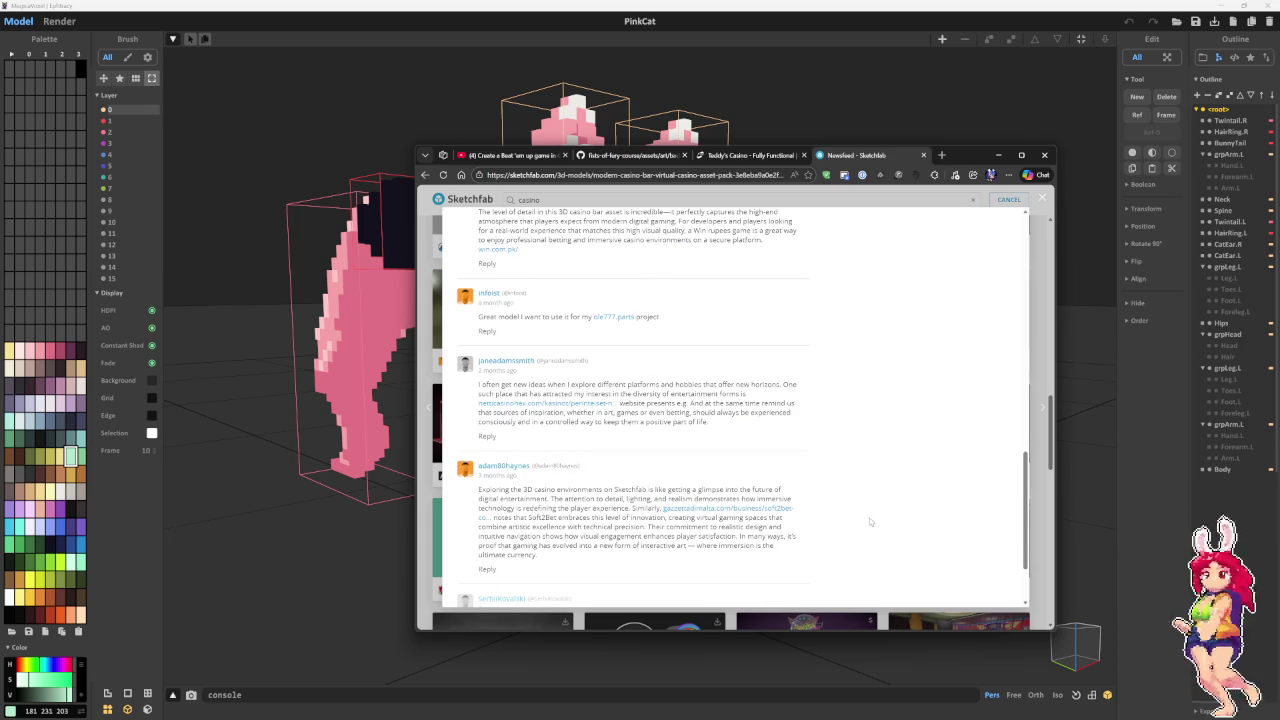
{"action": "scroll", "coordinate": [871, 527], "scroll_direction": "down", "scroll_amount": 2}
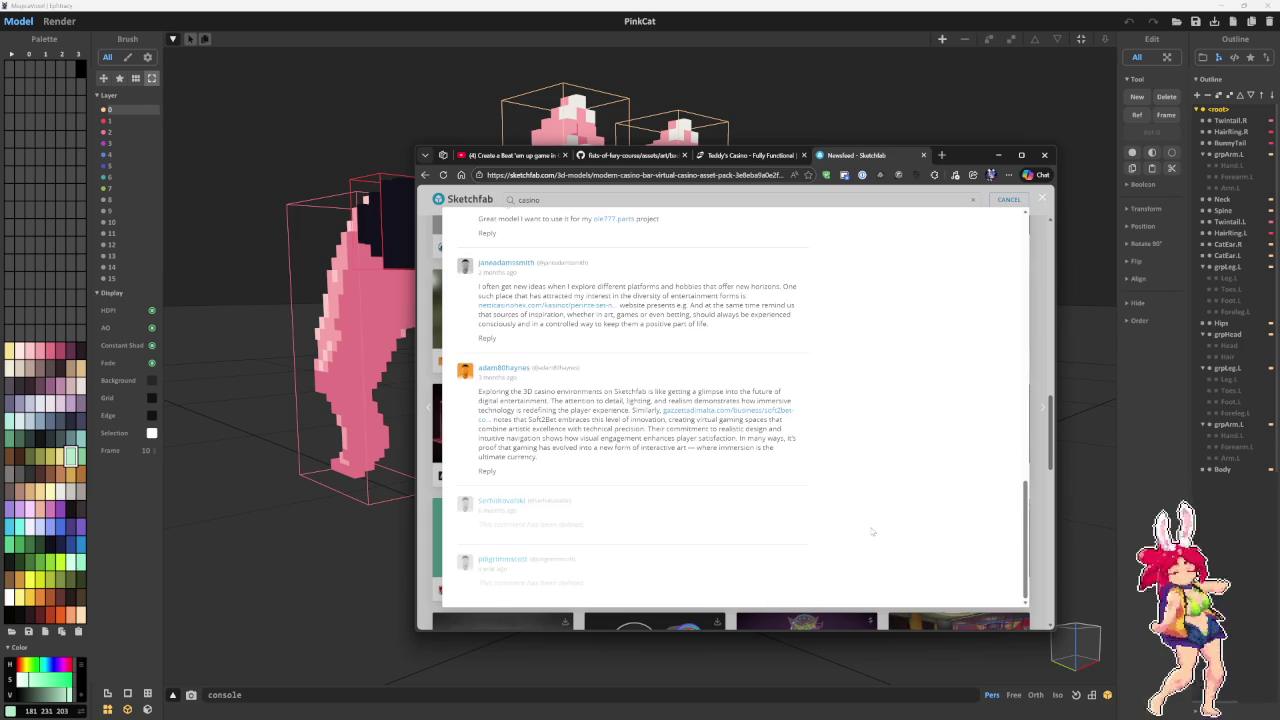
{"action": "scroll", "coordinate": [871, 532], "scroll_direction": "up", "scroll_amount": 15}
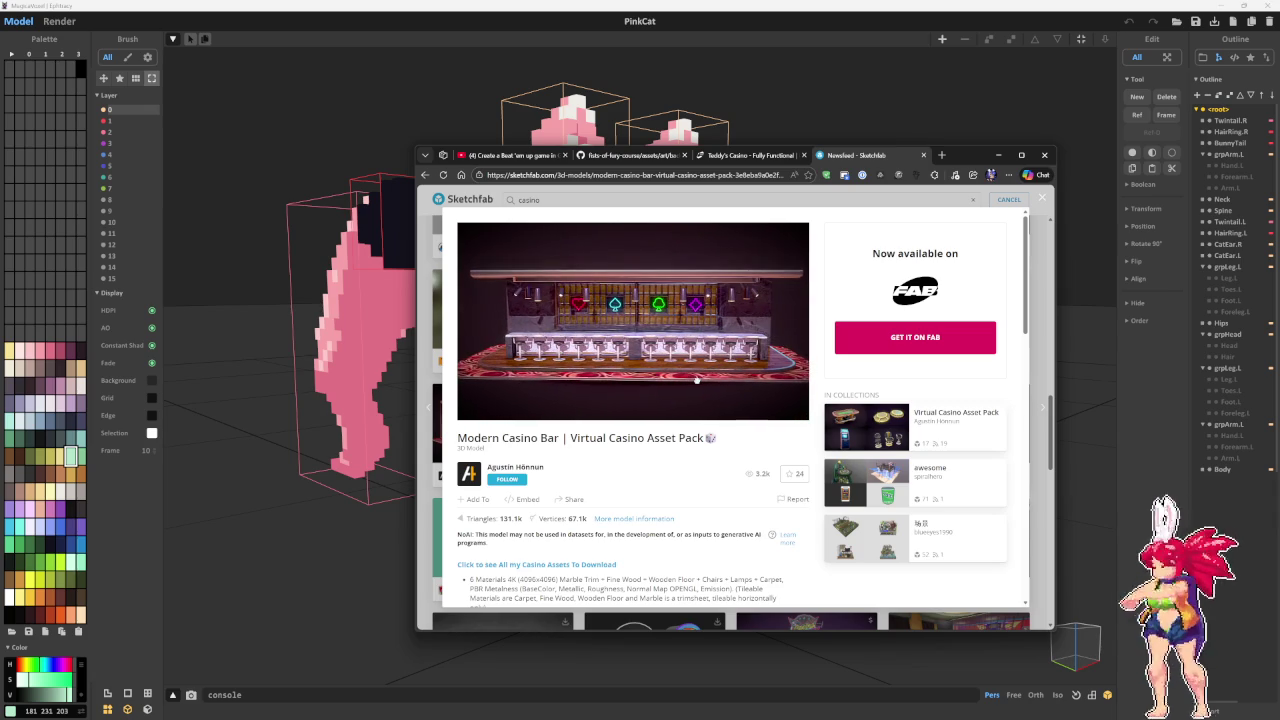
{"action": "left_click", "coordinate": [933, 420]}
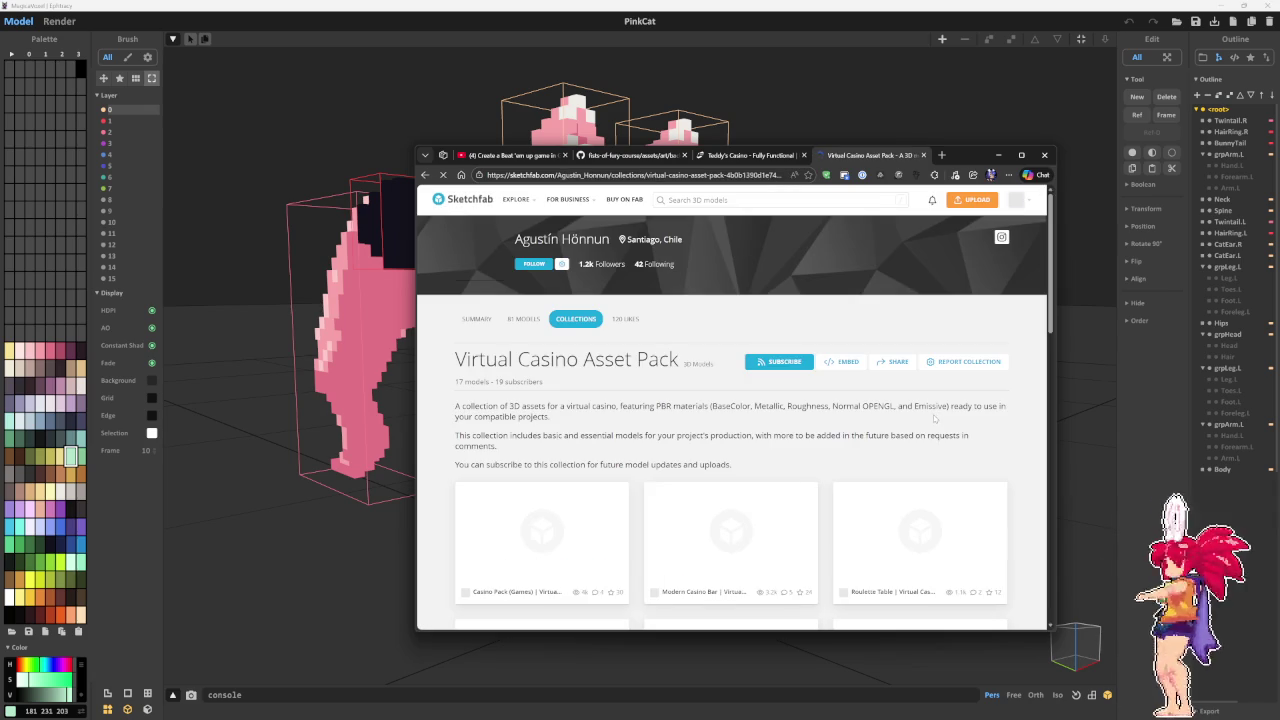
Step: Browse the Virtual Casino Asset Pack collection and return to the Modern Casino Bar page
{"action": "scroll", "coordinate": [868, 420], "scroll_direction": "down", "scroll_amount": 1}
{"action": "scroll", "coordinate": [868, 420], "scroll_direction": "down", "scroll_amount": 5}
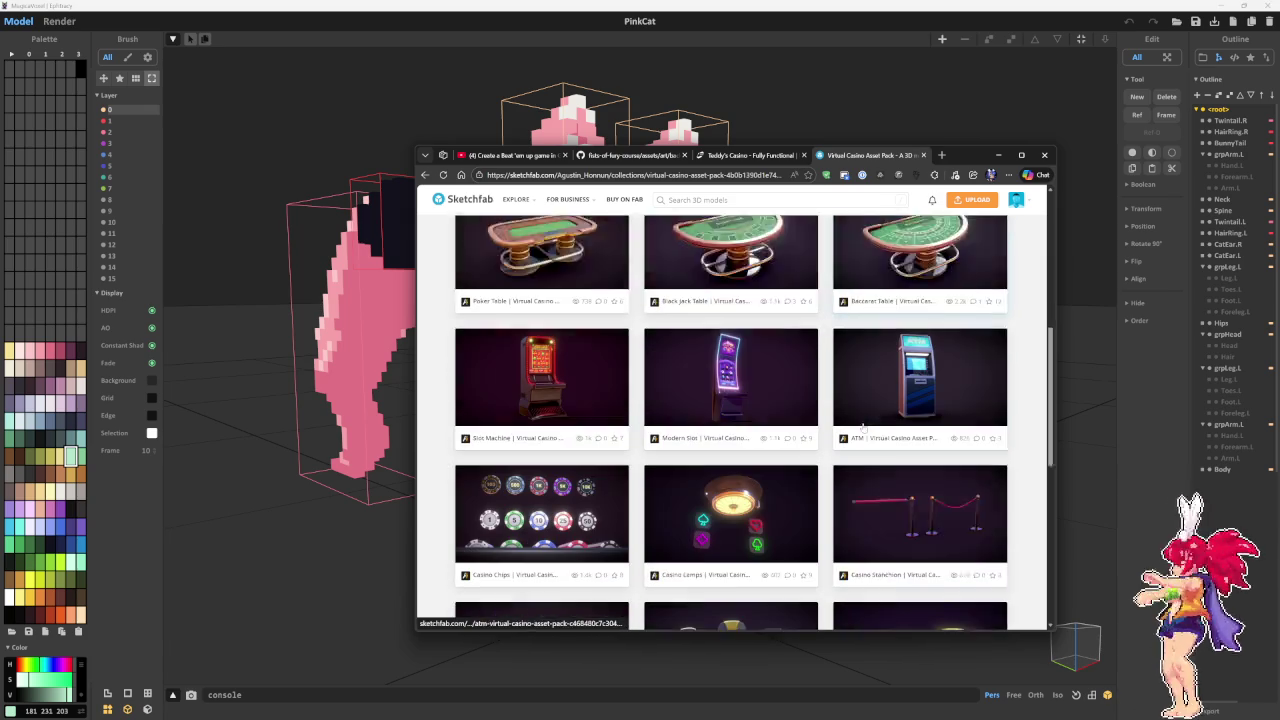
{"action": "scroll", "coordinate": [797, 447], "scroll_direction": "down", "scroll_amount": 3}
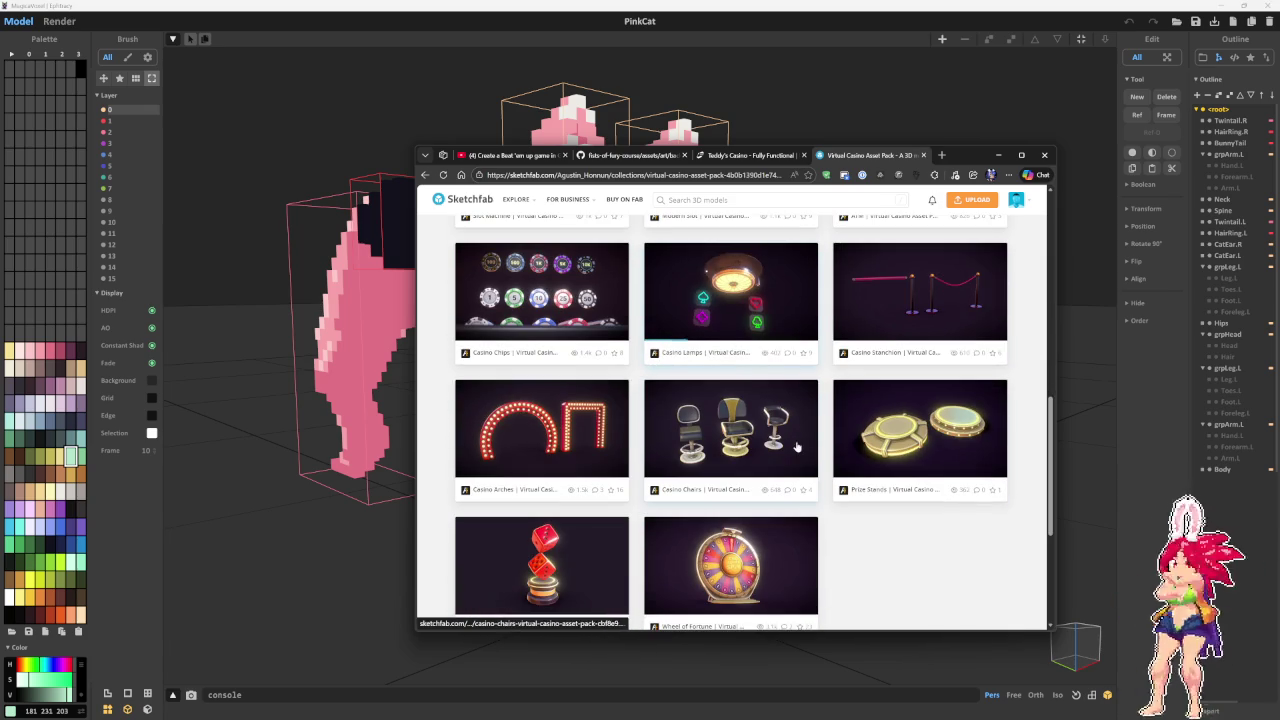
{"action": "scroll", "coordinate": [894, 563], "scroll_direction": "down", "scroll_amount": 2}
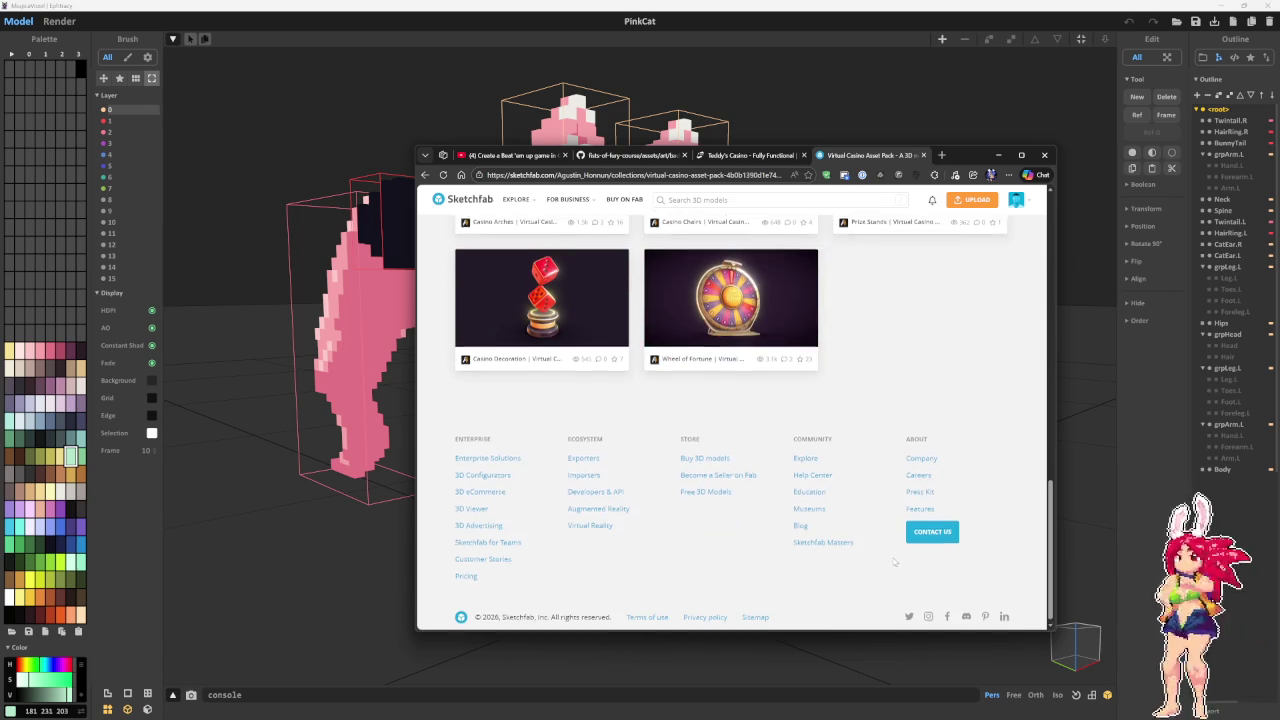
{"action": "scroll", "coordinate": [894, 563], "scroll_direction": "up", "scroll_amount": 10}
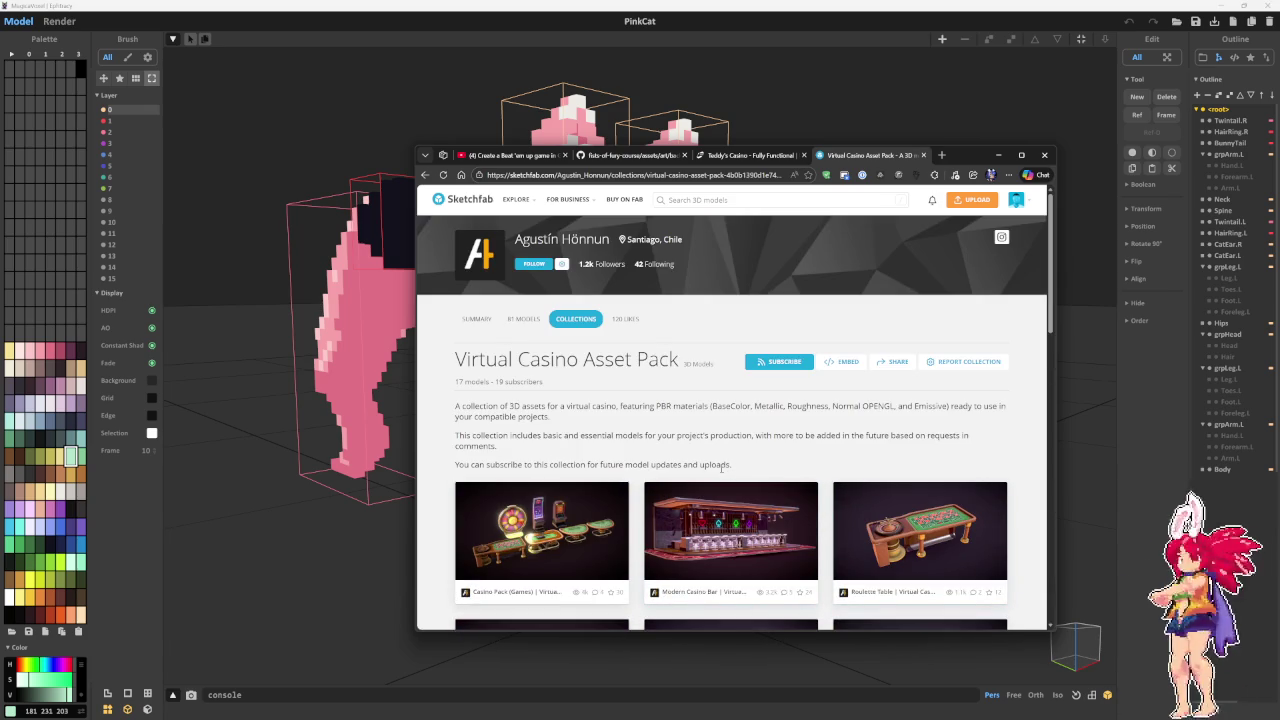
{"action": "left_click", "coordinate": [730, 530]}
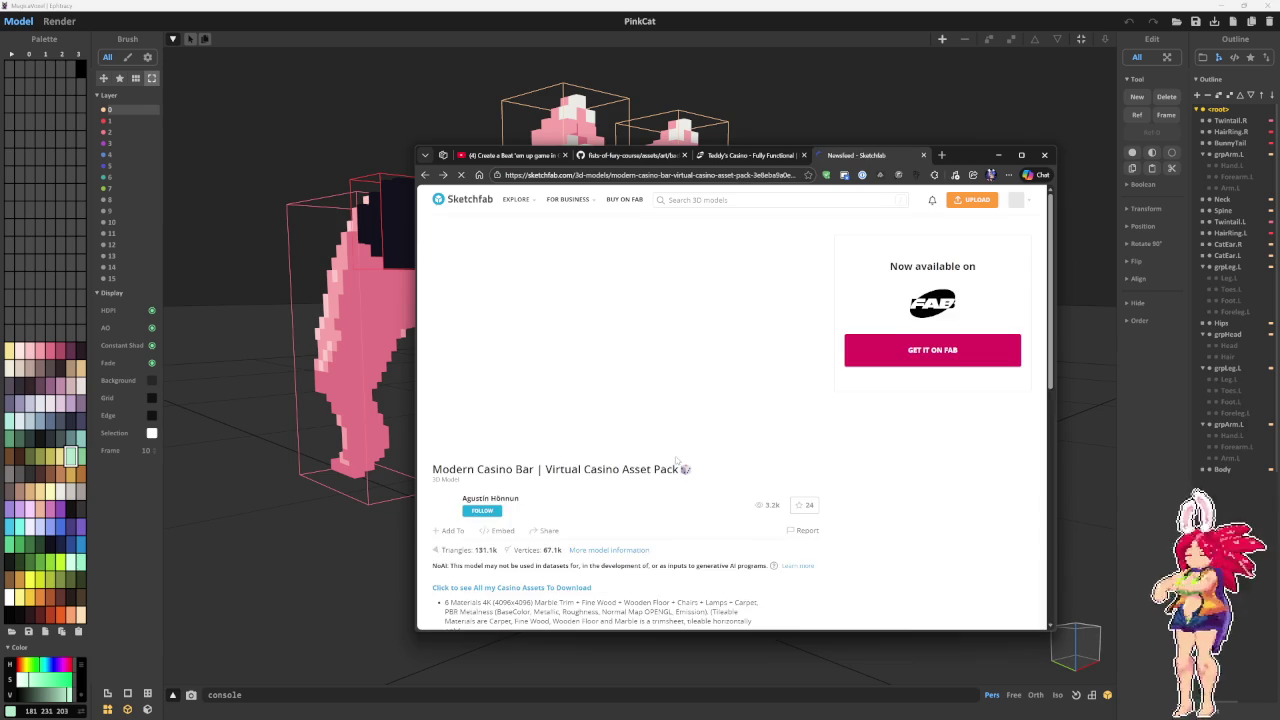
Step: Try the model's GET IT ON FAB link, close the page-not-found tab and the Sketchfab tab
{"action": "left_click", "coordinate": [917, 388]}
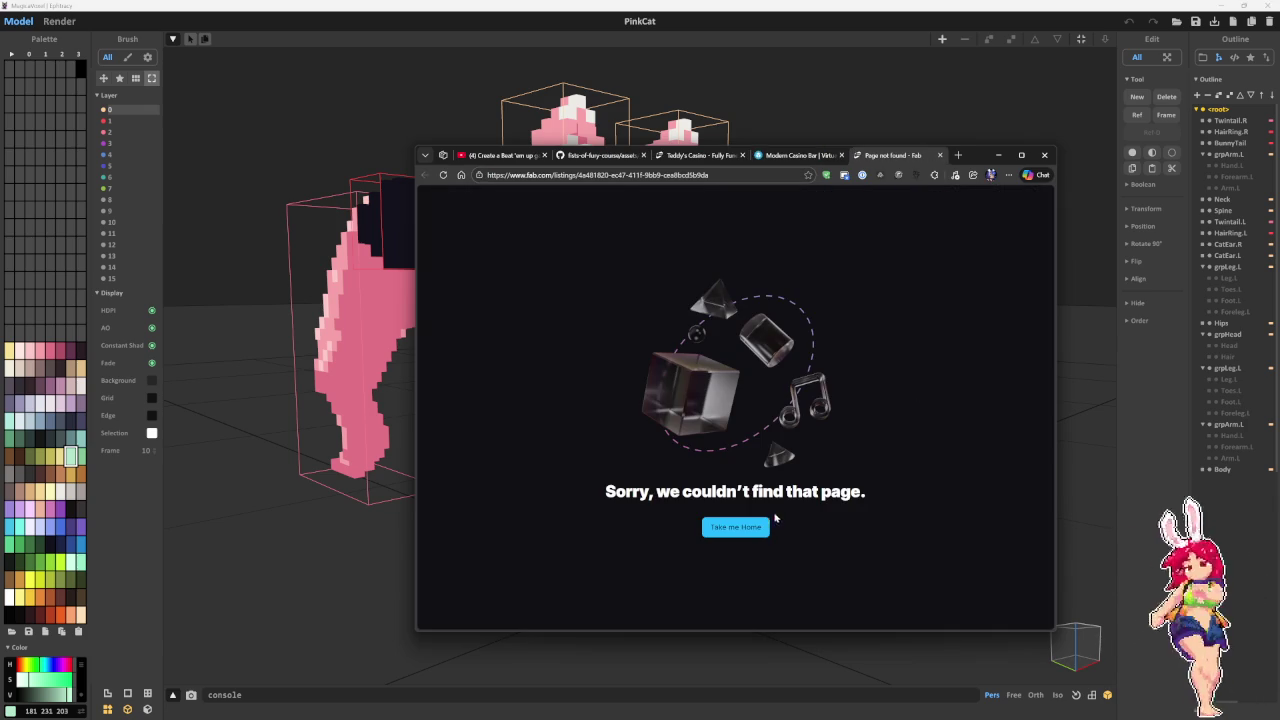
{"action": "middle_click", "coordinate": [871, 160]}
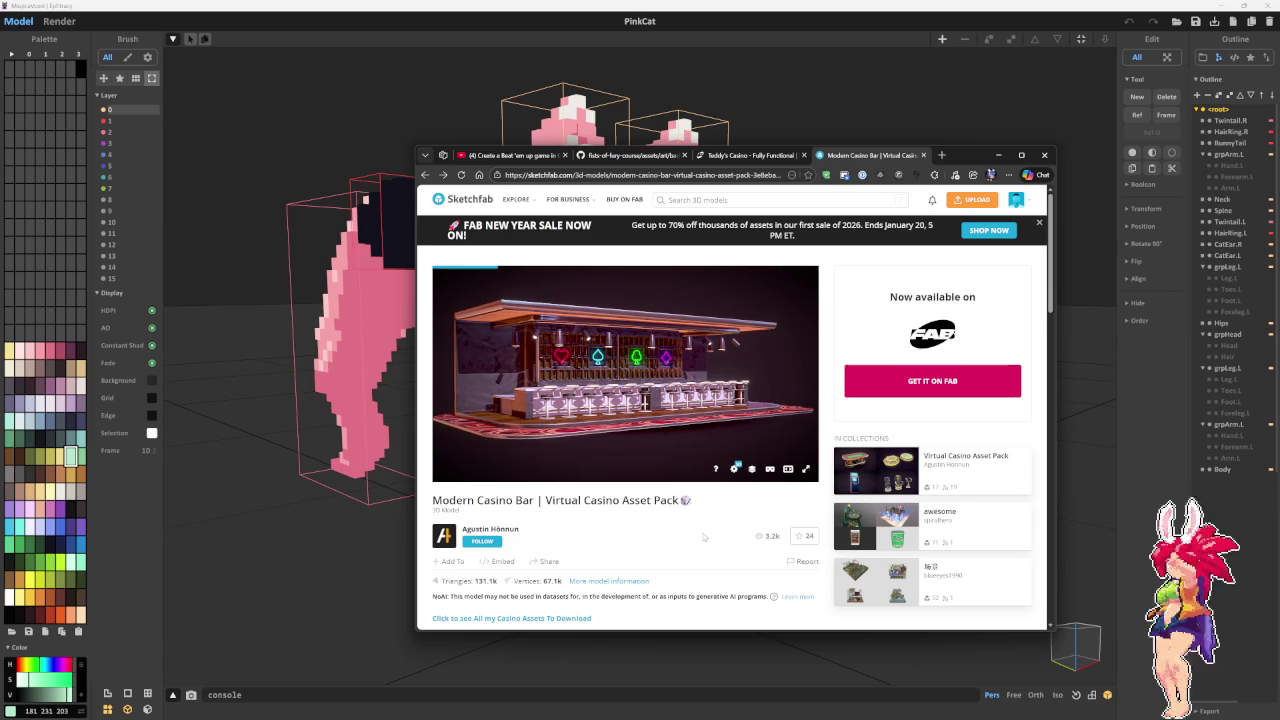
{"action": "left_click", "coordinate": [697, 199]}
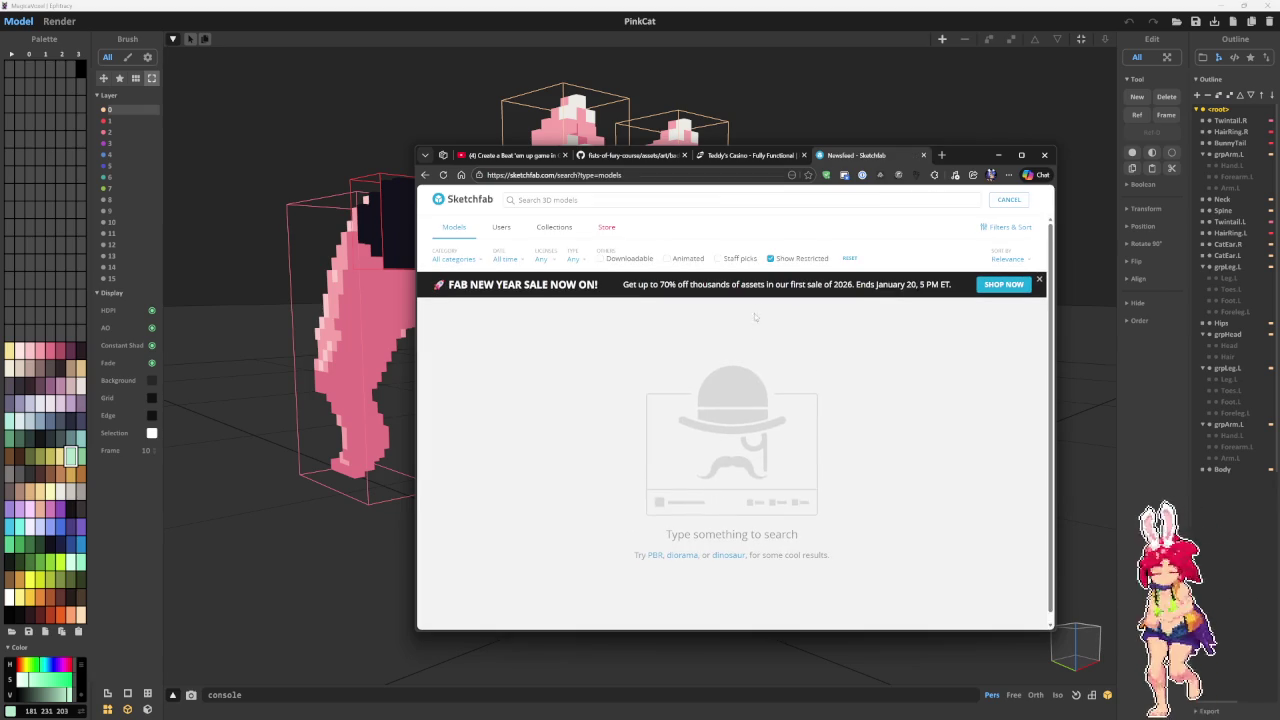
{"action": "middle_click", "coordinate": [848, 160]}
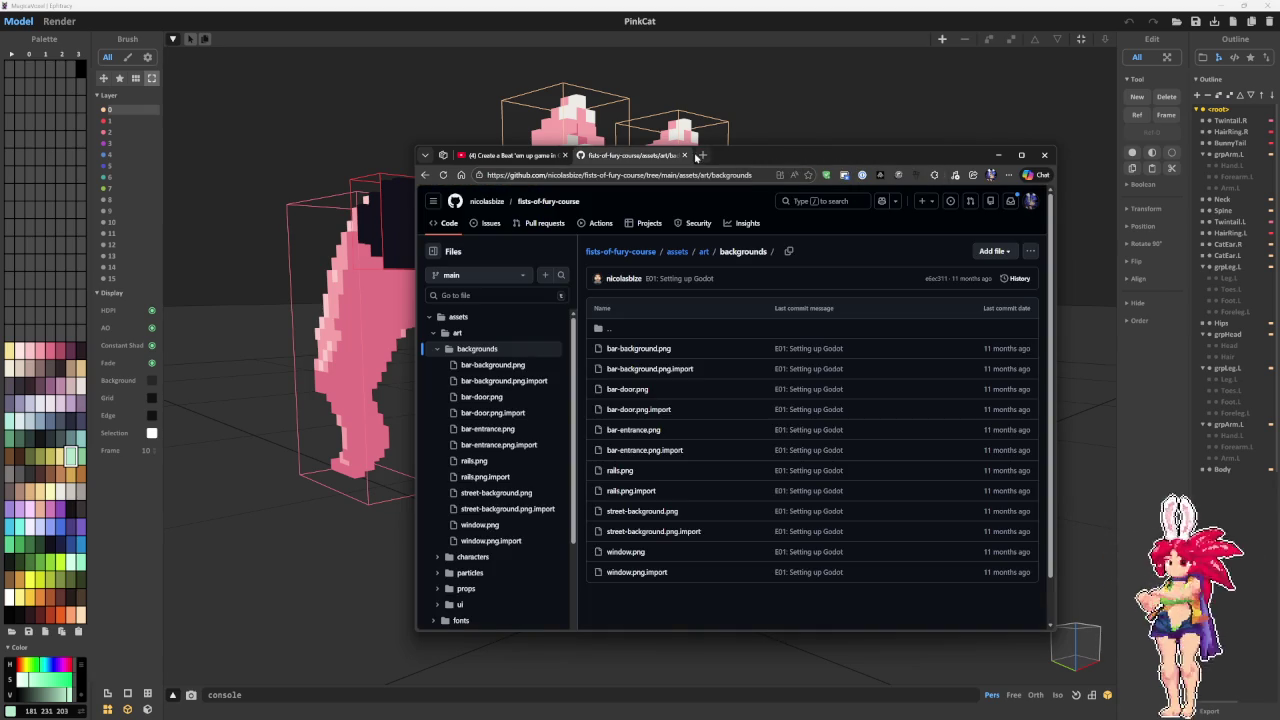
Step: Load sketchfab.com in a new tab and search models for 'casino' with Show Restricted unchecked
{"action": "left_click", "coordinate": [705, 155]}
{"action": "type", "text": "sketchfab.com"}
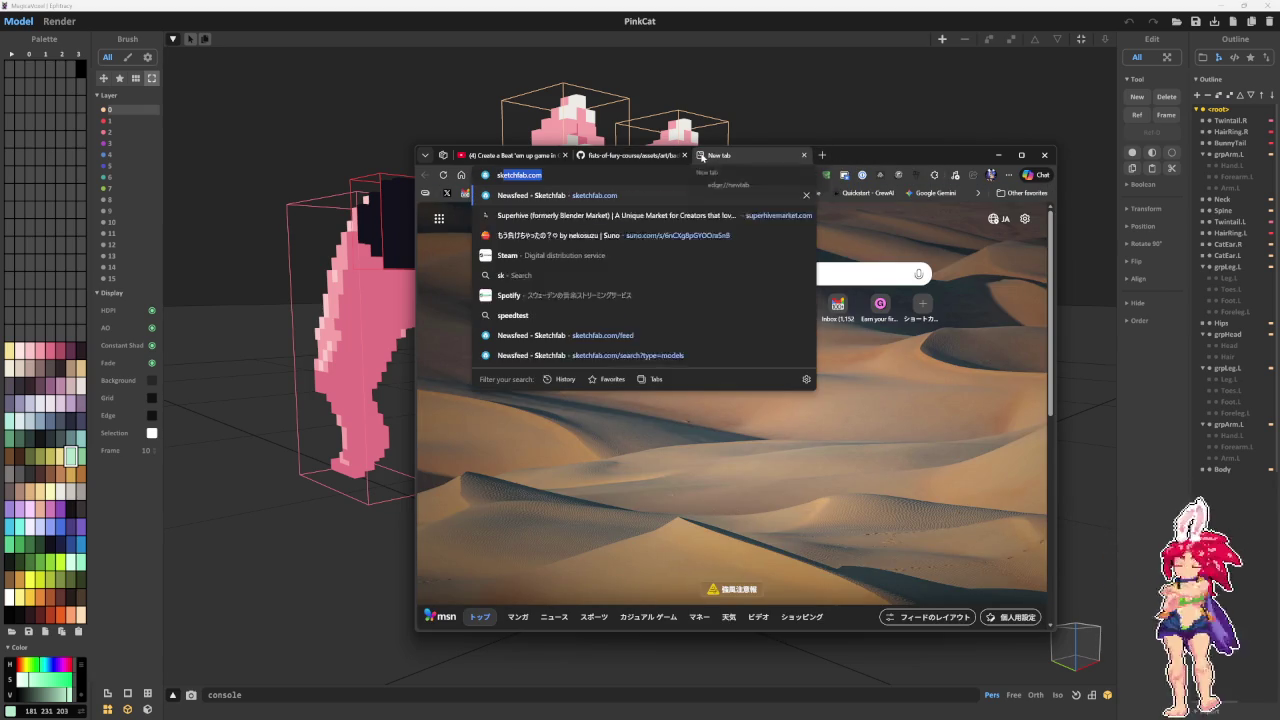
{"action": "key", "text": "Return"}
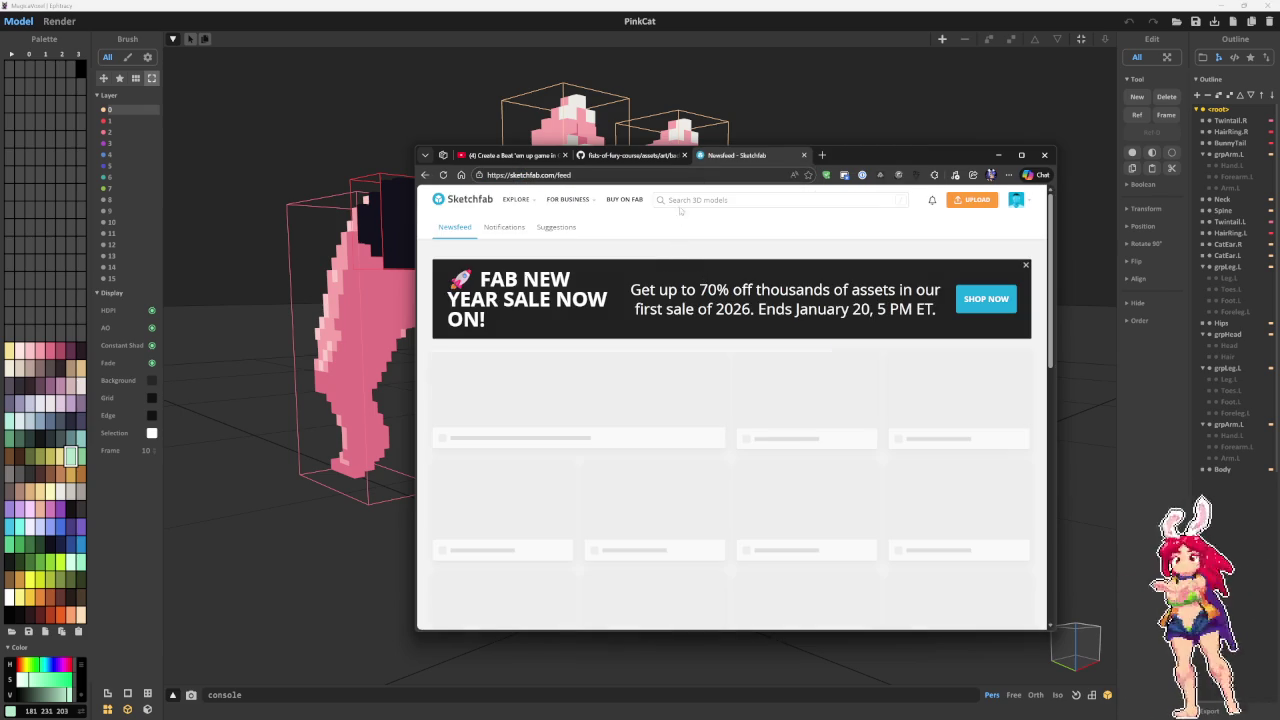
{"action": "left_click", "coordinate": [685, 201]}
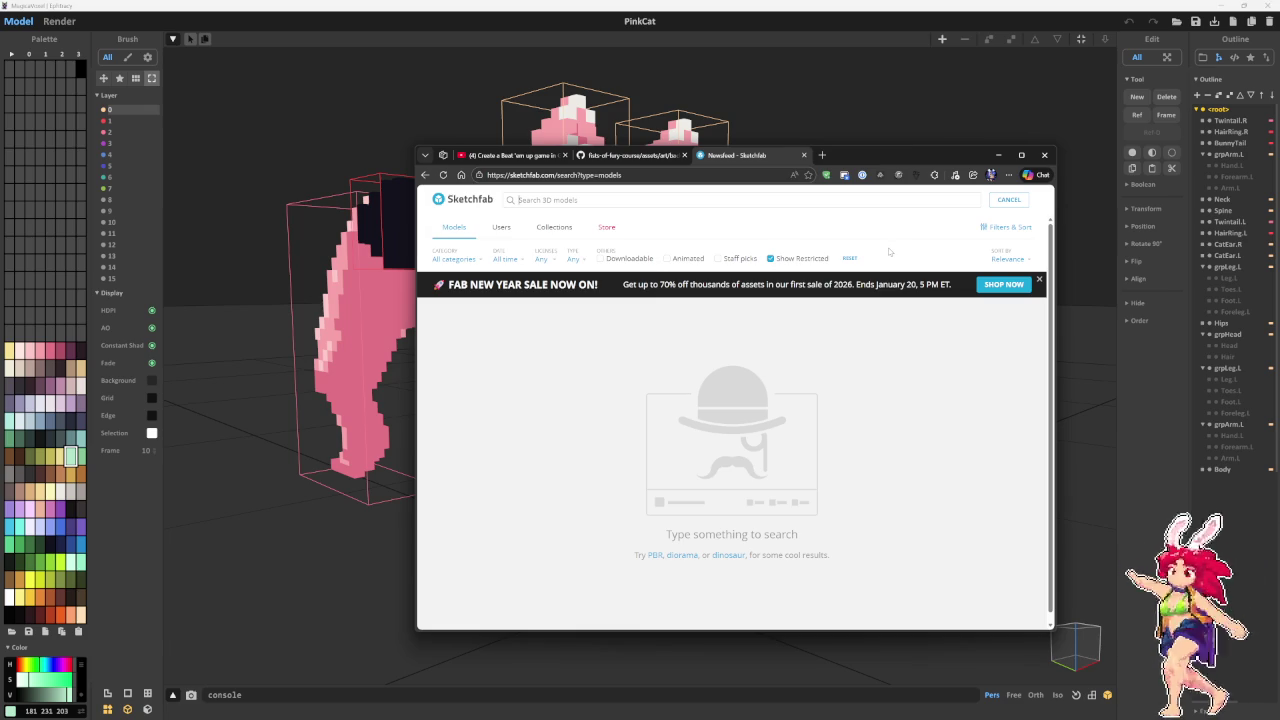
{"action": "left_click", "coordinate": [771, 259]}
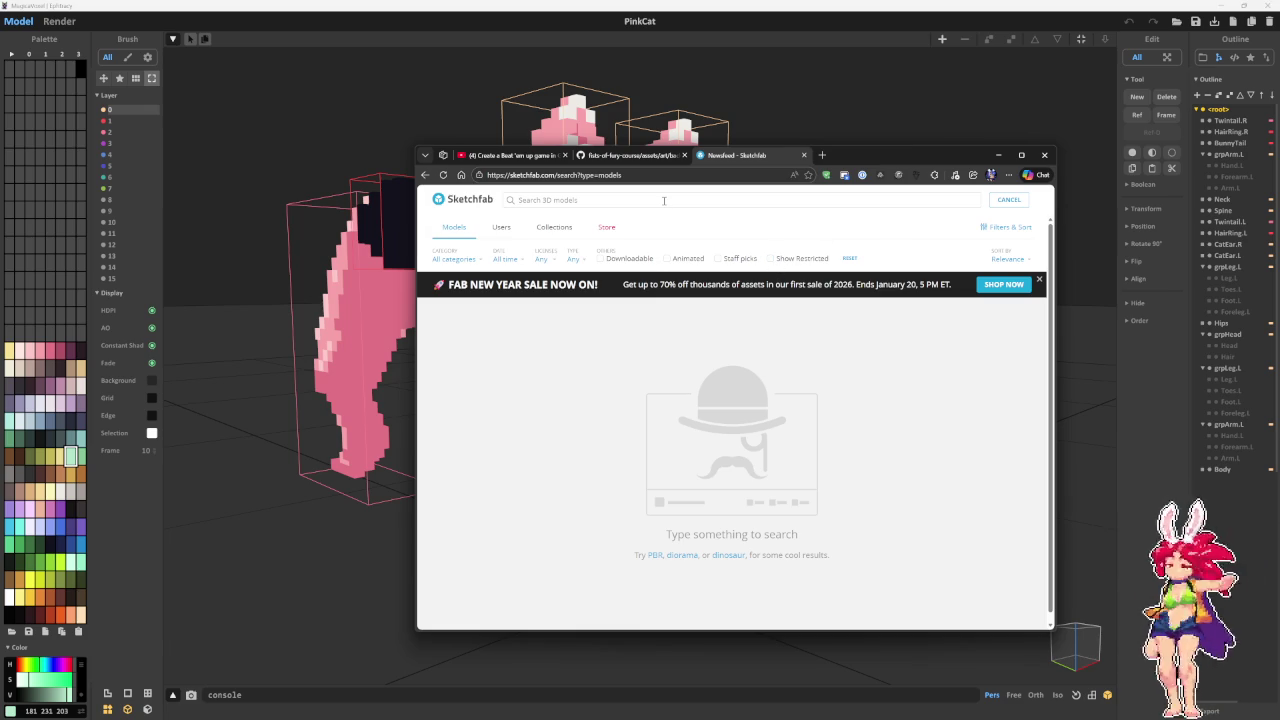
{"action": "type", "text": "casino"}
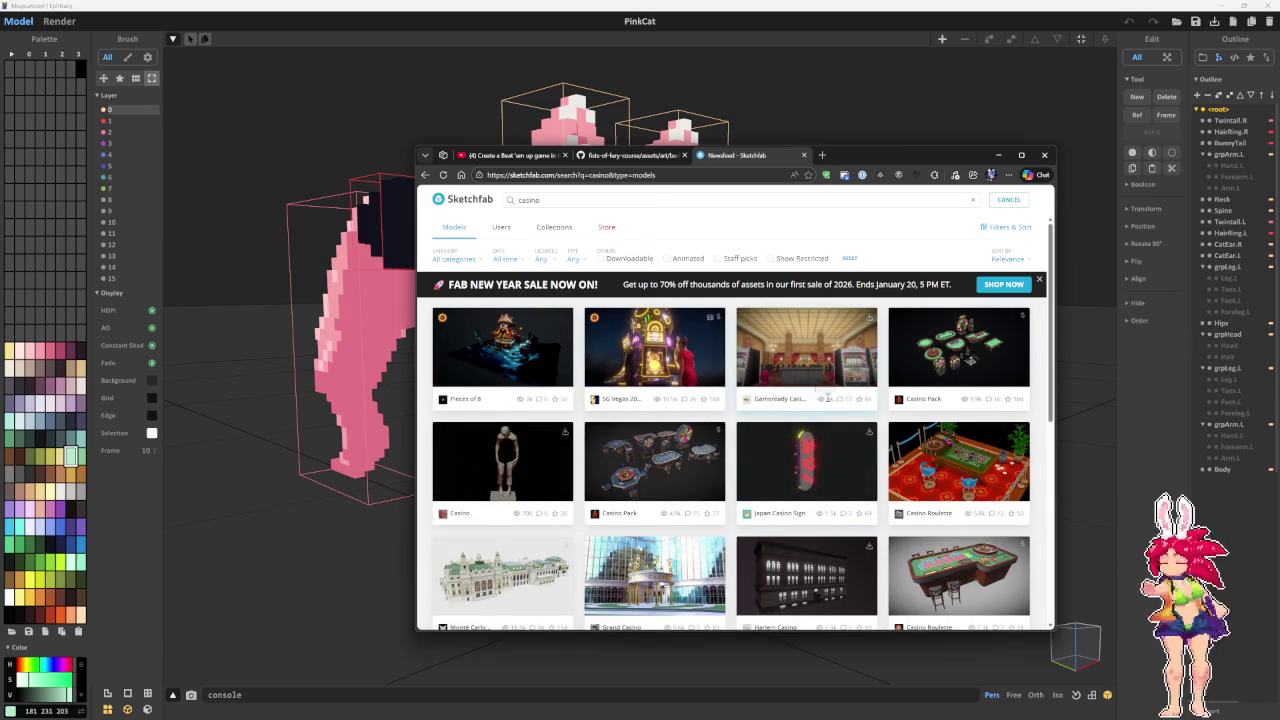
Step: Look at the Mobile Casino model in its own tab, then return to the casino results
{"action": "scroll", "coordinate": [828, 480], "scroll_direction": "down", "scroll_amount": 5}
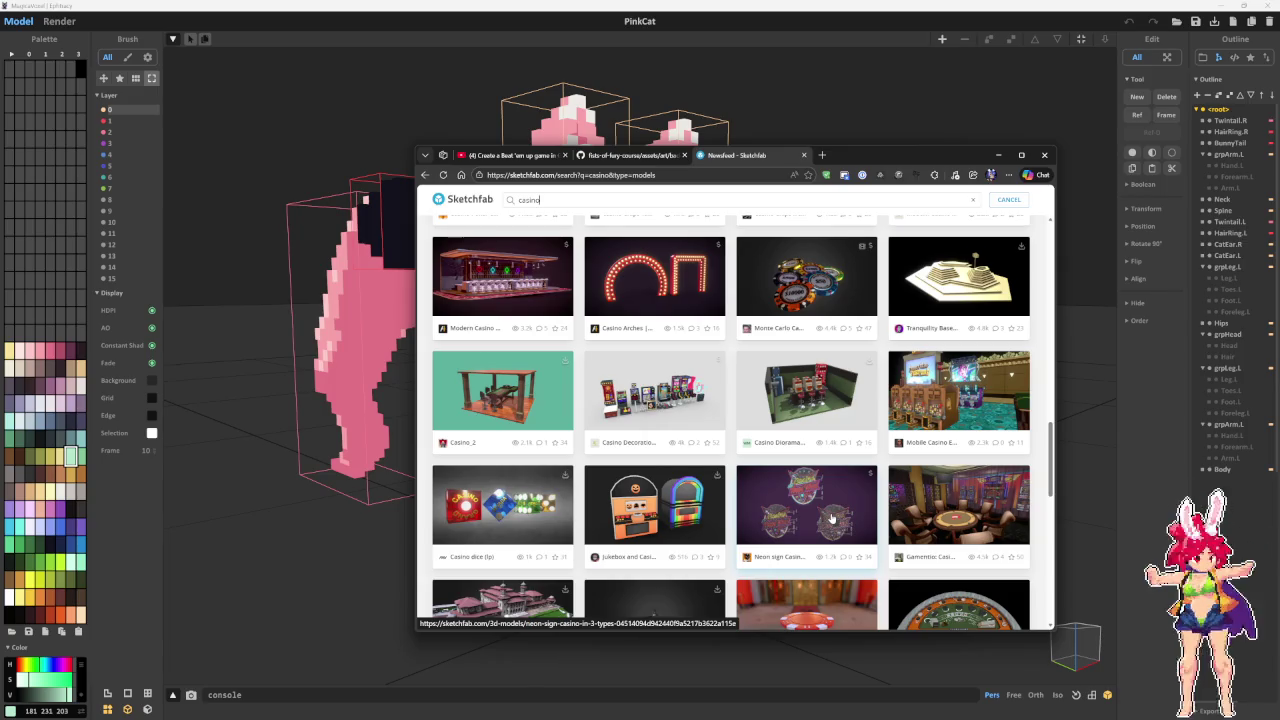
{"action": "scroll", "coordinate": [831, 518], "scroll_direction": "down", "scroll_amount": 3}
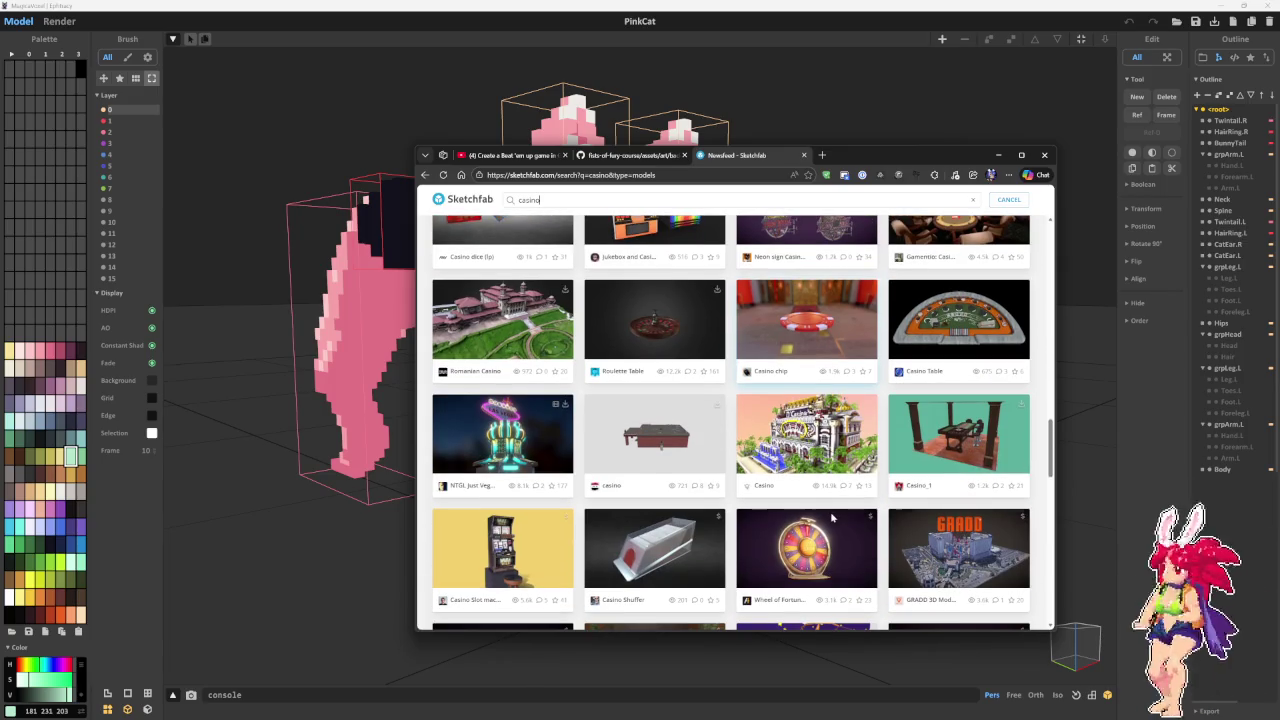
{"action": "scroll", "coordinate": [831, 518], "scroll_direction": "up", "scroll_amount": 2}
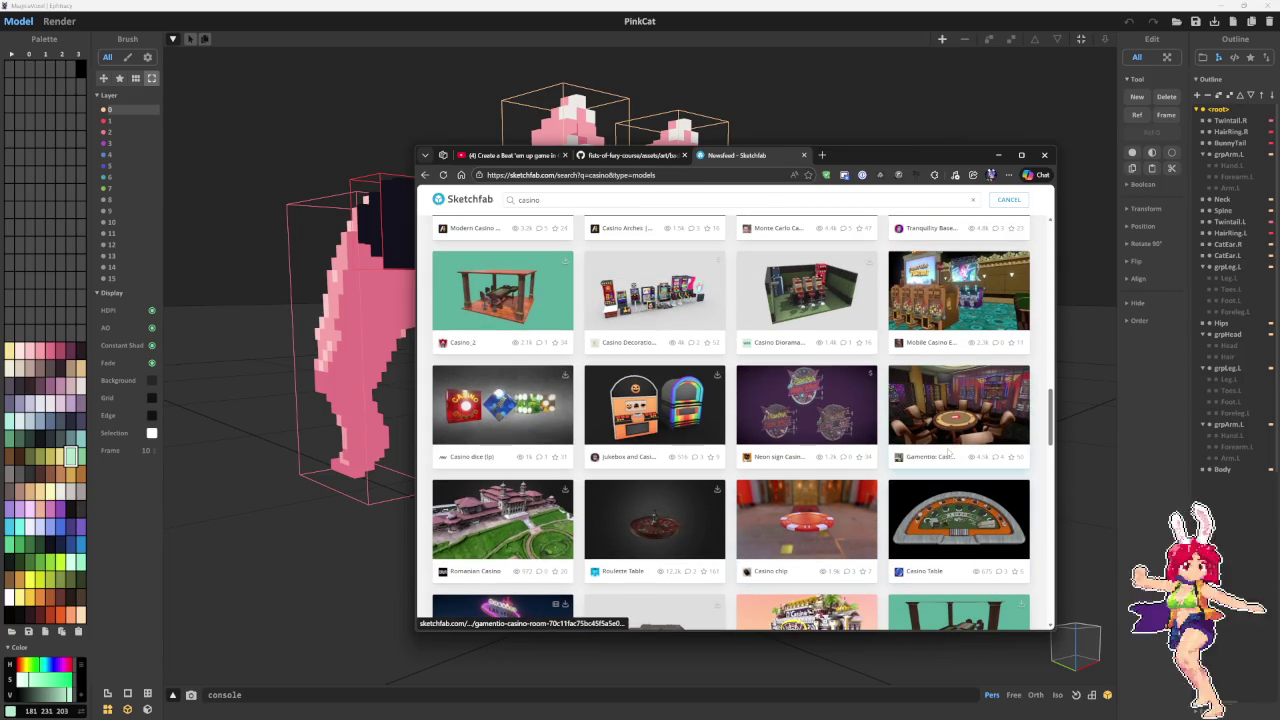
{"action": "middle_click", "coordinate": [958, 325]}
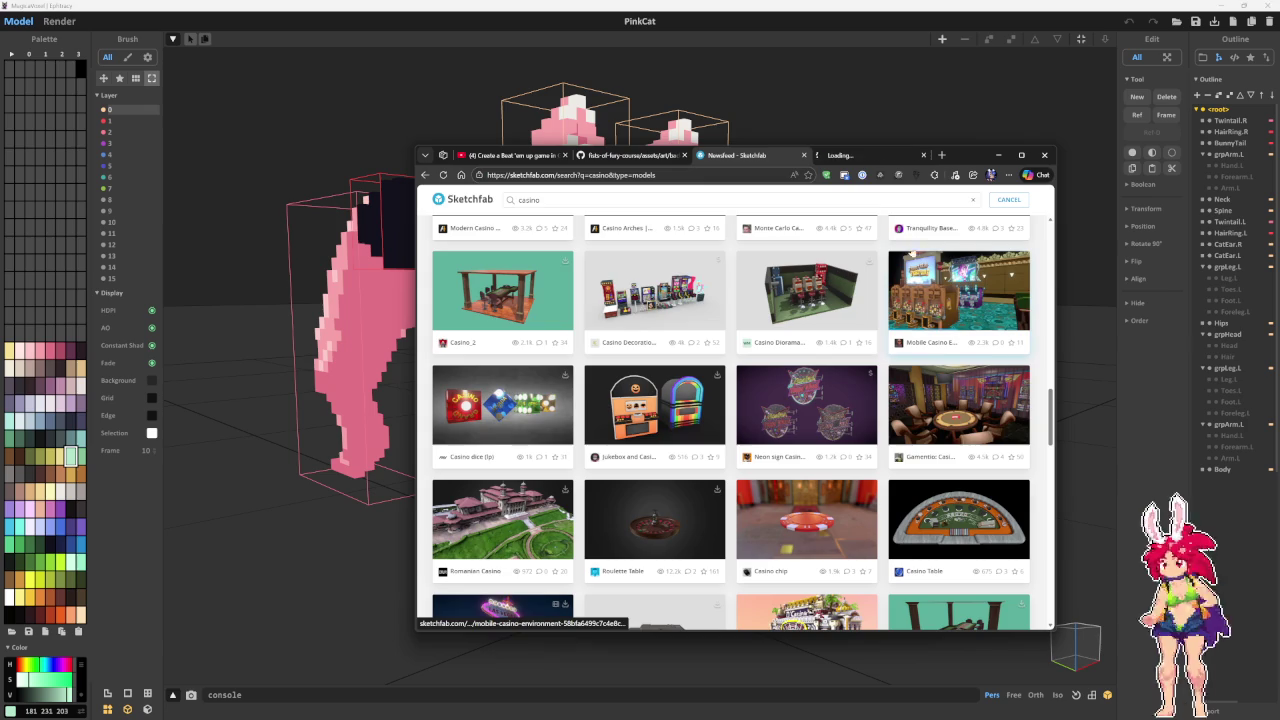
{"action": "left_click", "coordinate": [867, 156]}
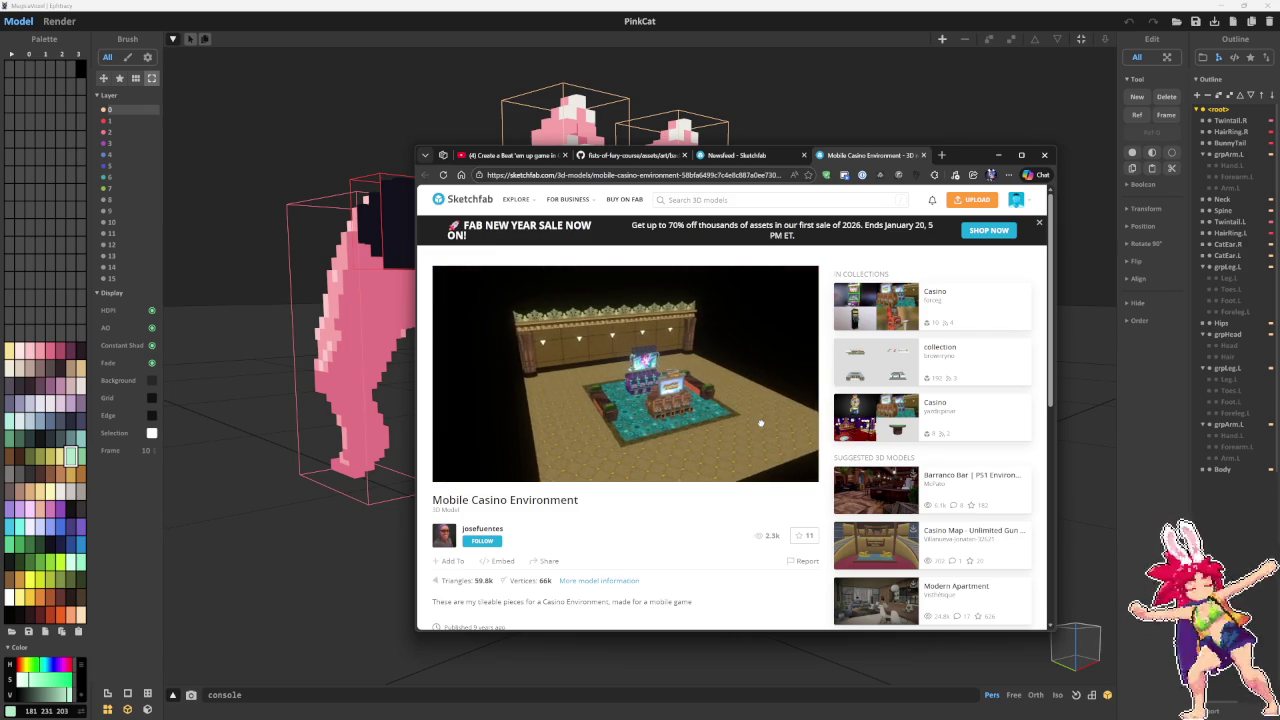
{"action": "scroll", "coordinate": [828, 529], "scroll_direction": "down", "scroll_amount": 5}
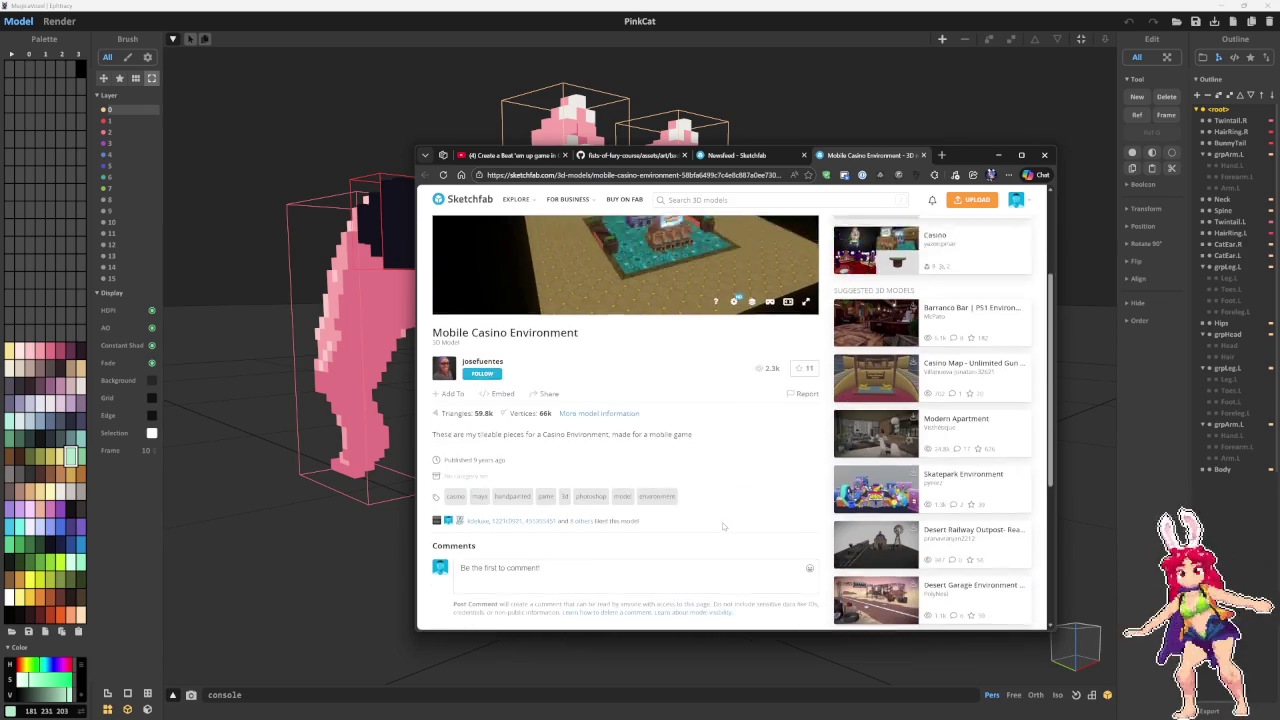
{"action": "left_click", "coordinate": [740, 155]}
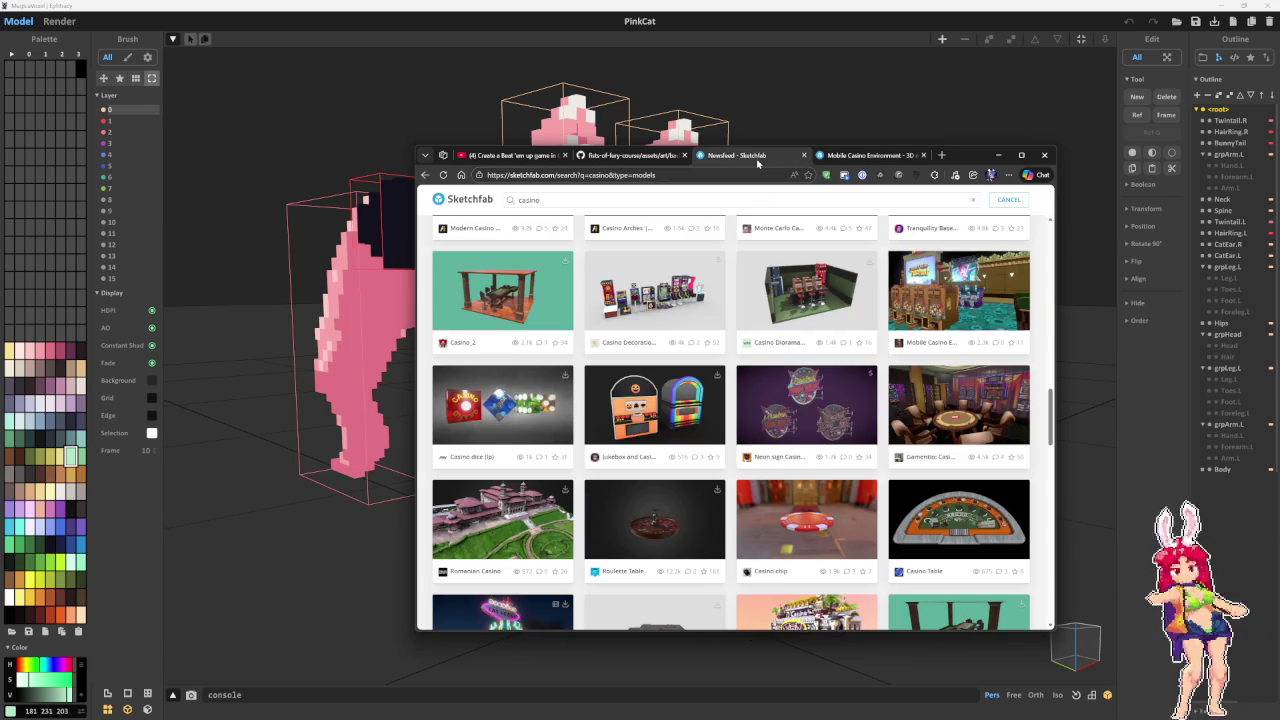
Step: Scroll through the casino results grid, then minimize the browser to reveal MagicaVoxel
{"action": "scroll", "coordinate": [789, 430], "scroll_direction": "down", "scroll_amount": 2}
{"action": "scroll", "coordinate": [855, 465], "scroll_direction": "down", "scroll_amount": 3}
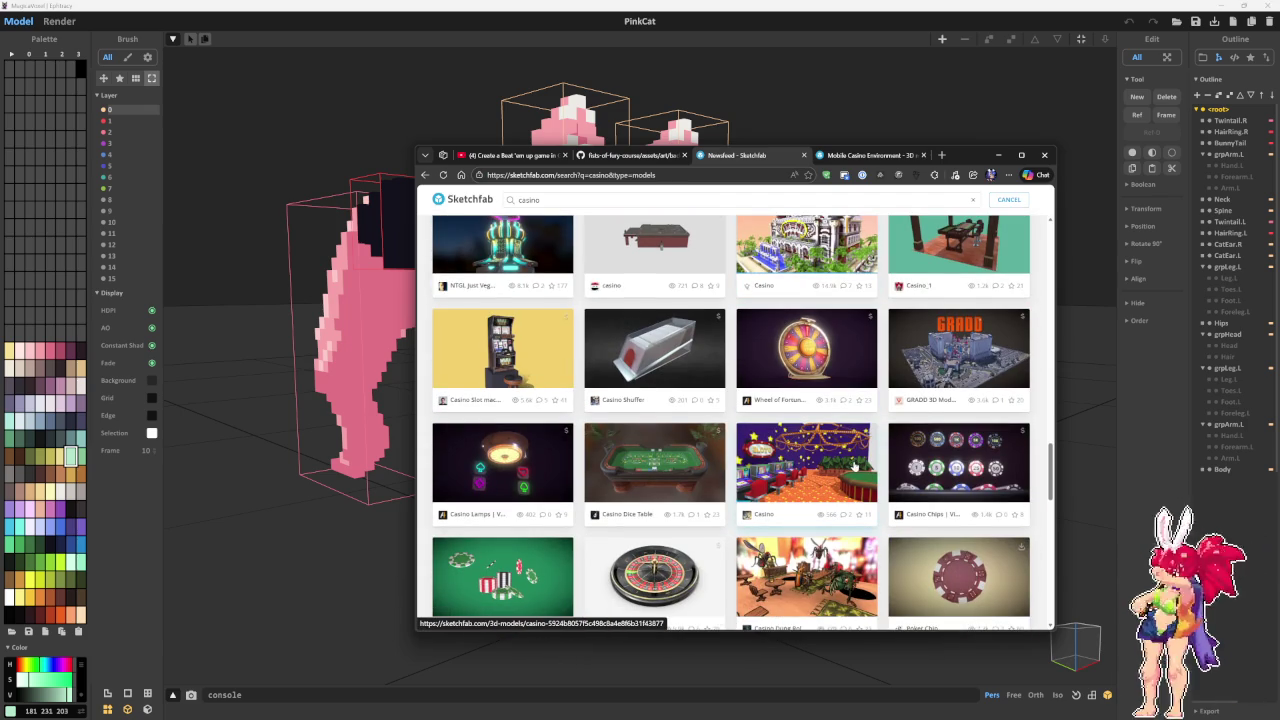
{"action": "scroll", "coordinate": [852, 462], "scroll_direction": "down", "scroll_amount": 3}
{"action": "scroll", "coordinate": [855, 465], "scroll_direction": "down", "scroll_amount": 10}
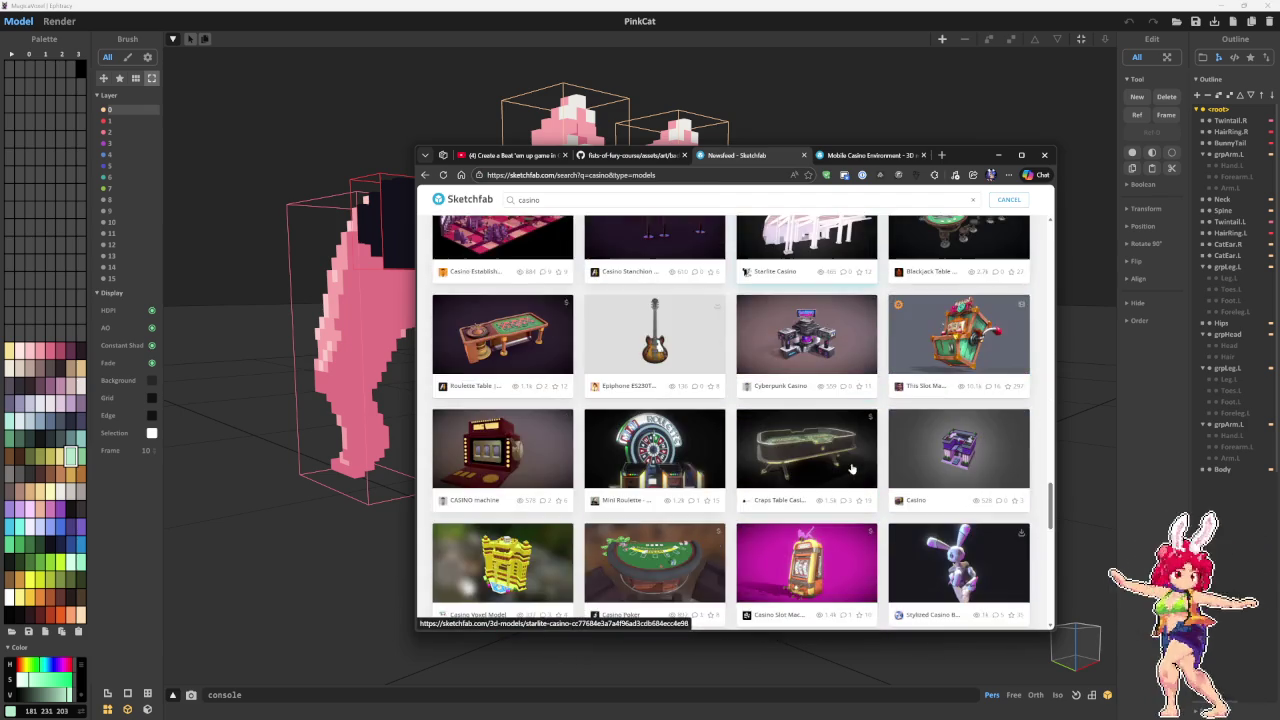
{"action": "scroll", "coordinate": [849, 471], "scroll_direction": "down", "scroll_amount": 5}
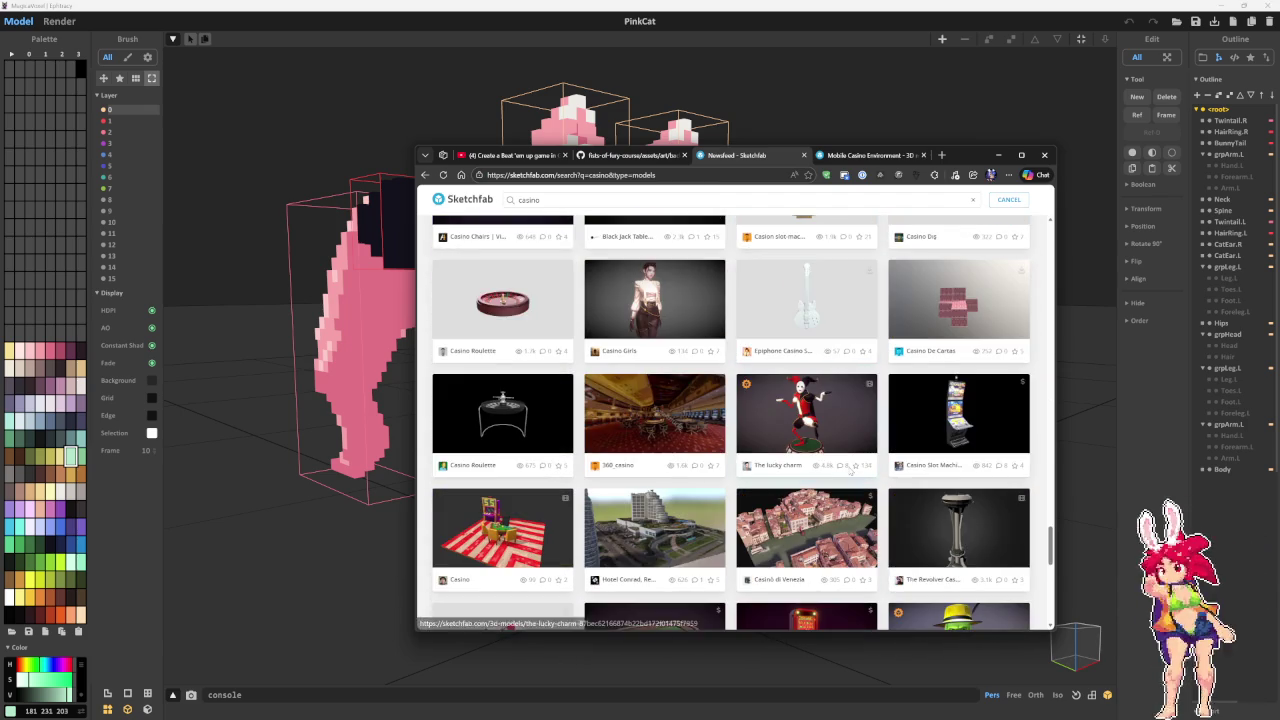
{"action": "scroll", "coordinate": [849, 471], "scroll_direction": "down", "scroll_amount": 5}
{"action": "scroll", "coordinate": [849, 471], "scroll_direction": "down", "scroll_amount": 3}
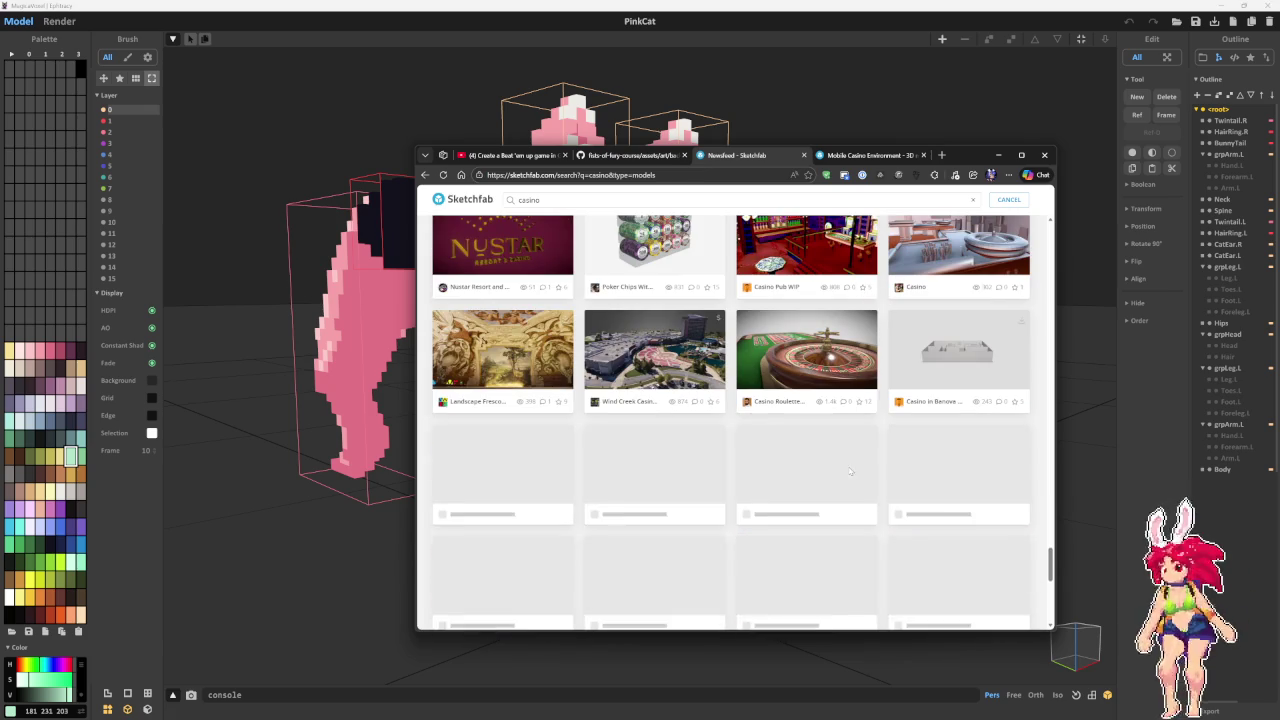
{"action": "scroll", "coordinate": [849, 471], "scroll_direction": "down", "scroll_amount": 3}
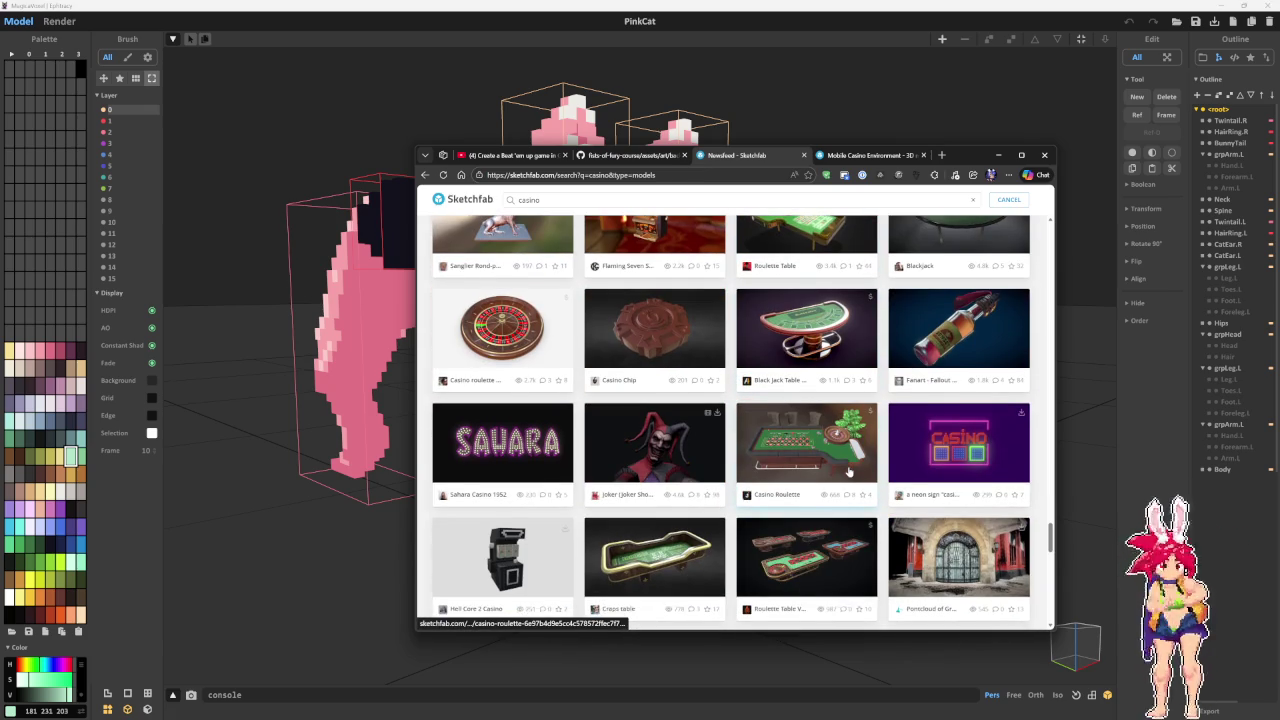
{"action": "scroll", "coordinate": [849, 471], "scroll_direction": "up", "scroll_amount": 5}
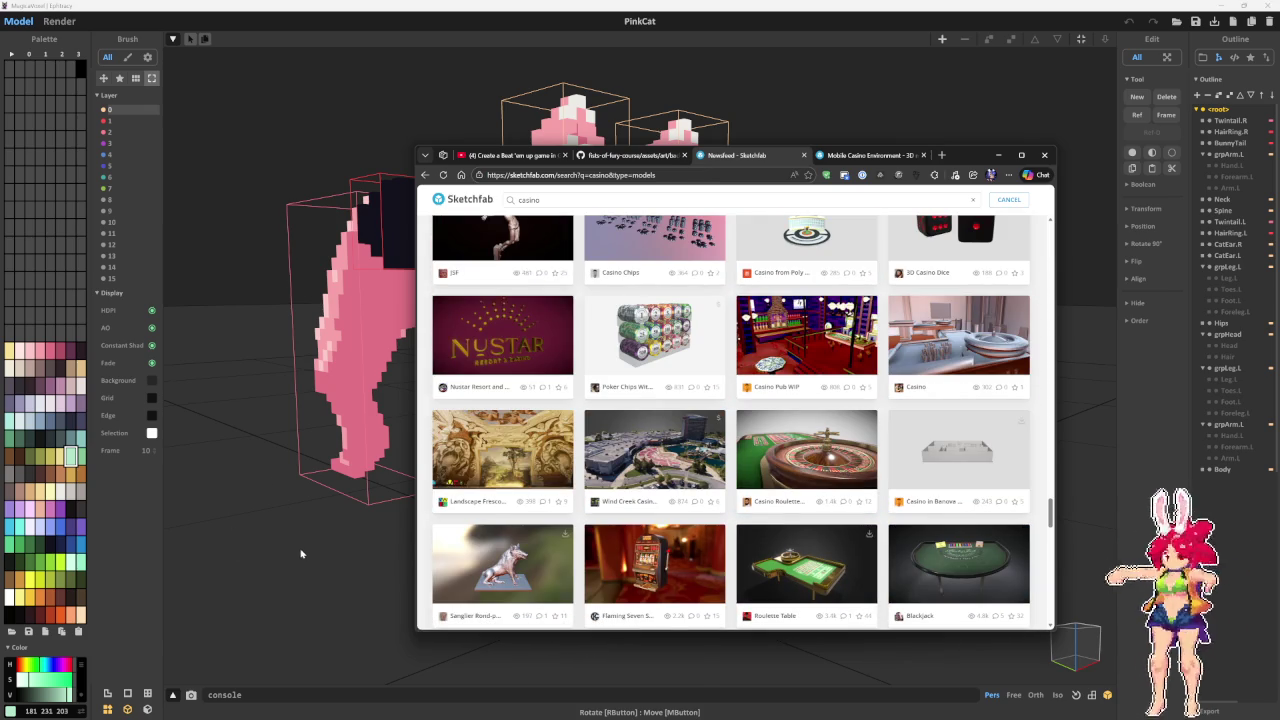
{"action": "left_click", "coordinate": [300, 553]}
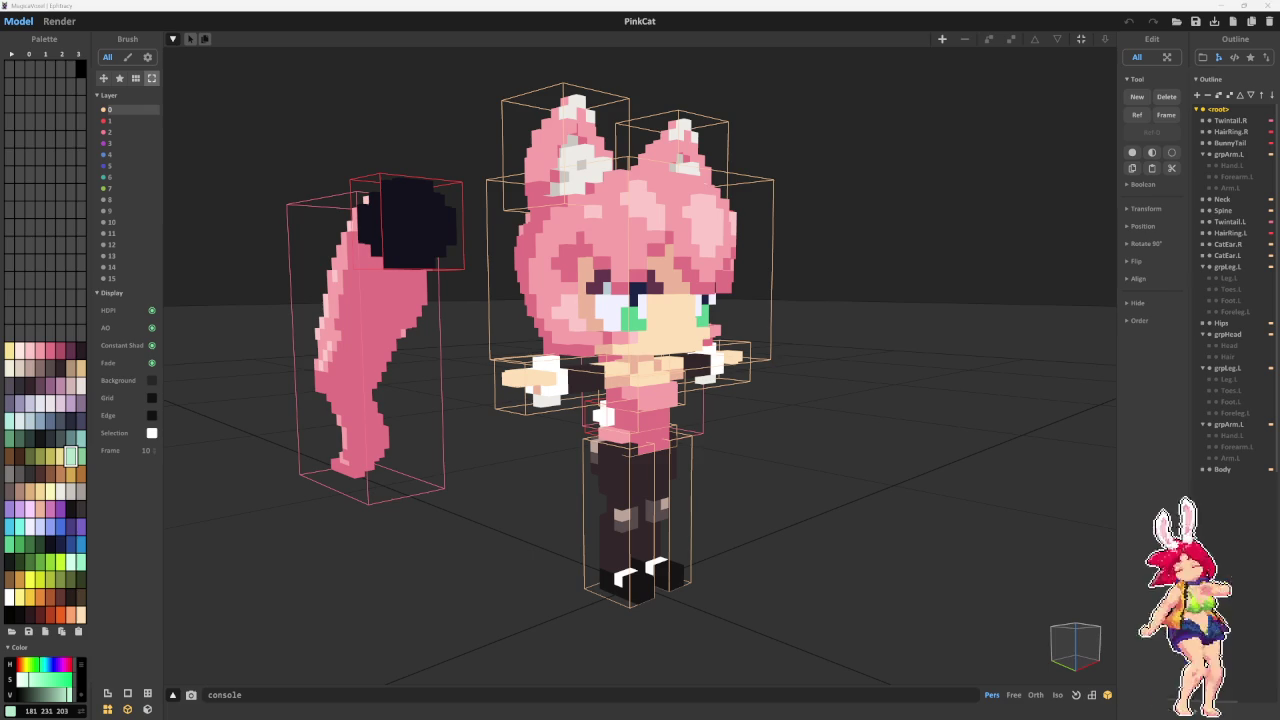
{"action": "scroll", "coordinate": [844, 454], "scroll_direction": "up", "scroll_amount": 3}
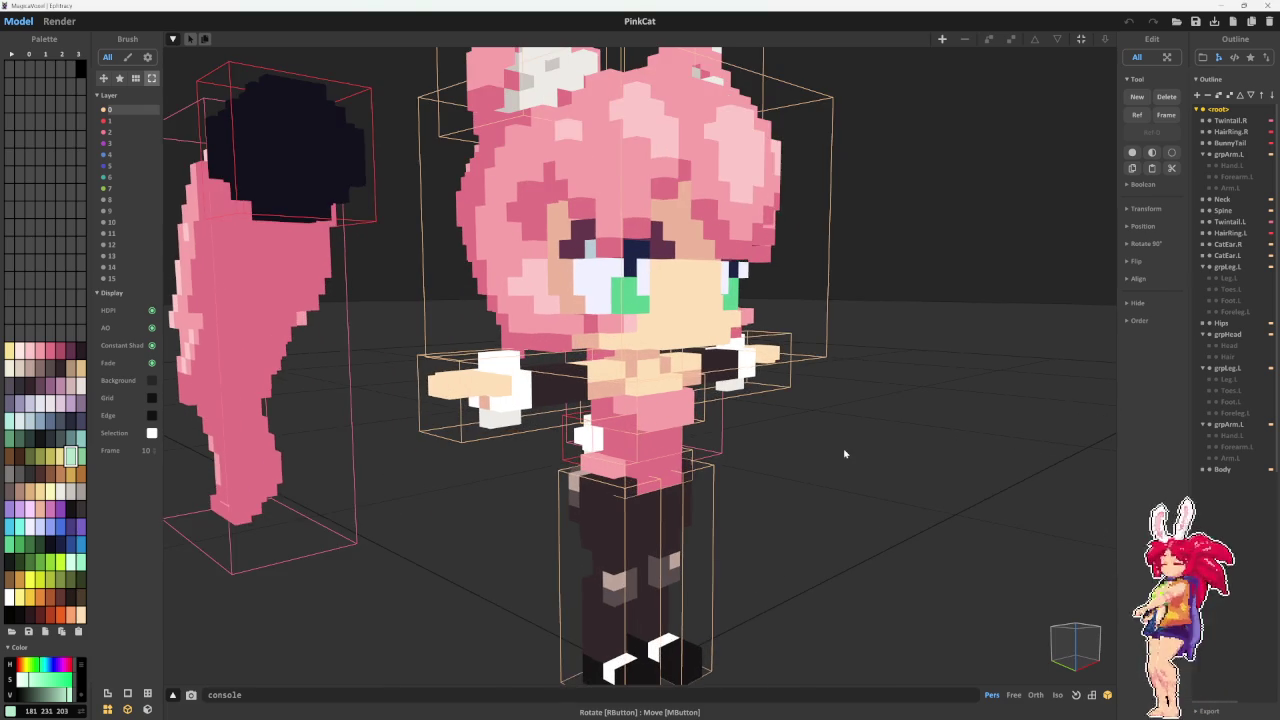
{"action": "scroll", "coordinate": [846, 457], "scroll_direction": "up", "scroll_amount": 1}
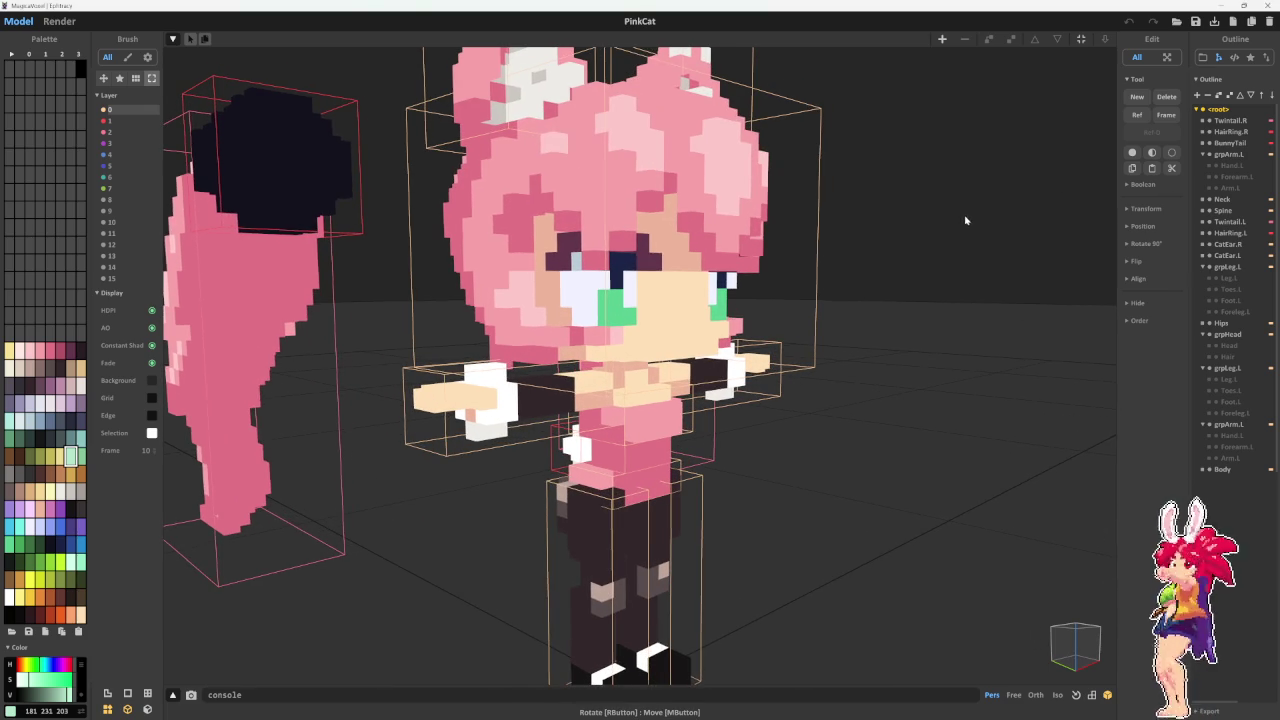
Step: Load PurpleRabbit from the Project list, select its lower-body object and orbit around the rabbit
{"action": "left_click", "coordinate": [1202, 57]}
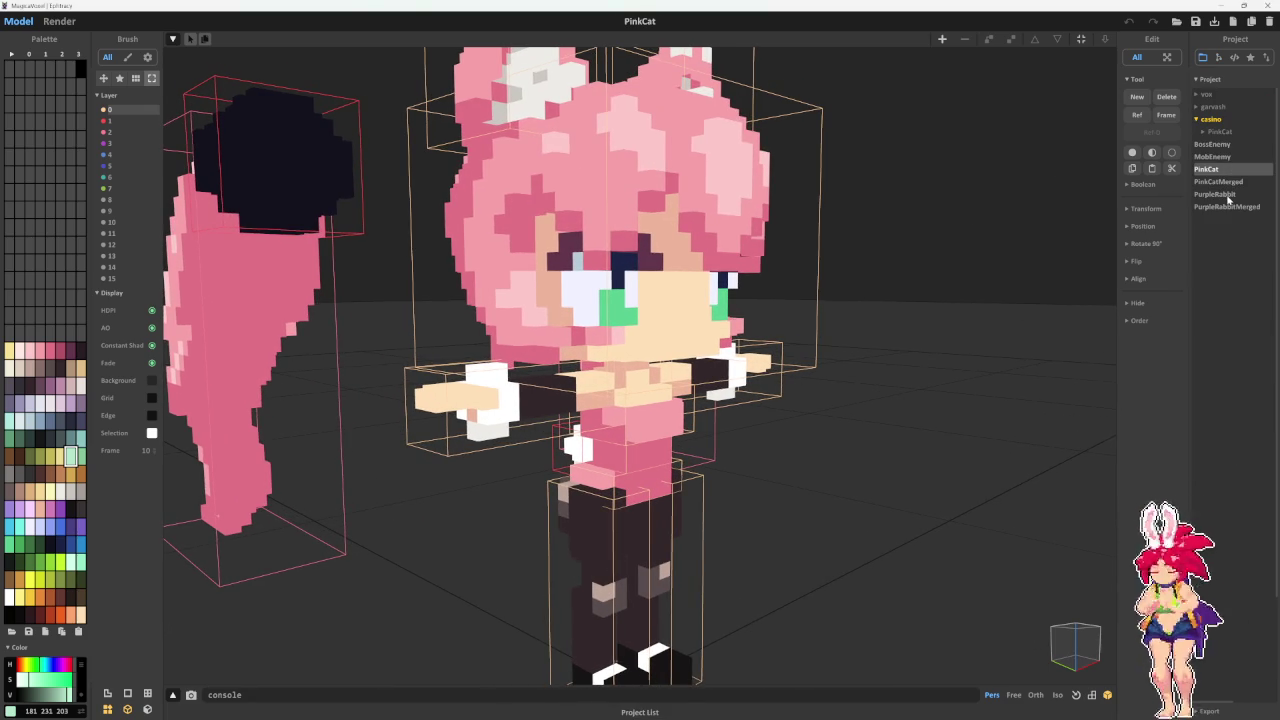
{"action": "left_click", "coordinate": [1228, 197]}
{"action": "mouse_move", "coordinate": [918, 417]}
{"action": "left_mouse_down"}
{"action": "mouse_move", "coordinate": [903, 463]}
{"action": "mouse_move", "coordinate": [1000, 414]}
{"action": "left_mouse_up"}
{"action": "scroll", "coordinate": [937, 506], "scroll_direction": "up", "scroll_amount": 5}
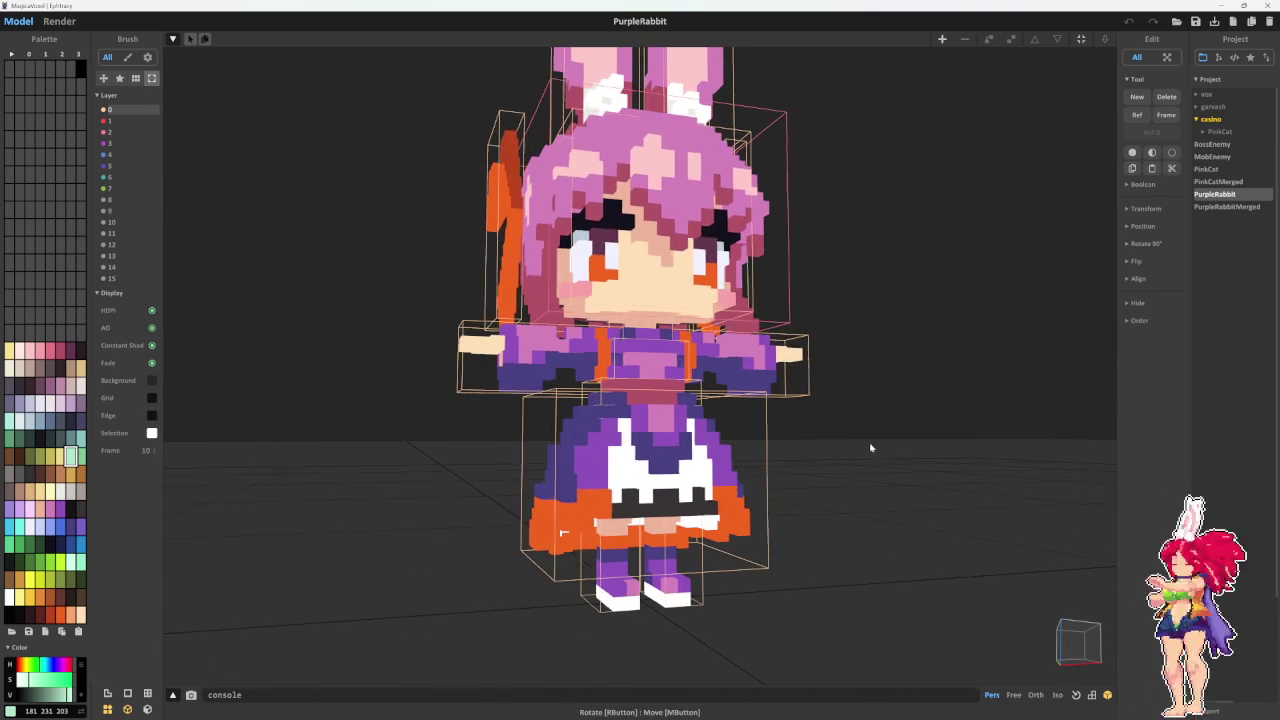
{"action": "left_click", "coordinate": [655, 480]}
{"action": "mouse_move", "coordinate": [655, 480]}
{"action": "left_mouse_down"}
{"action": "mouse_move", "coordinate": [652, 500]}
{"action": "mouse_move", "coordinate": [826, 503]}
{"action": "mouse_move", "coordinate": [790, 502]}
{"action": "left_mouse_up"}
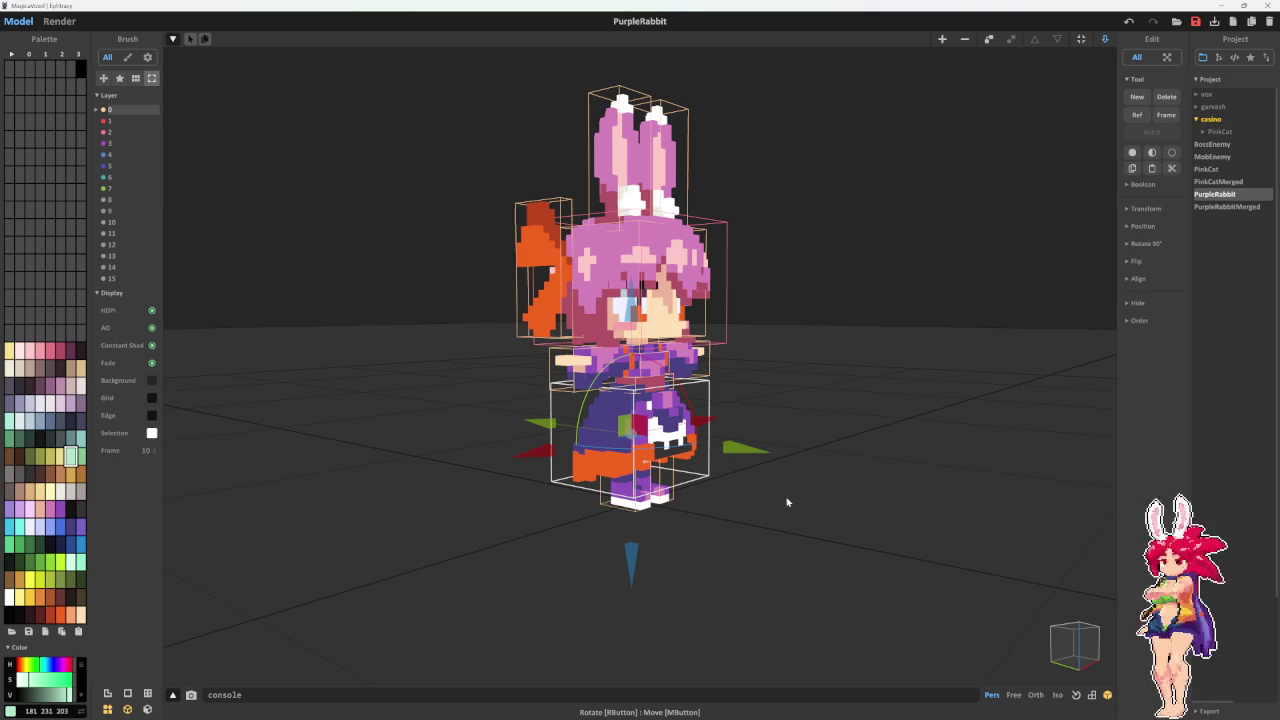
{"action": "mouse_move", "coordinate": [787, 502]}
{"action": "left_mouse_down"}
{"action": "mouse_move", "coordinate": [570, 492]}
{"action": "mouse_move", "coordinate": [974, 494]}
{"action": "mouse_move", "coordinate": [957, 511]}
{"action": "mouse_move", "coordinate": [837, 506]}
{"action": "left_mouse_up"}
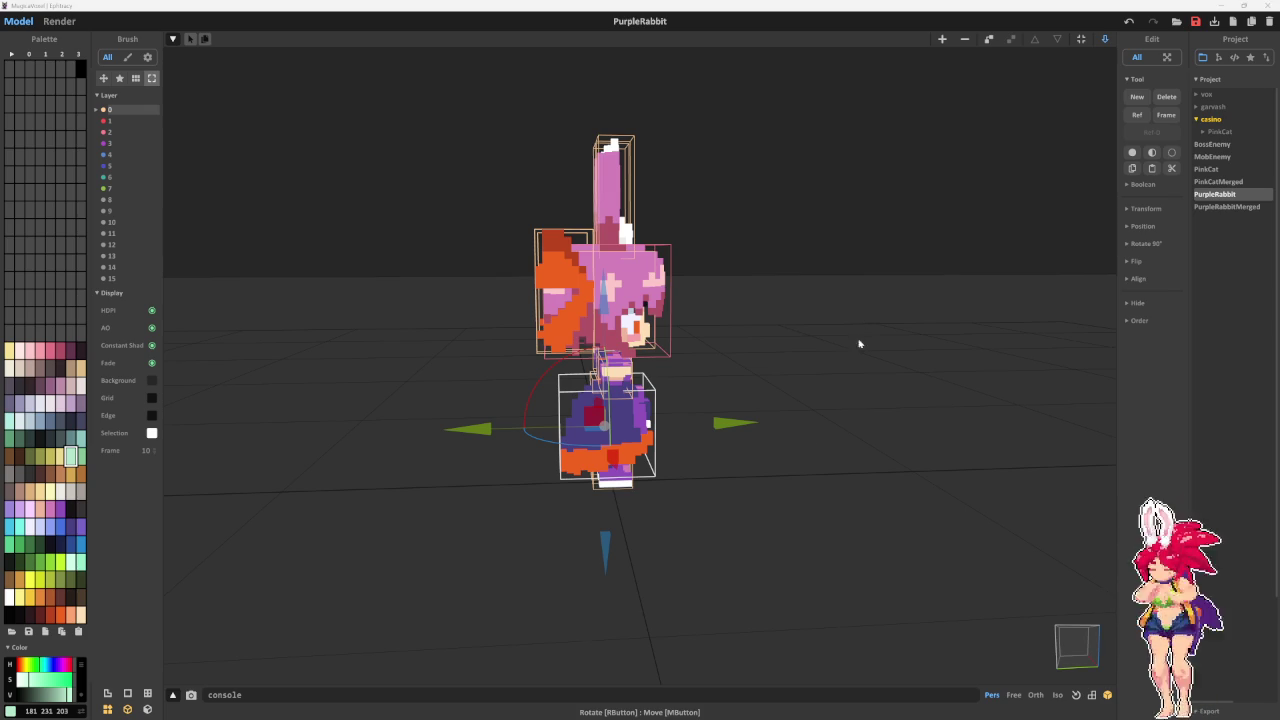
{"action": "scroll", "coordinate": [820, 380], "scroll_direction": "down", "scroll_amount": 1}
{"action": "left_click_drag", "start_coordinate": [804, 382], "coordinate": [653, 369]}
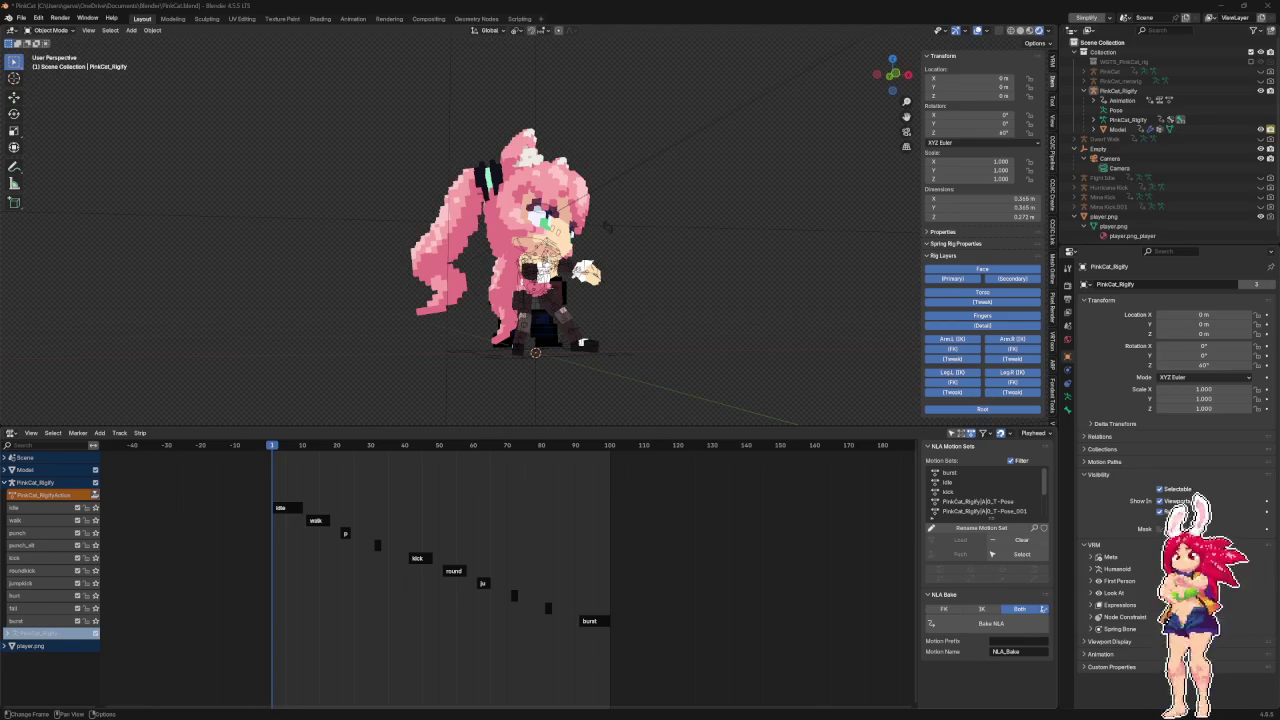
Step: Save the PinkCat scene with Ctrl+S and open PurpleRabbit.blend through File > Open
{"action": "key", "text": "ctrl+s"}
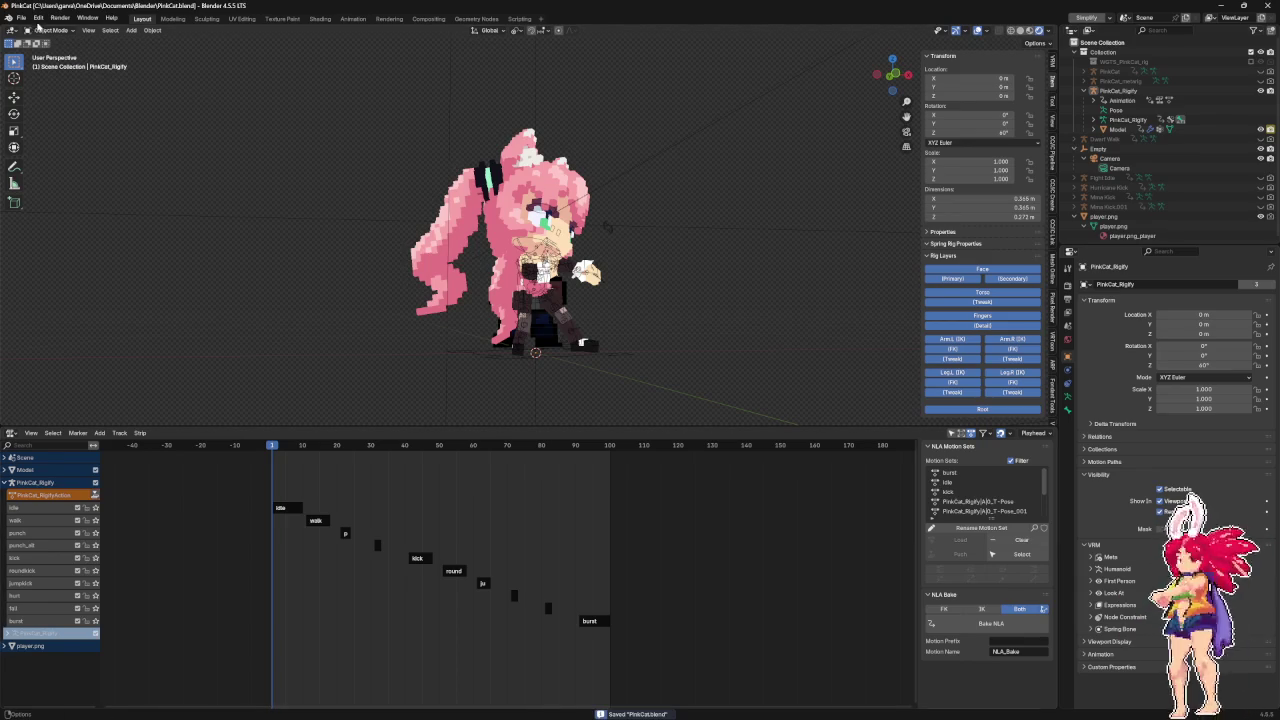
{"action": "left_click", "coordinate": [20, 18]}
{"action": "left_click", "coordinate": [45, 40]}
{"action": "scroll", "coordinate": [634, 366], "scroll_direction": "down", "scroll_amount": 5}
{"action": "scroll", "coordinate": [635, 372], "scroll_direction": "down", "scroll_amount": 2}
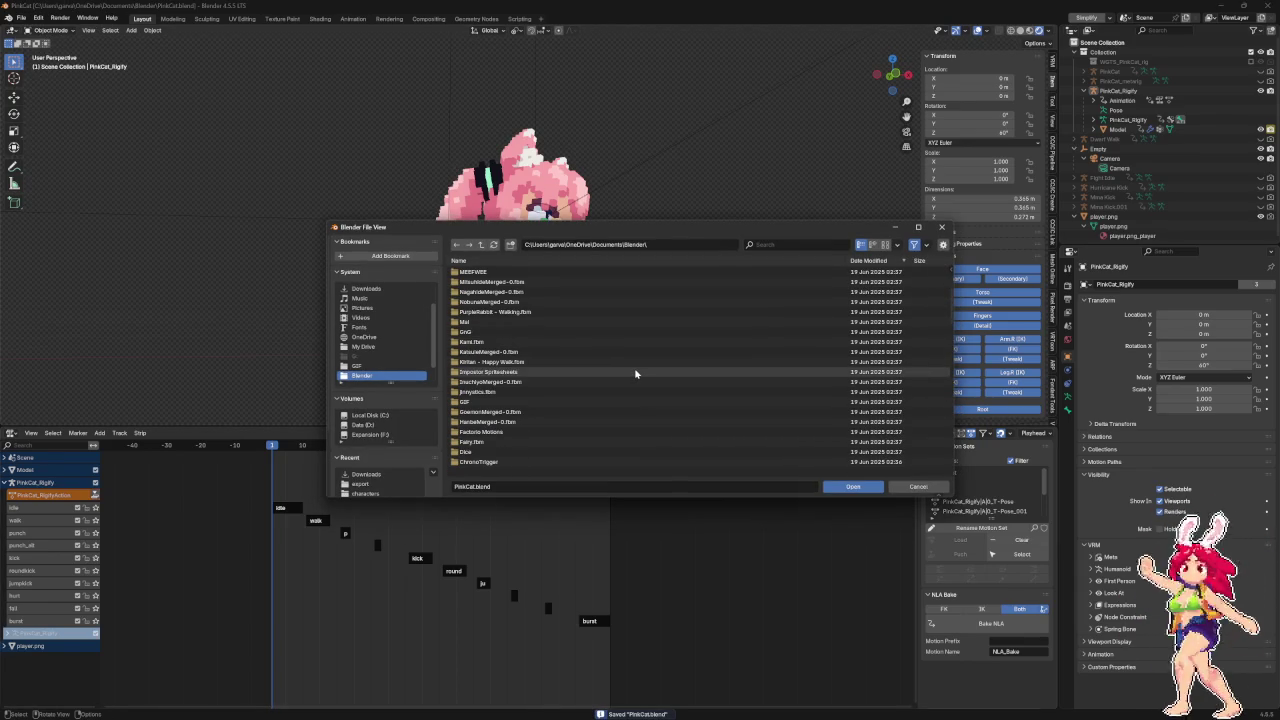
{"action": "scroll", "coordinate": [667, 417], "scroll_direction": "down", "scroll_amount": 3}
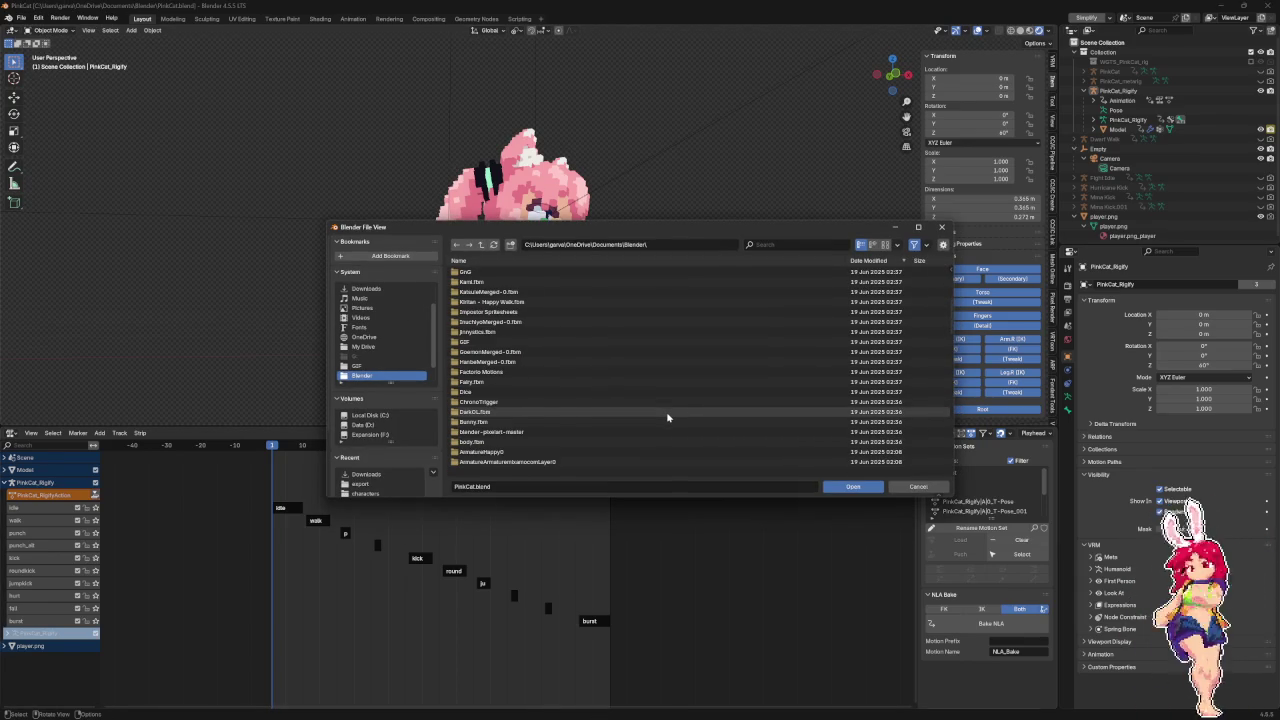
{"action": "scroll", "coordinate": [667, 417], "scroll_direction": "down", "scroll_amount": 8}
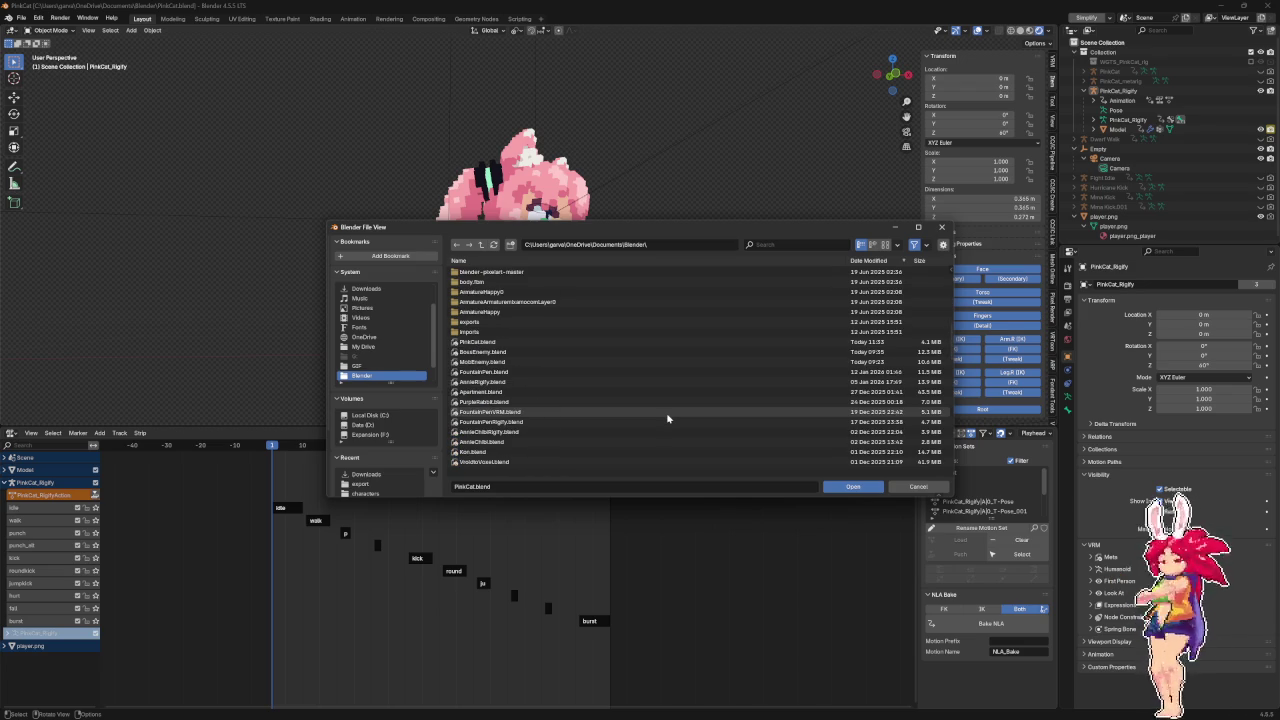
{"action": "scroll", "coordinate": [667, 418], "scroll_direction": "down", "scroll_amount": 2}
{"action": "left_click", "coordinate": [510, 362]}
{"action": "double_click", "coordinate": [512, 362]}
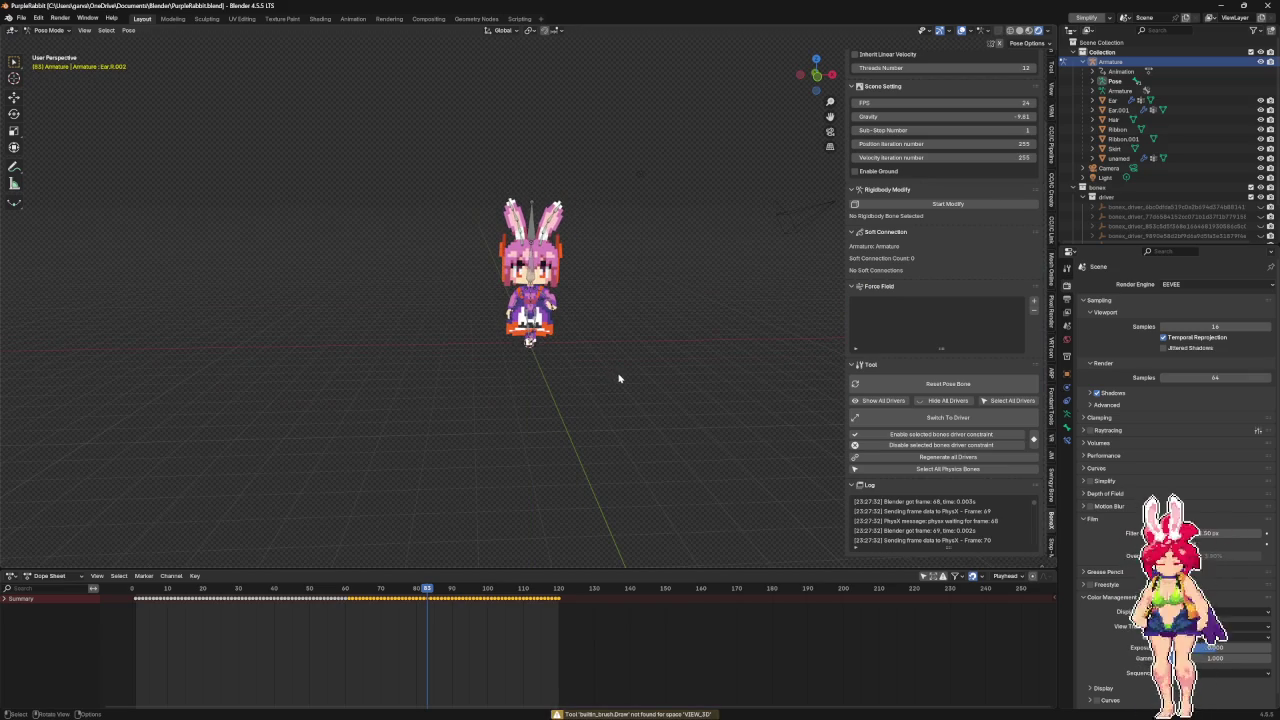
Step: Play the rabbit's animation, switch to Object Mode and frame the whole character
{"action": "key", "text": "space"}
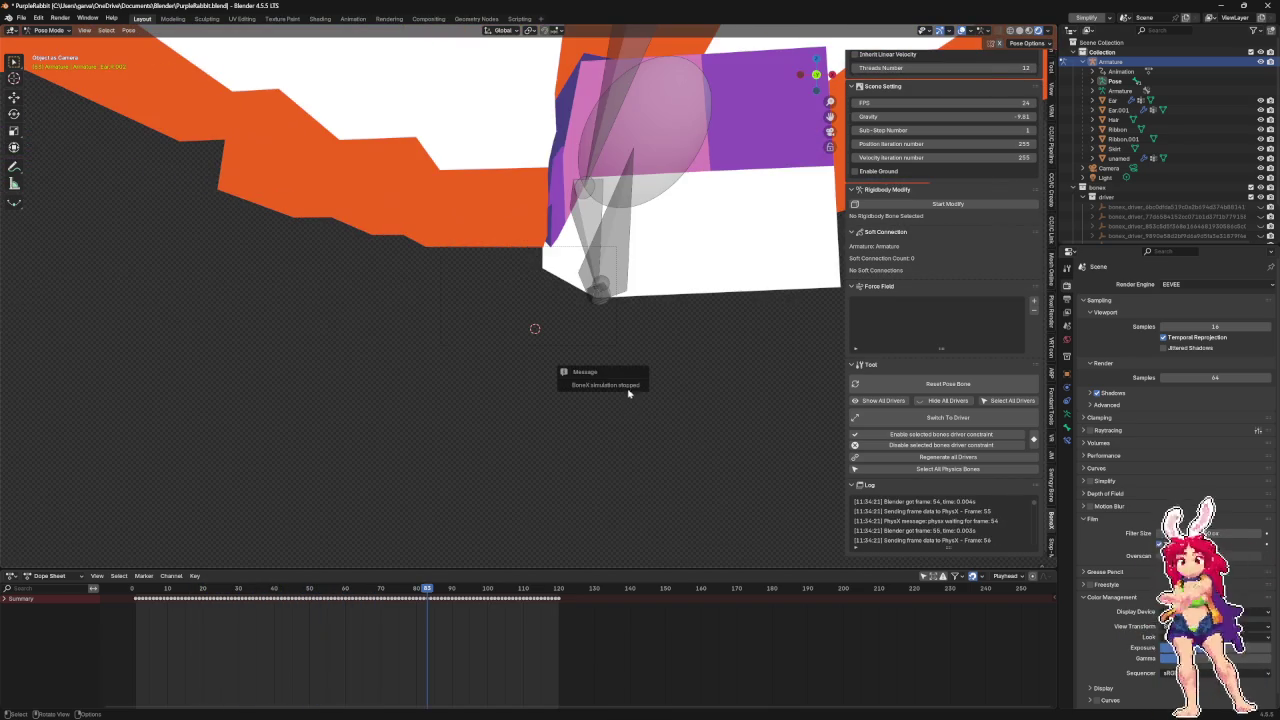
{"action": "mouse_move", "coordinate": [625, 420]}
{"action": "left_mouse_down"}
{"action": "mouse_move", "coordinate": [567, 442]}
{"action": "mouse_move", "coordinate": [636, 423]}
{"action": "mouse_move", "coordinate": [643, 400]}
{"action": "left_mouse_up"}
{"action": "left_click", "coordinate": [556, 258]}
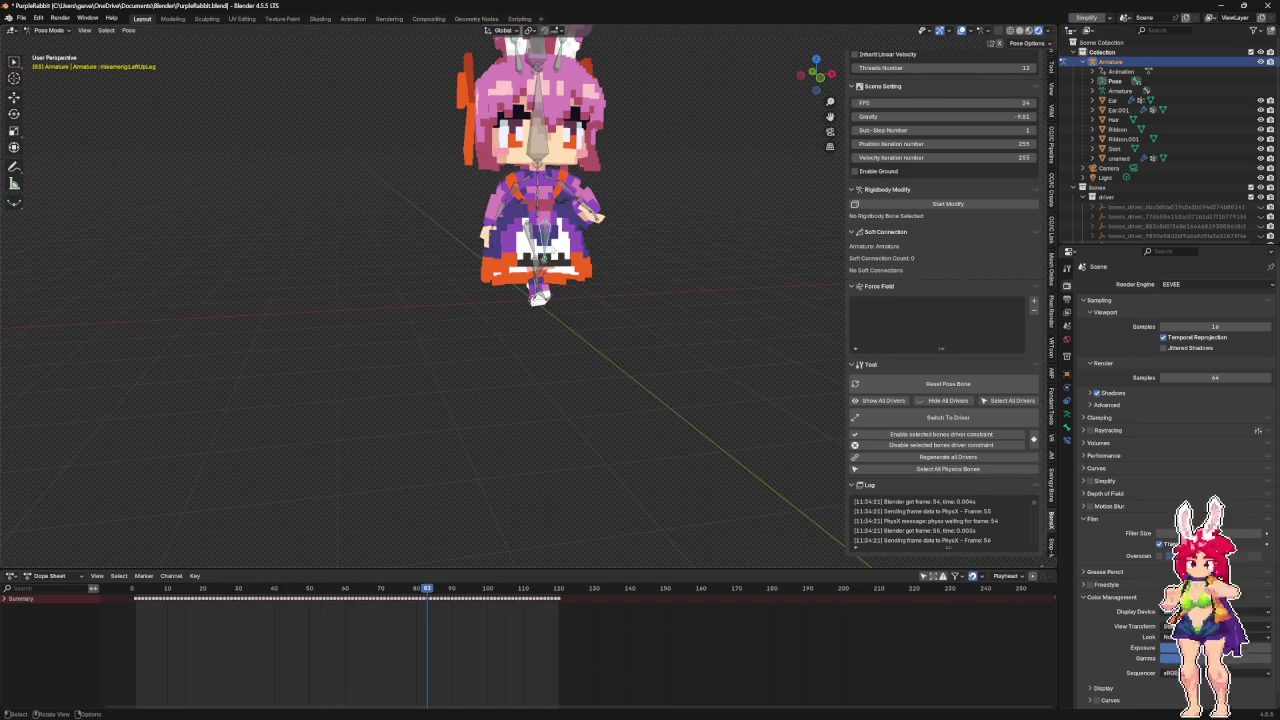
{"action": "left_click_drag", "start_coordinate": [578, 288], "coordinate": [637, 277]}
{"action": "key", "text": "ctrl+Tab"}
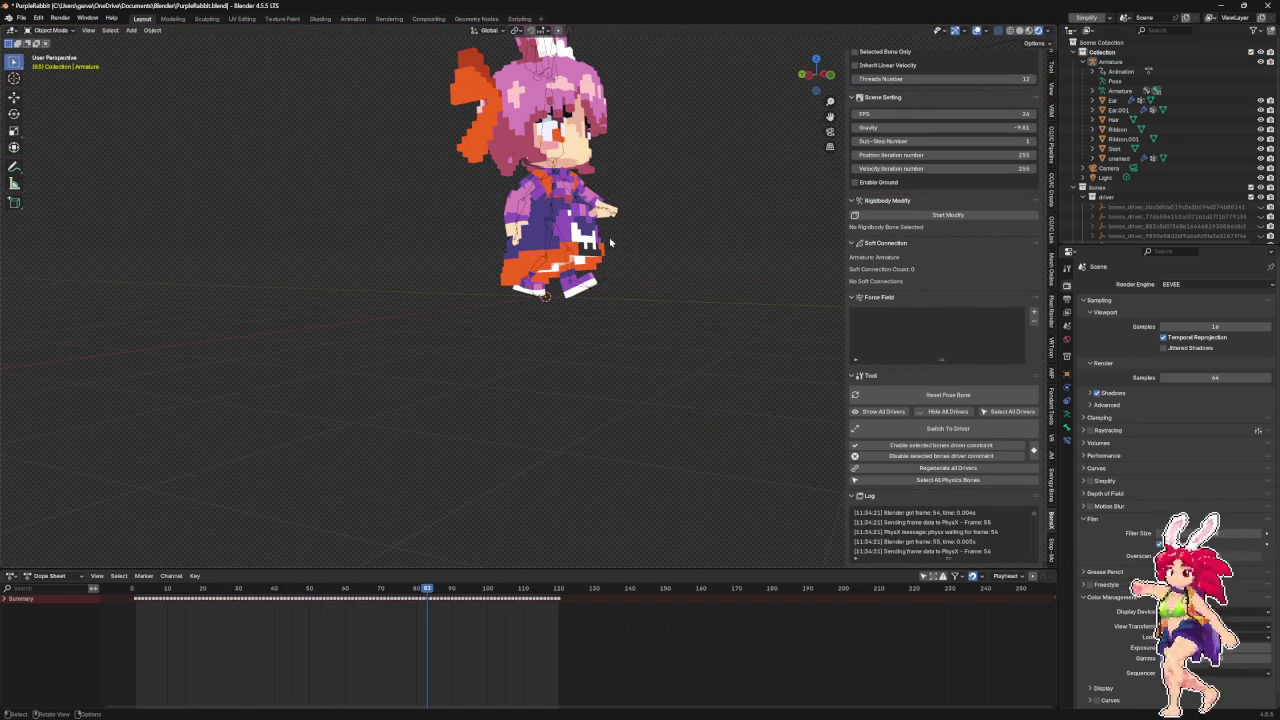
{"action": "key", "text": "KP_Decimal"}
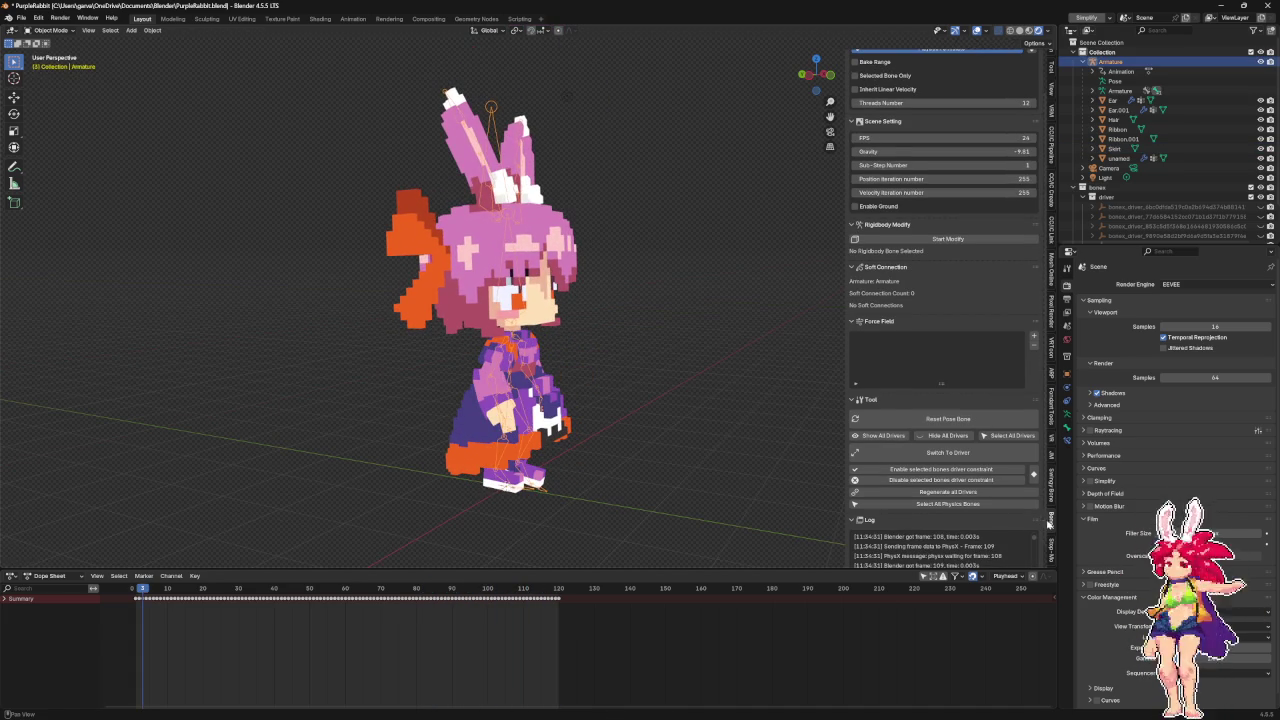
{"action": "scroll", "coordinate": [1045, 521], "scroll_direction": "up", "scroll_amount": 2}
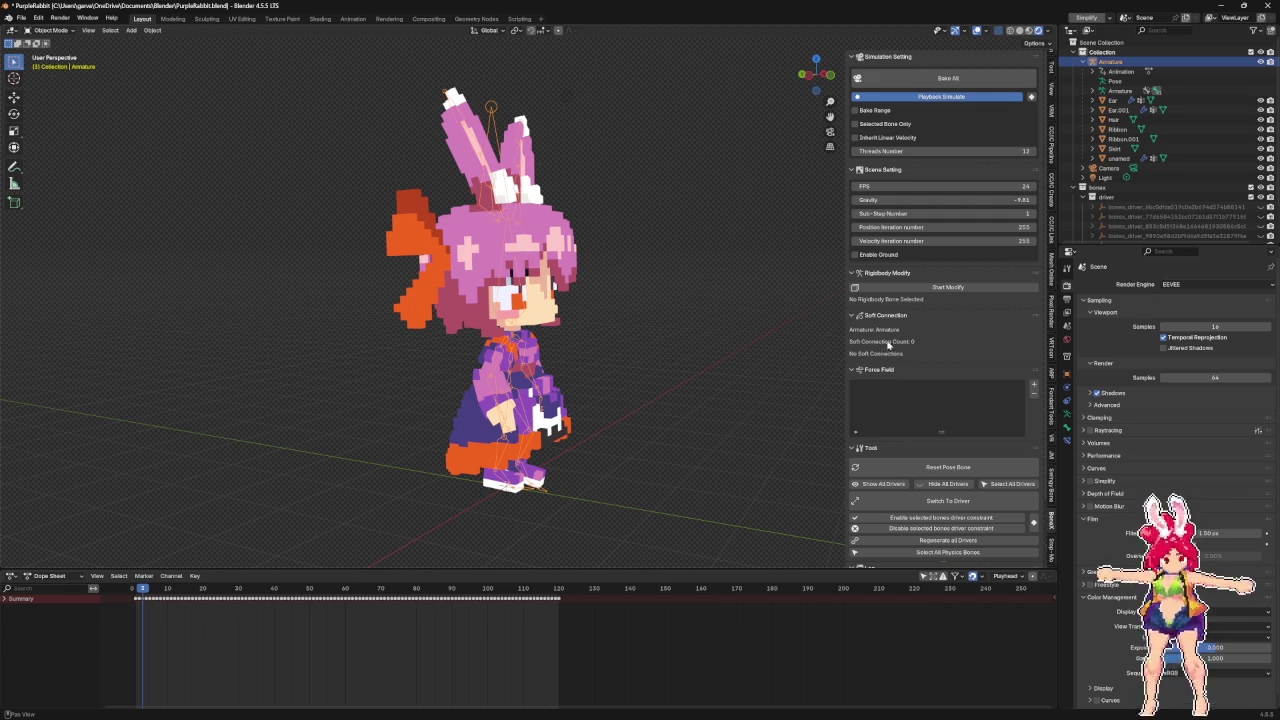
Step: Enter Pose Mode, select the Ear.L bone and start the rigidbody bone editing session
{"action": "key", "text": "ctrl+Tab"}
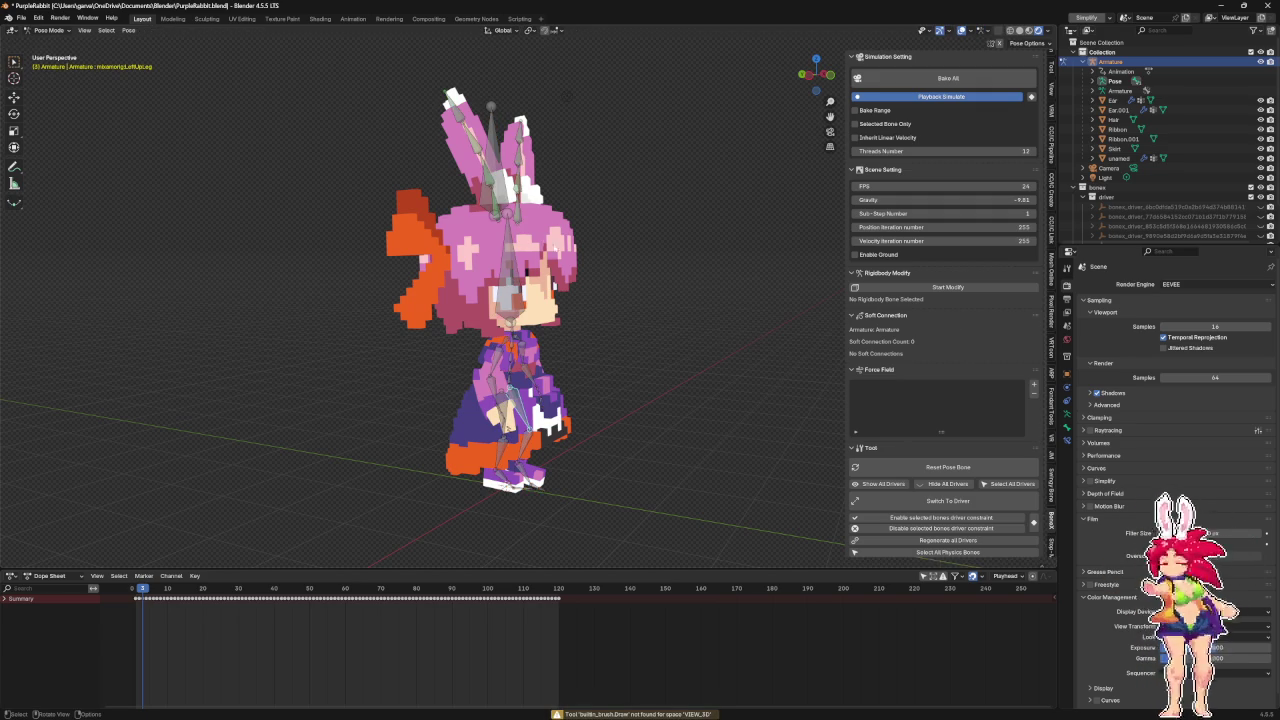
{"action": "left_click", "coordinate": [518, 213]}
{"action": "scroll", "coordinate": [970, 358], "scroll_direction": "down", "scroll_amount": 1}
{"action": "scroll", "coordinate": [970, 358], "scroll_direction": "up", "scroll_amount": 1}
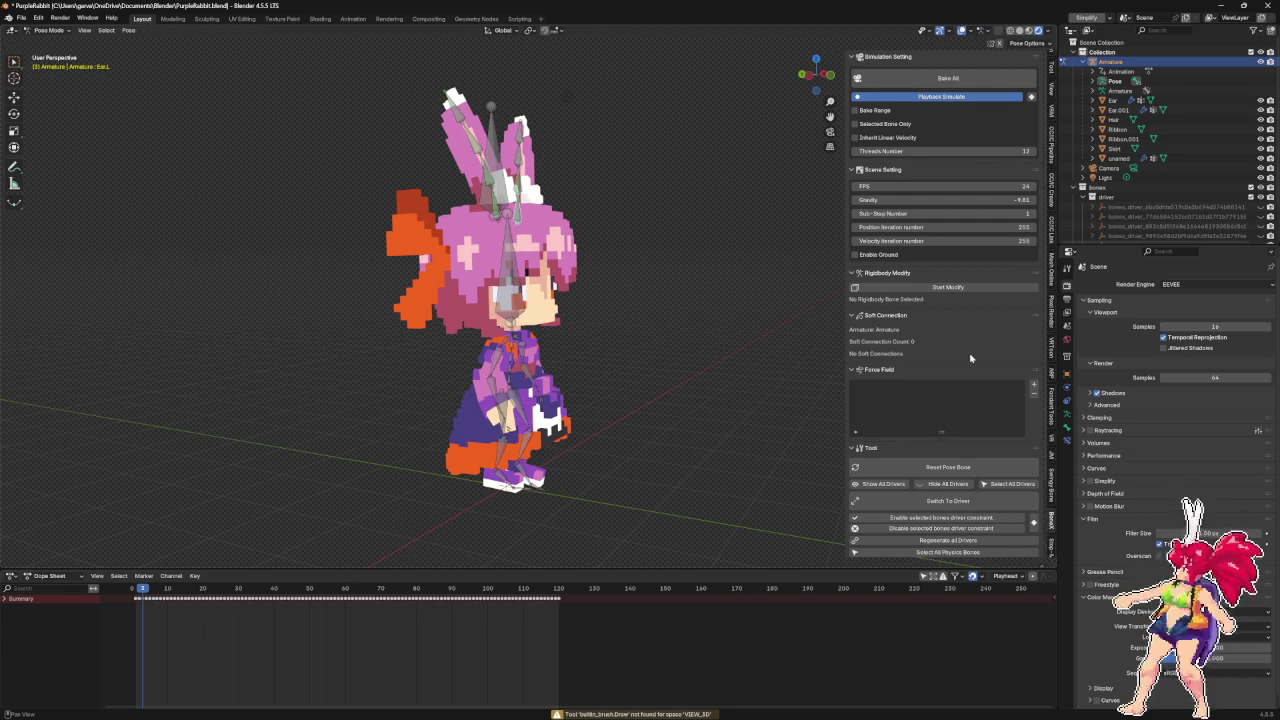
{"action": "left_click", "coordinate": [915, 287]}
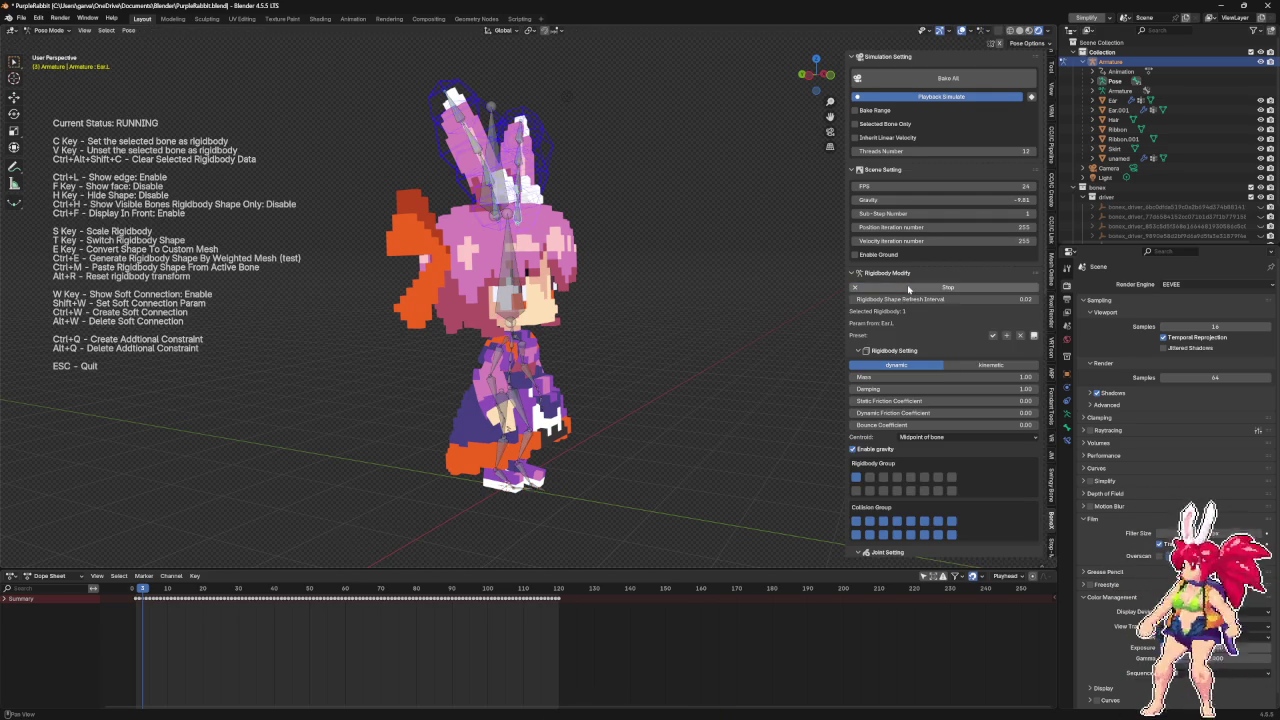
Step: Clear the bone selection and play the animation to watch the ear physics
{"action": "left_click", "coordinate": [763, 289]}
{"action": "mouse_move", "coordinate": [763, 289]}
{"action": "left_mouse_down"}
{"action": "mouse_move", "coordinate": [672, 345]}
{"action": "mouse_move", "coordinate": [898, 290]}
{"action": "left_mouse_up"}
{"action": "key", "text": "space"}
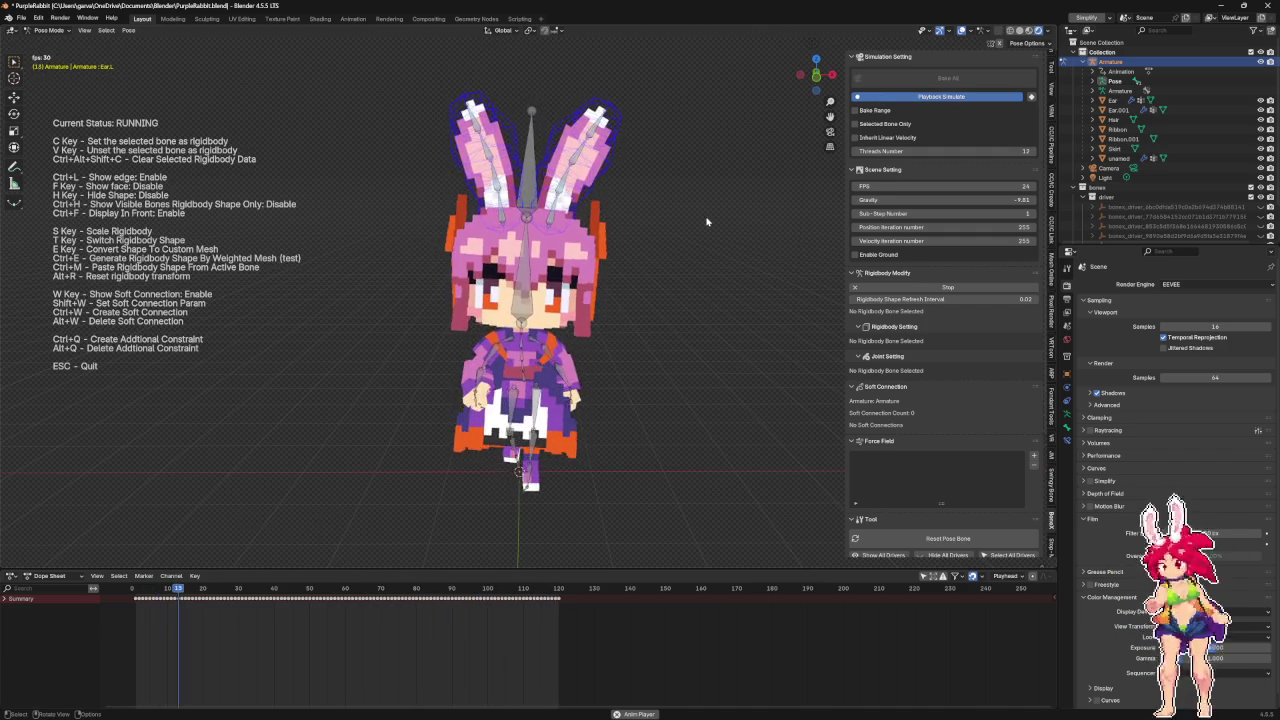
{"action": "mouse_move", "coordinate": [706, 221]}
{"action": "left_mouse_down"}
{"action": "mouse_move", "coordinate": [625, 233]}
{"action": "mouse_move", "coordinate": [751, 233]}
{"action": "left_mouse_up"}
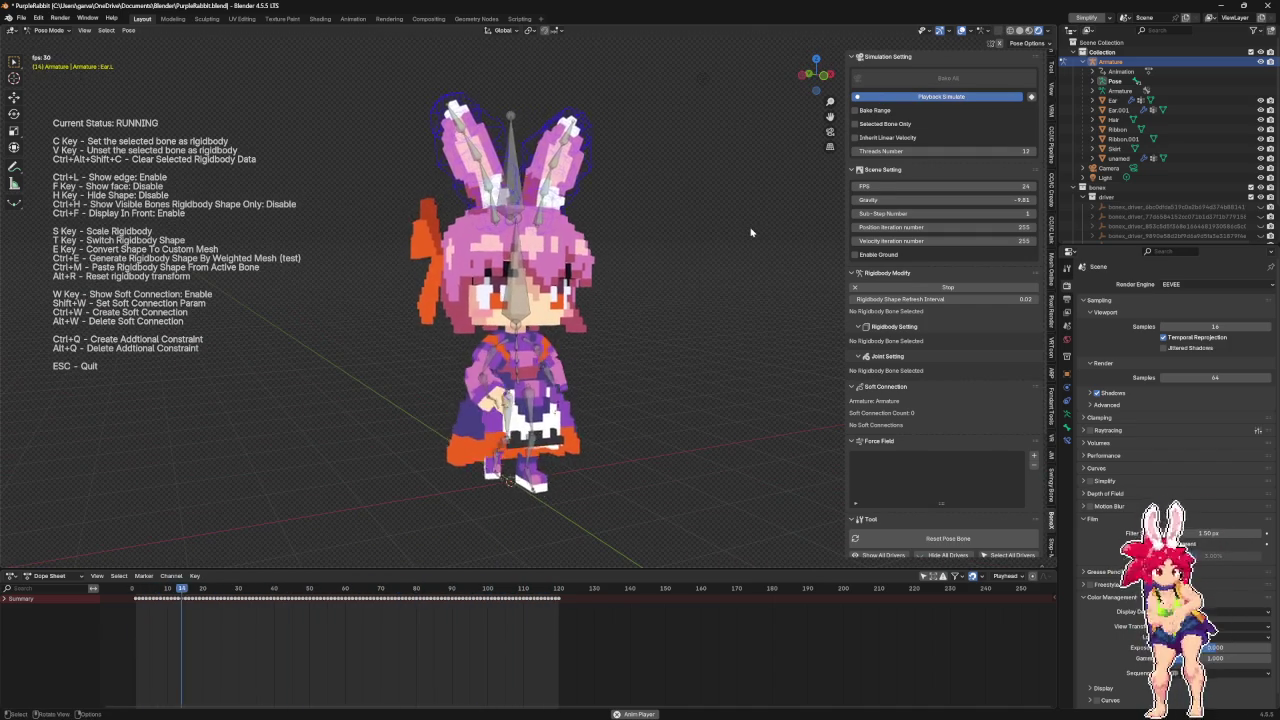
{"action": "key", "text": "space"}
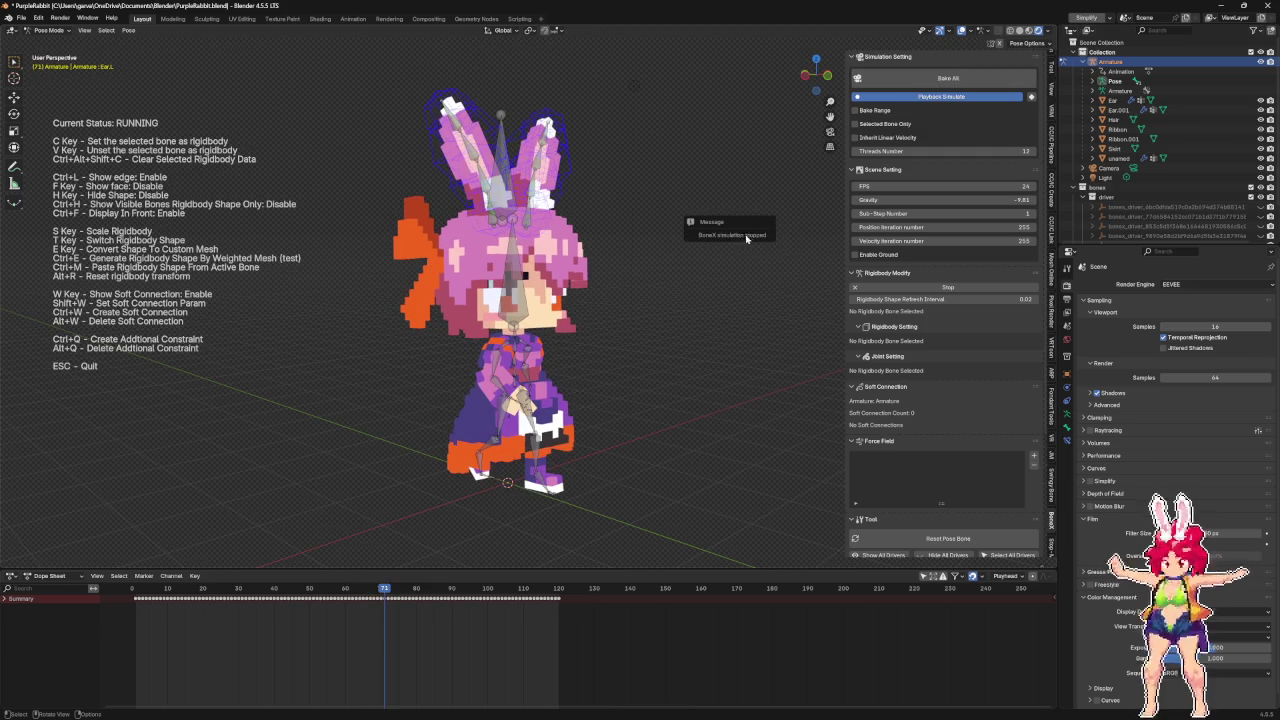
{"action": "scroll", "coordinate": [637, 269], "scroll_direction": "up", "scroll_amount": 2}
{"action": "left_click_drag", "start_coordinate": [637, 269], "coordinate": [590, 270]}
Step: Select Ear.L.003 and add Ear.R.003 to pick the bones of both ears
{"action": "left_click", "coordinate": [604, 46]}
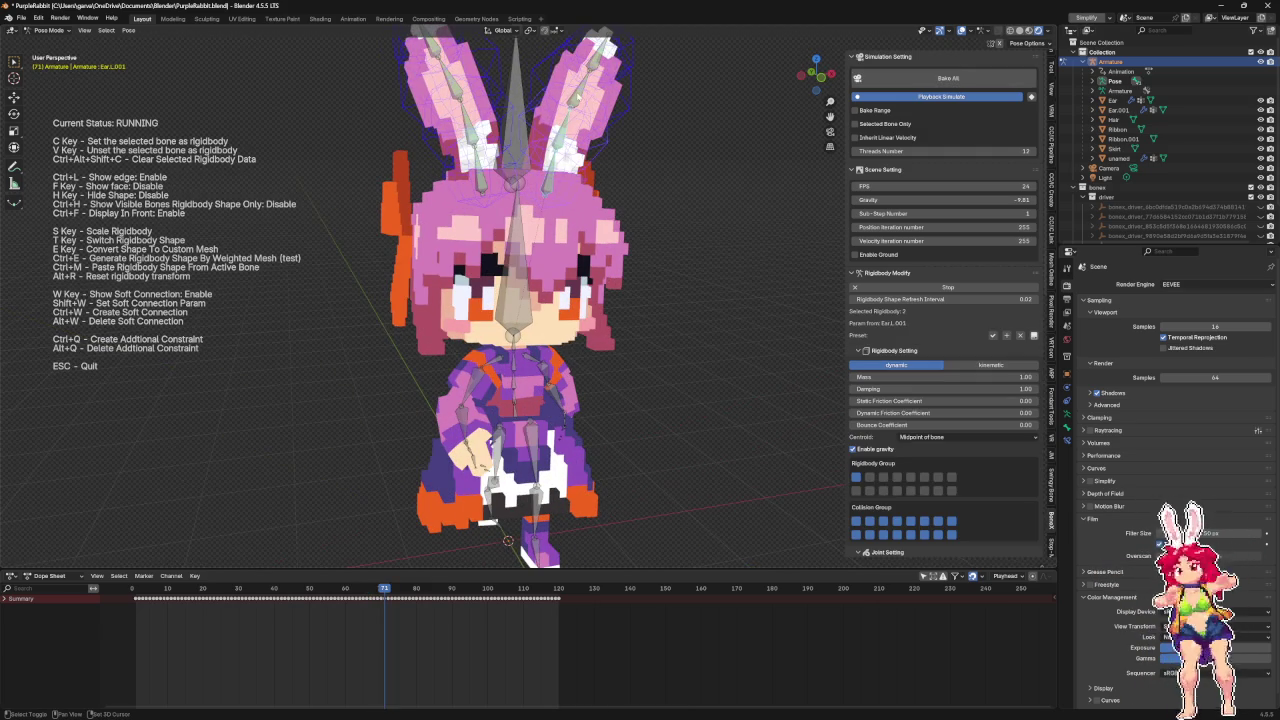
{"action": "left_click", "coordinate": [480, 170], "text": "shift"}
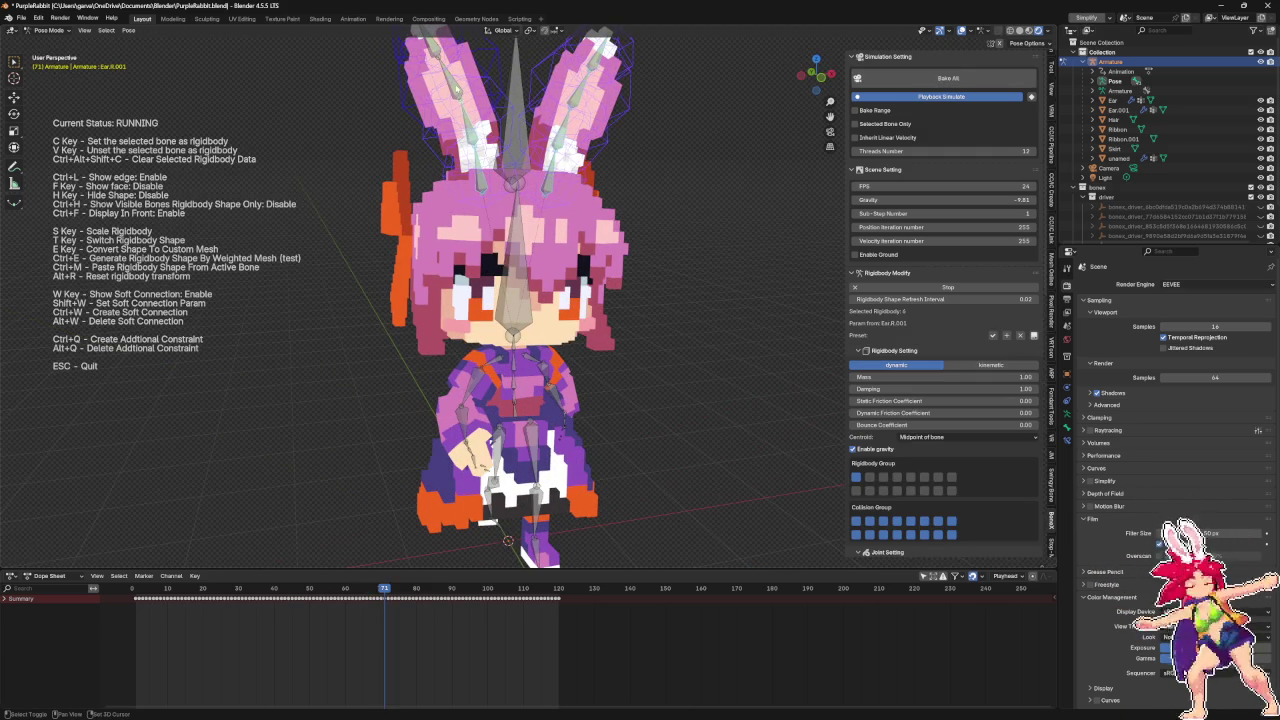
{"action": "left_click_drag", "start_coordinate": [517, 176], "coordinate": [668, 284]}
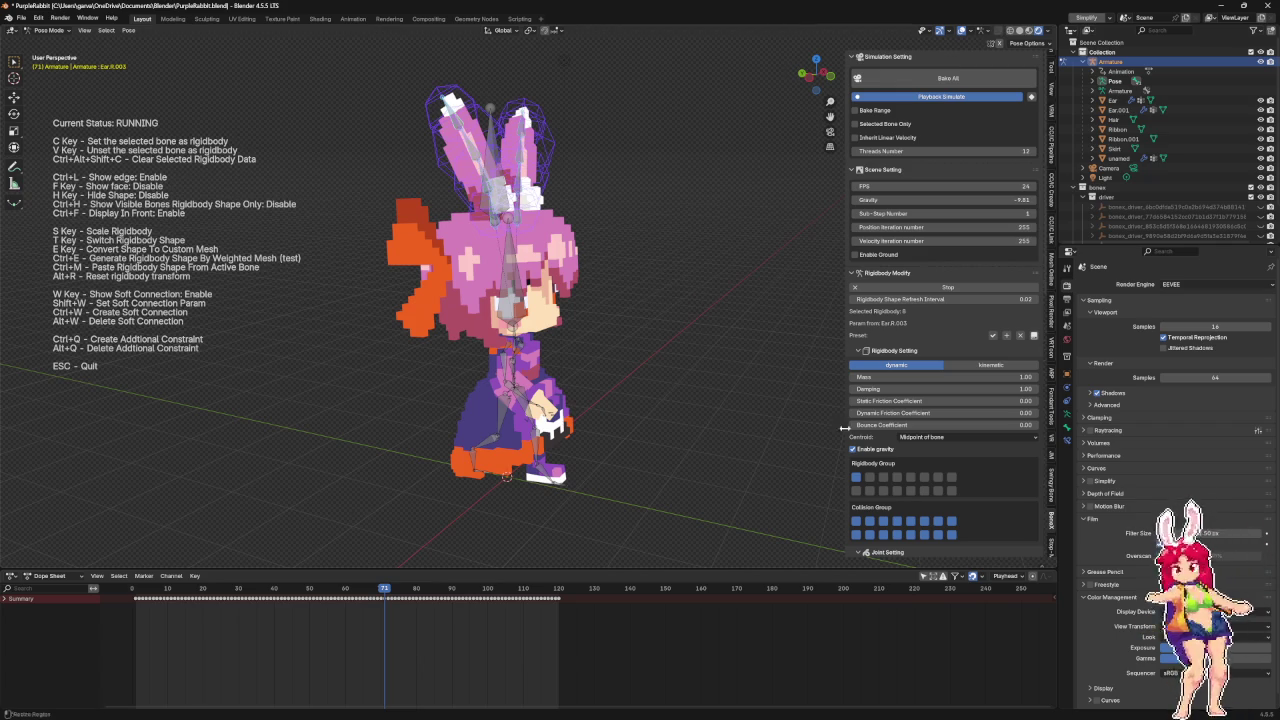
{"action": "scroll", "coordinate": [1003, 455], "scroll_direction": "down", "scroll_amount": 1}
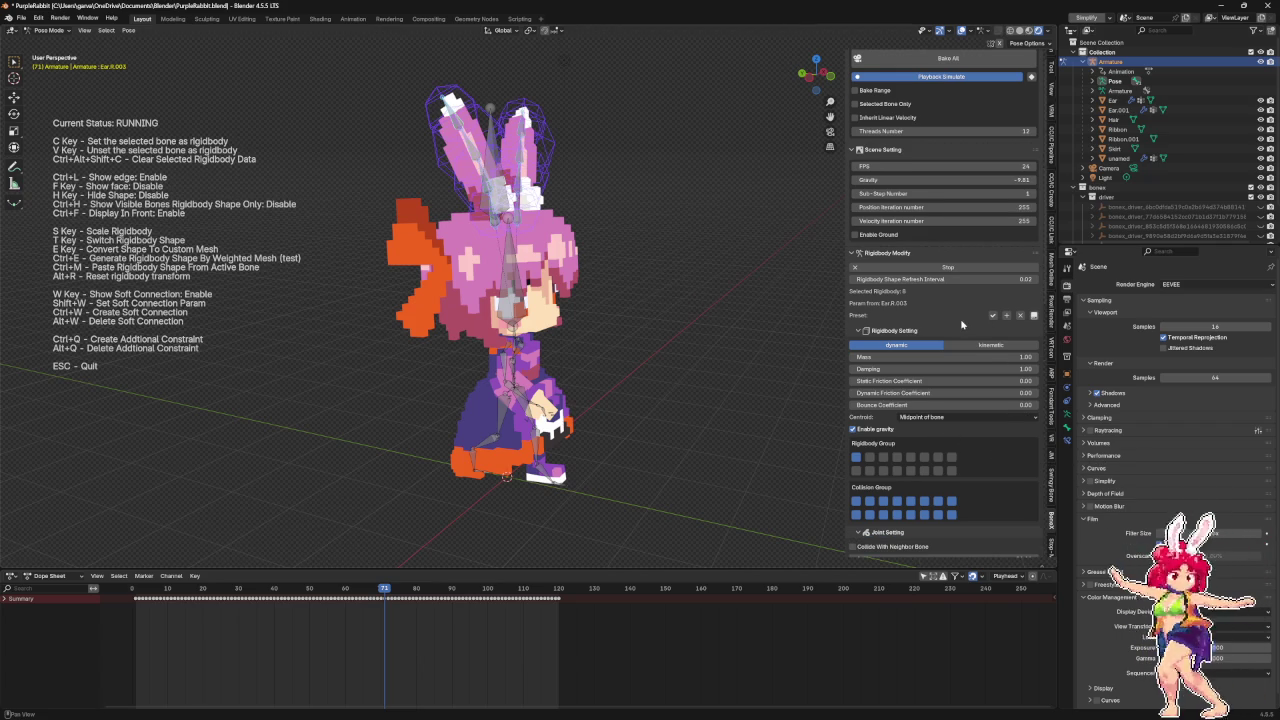
{"action": "left_click", "coordinate": [991, 166]}
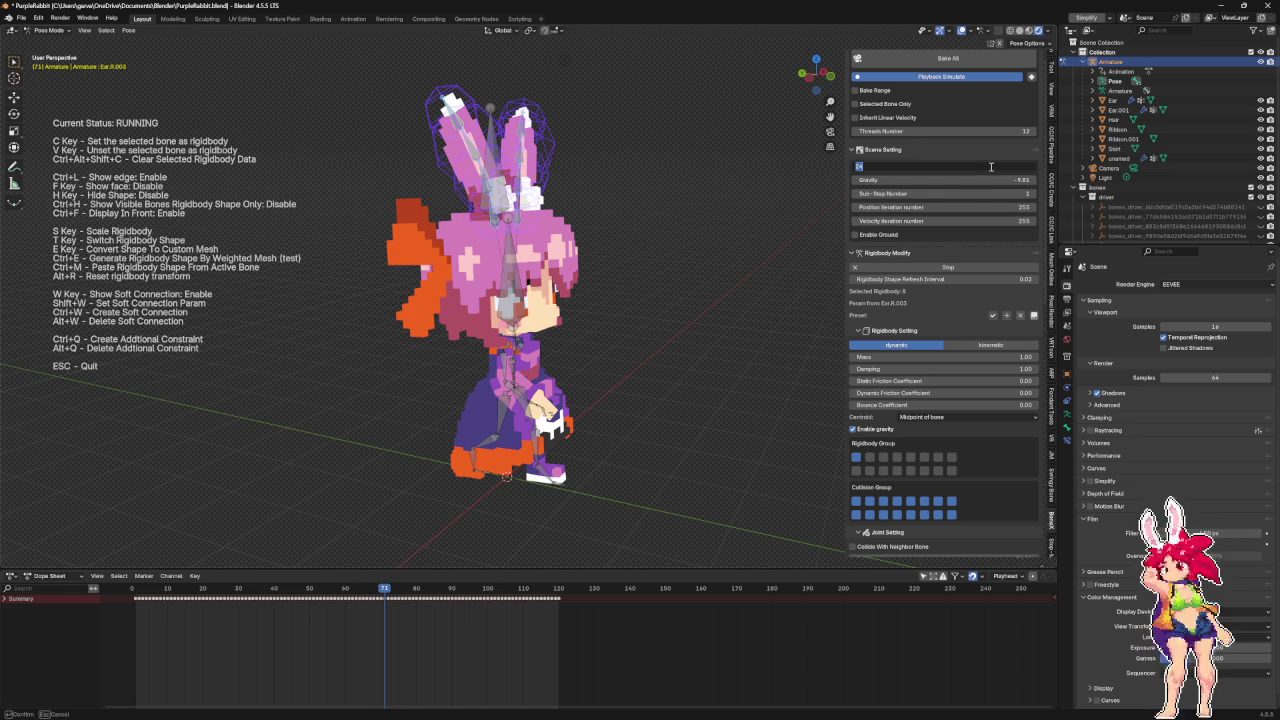
Step: Enter 30 as the simulation FPS and play back to watch both ears sway
{"action": "type", "text": "30"}
{"action": "key", "text": "Return"}
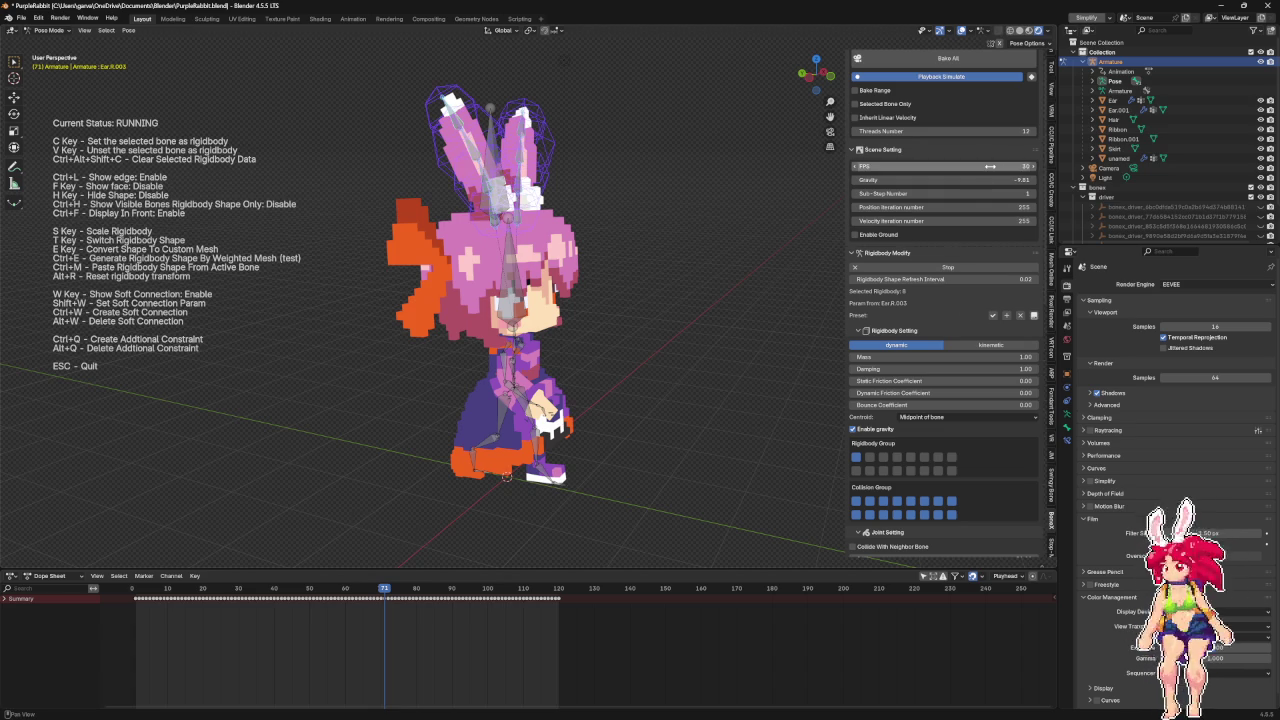
{"action": "scroll", "coordinate": [935, 342], "scroll_direction": "down", "scroll_amount": 4}
{"action": "scroll", "coordinate": [935, 345], "scroll_direction": "down", "scroll_amount": 8}
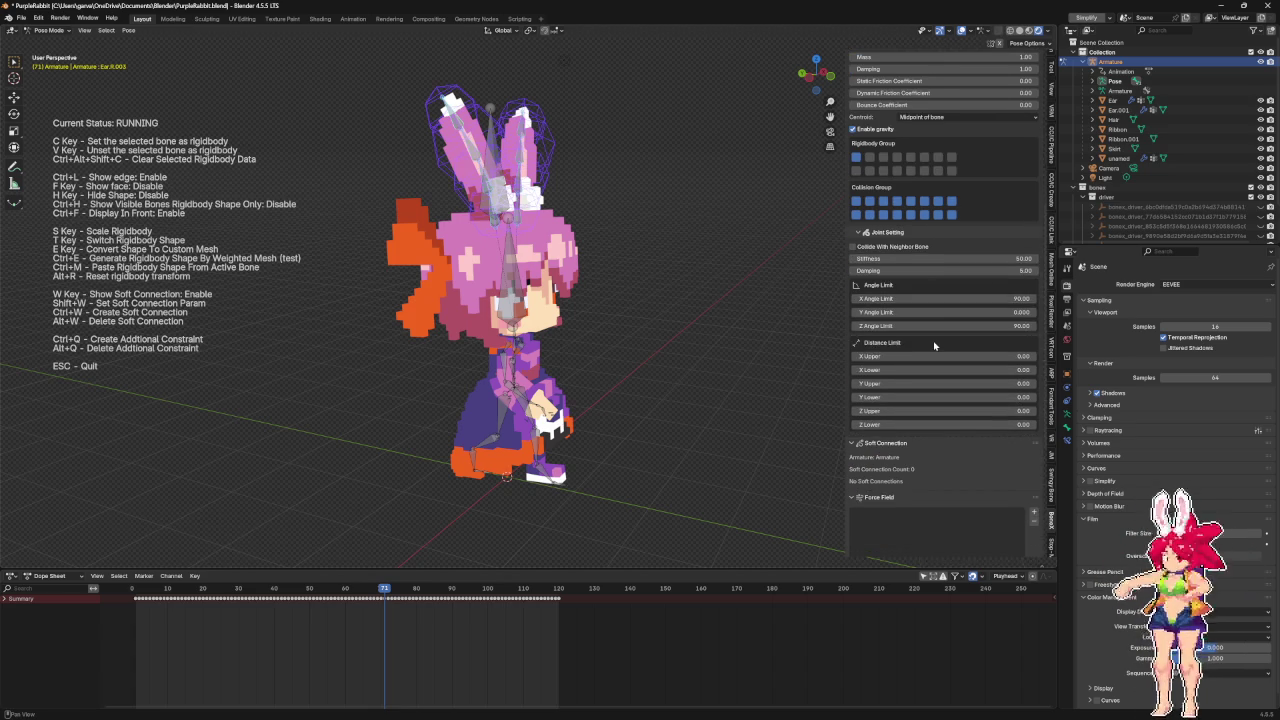
{"action": "scroll", "coordinate": [933, 345], "scroll_direction": "down", "scroll_amount": 2}
{"action": "key", "text": "space"}
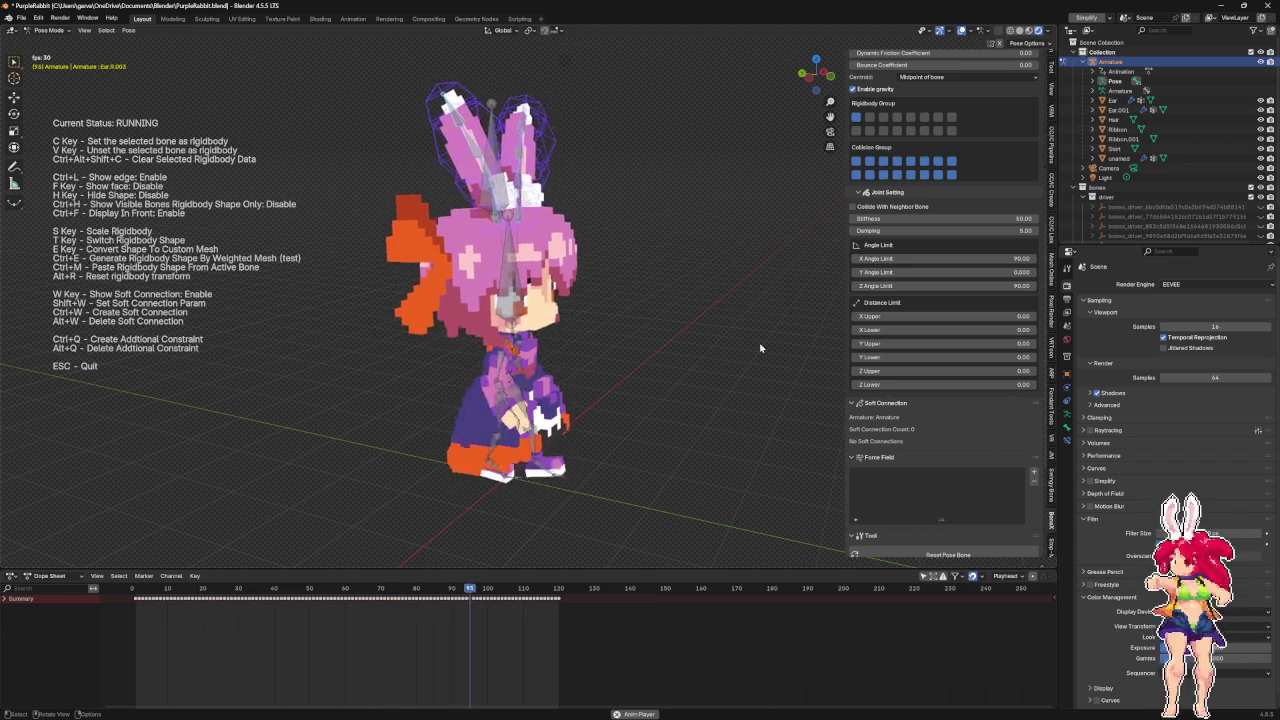
{"action": "mouse_move", "coordinate": [760, 348]}
{"action": "left_mouse_down"}
{"action": "mouse_move", "coordinate": [668, 363]}
{"action": "mouse_move", "coordinate": [786, 340]}
{"action": "mouse_move", "coordinate": [686, 364]}
{"action": "mouse_move", "coordinate": [584, 353]}
{"action": "mouse_move", "coordinate": [538, 400]}
{"action": "mouse_move", "coordinate": [614, 424]}
{"action": "mouse_move", "coordinate": [575, 318]}
{"action": "left_mouse_up"}
{"action": "scroll", "coordinate": [658, 287], "scroll_direction": "up", "scroll_amount": 5}
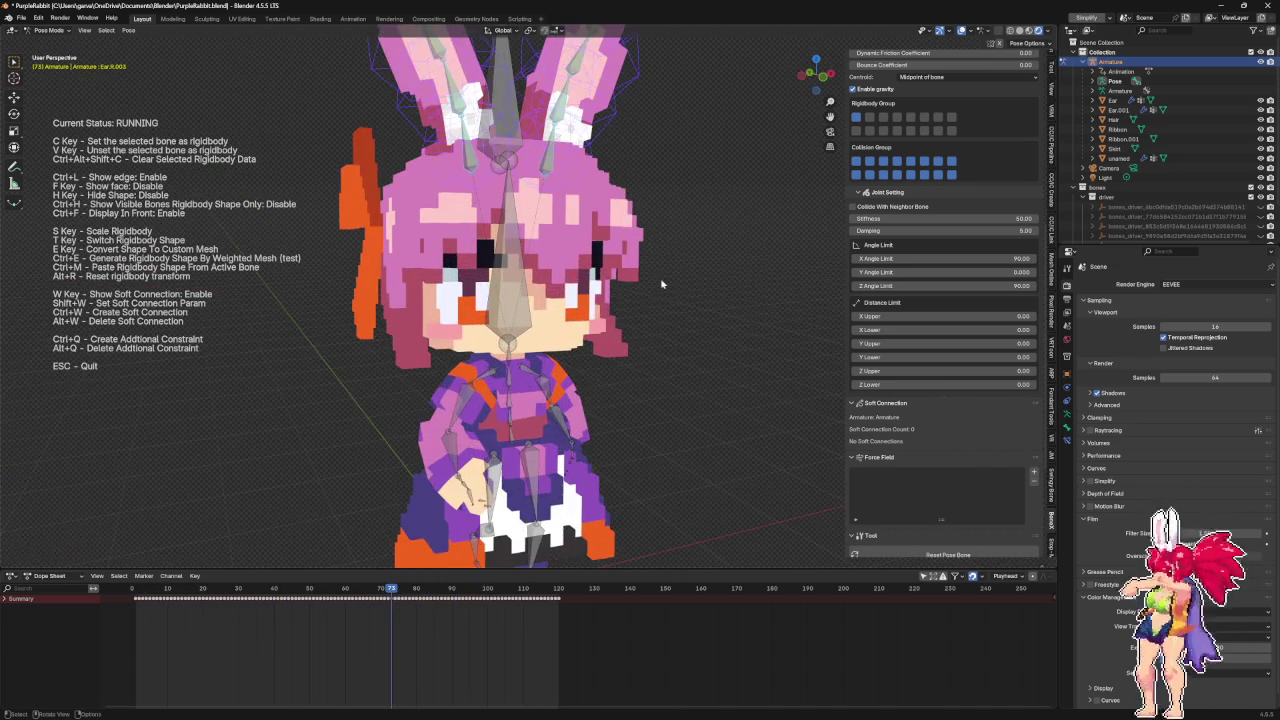
Step: Keep ear mass at 1.00, set damping to 0.50 and play back to test it
{"action": "scroll", "coordinate": [658, 287], "scroll_direction": "up", "scroll_amount": 4}
{"action": "mouse_move", "coordinate": [658, 287]}
{"action": "left_mouse_down"}
{"action": "mouse_move", "coordinate": [607, 400]}
{"action": "mouse_move", "coordinate": [680, 397]}
{"action": "left_mouse_up"}
{"action": "scroll", "coordinate": [956, 438], "scroll_direction": "down", "scroll_amount": 2}
{"action": "scroll", "coordinate": [956, 438], "scroll_direction": "up", "scroll_amount": 2}
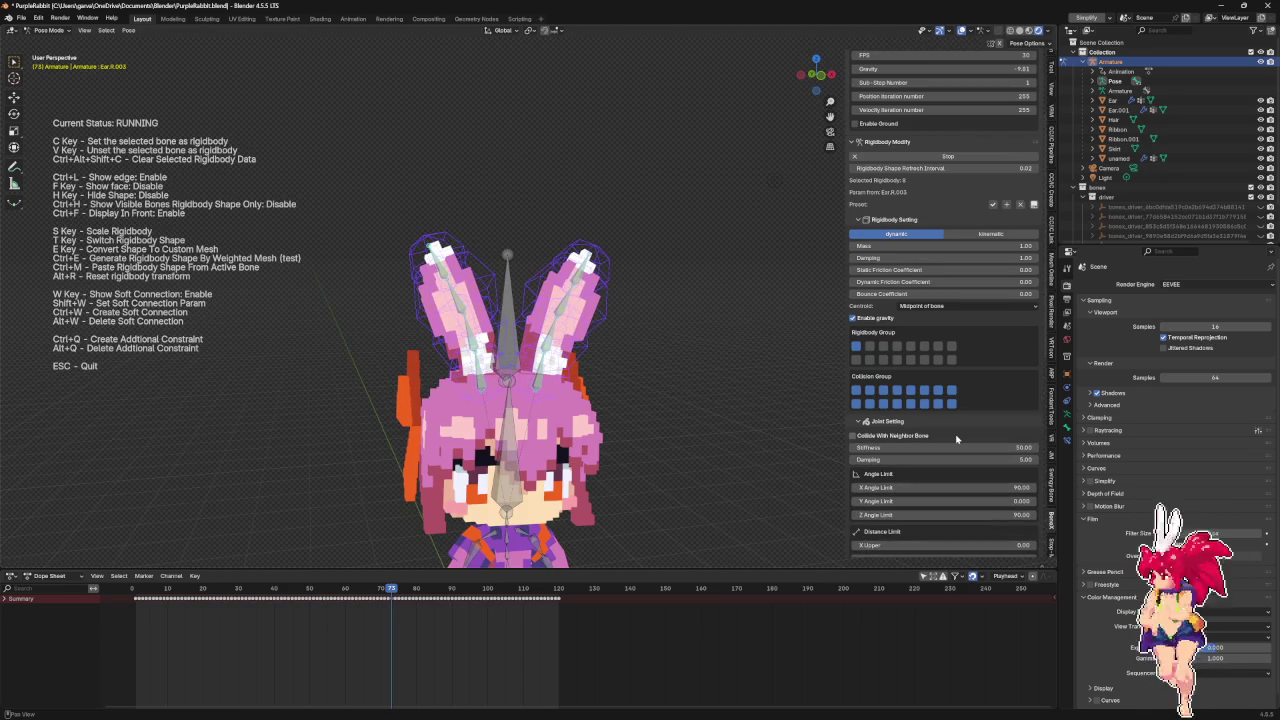
{"action": "key", "text": "KP_4"}
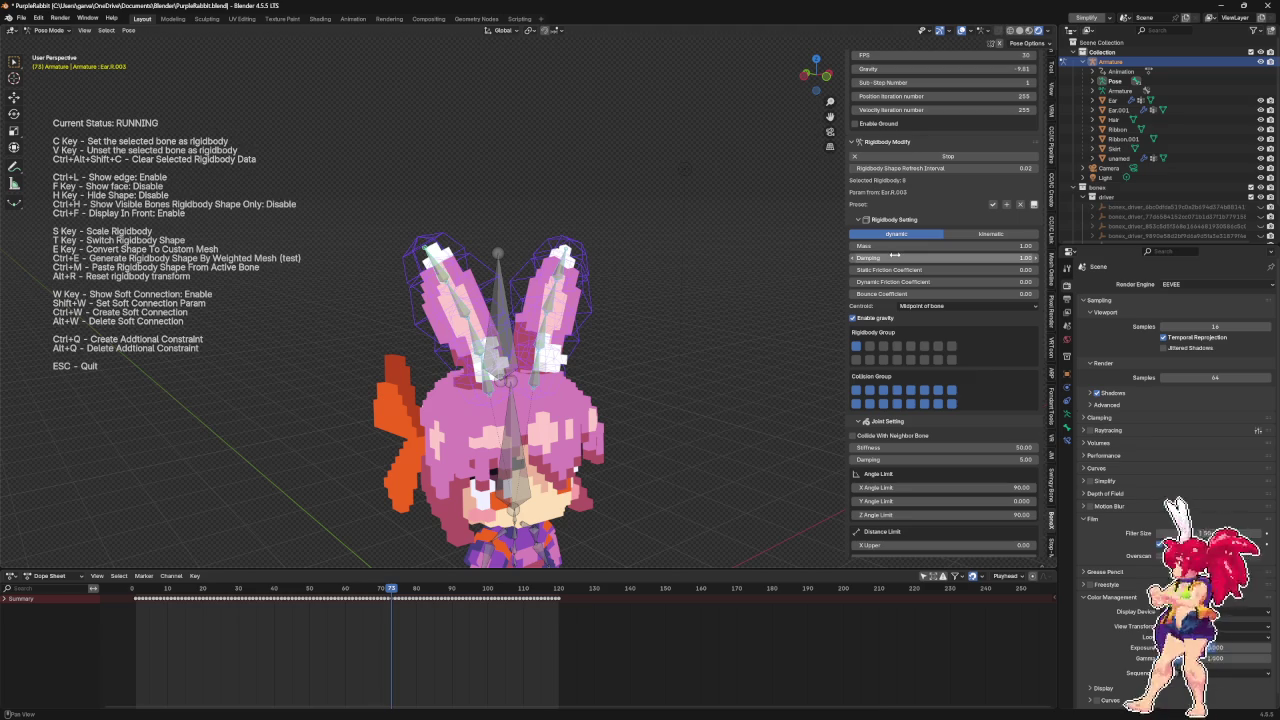
{"action": "left_click", "coordinate": [894, 241]}
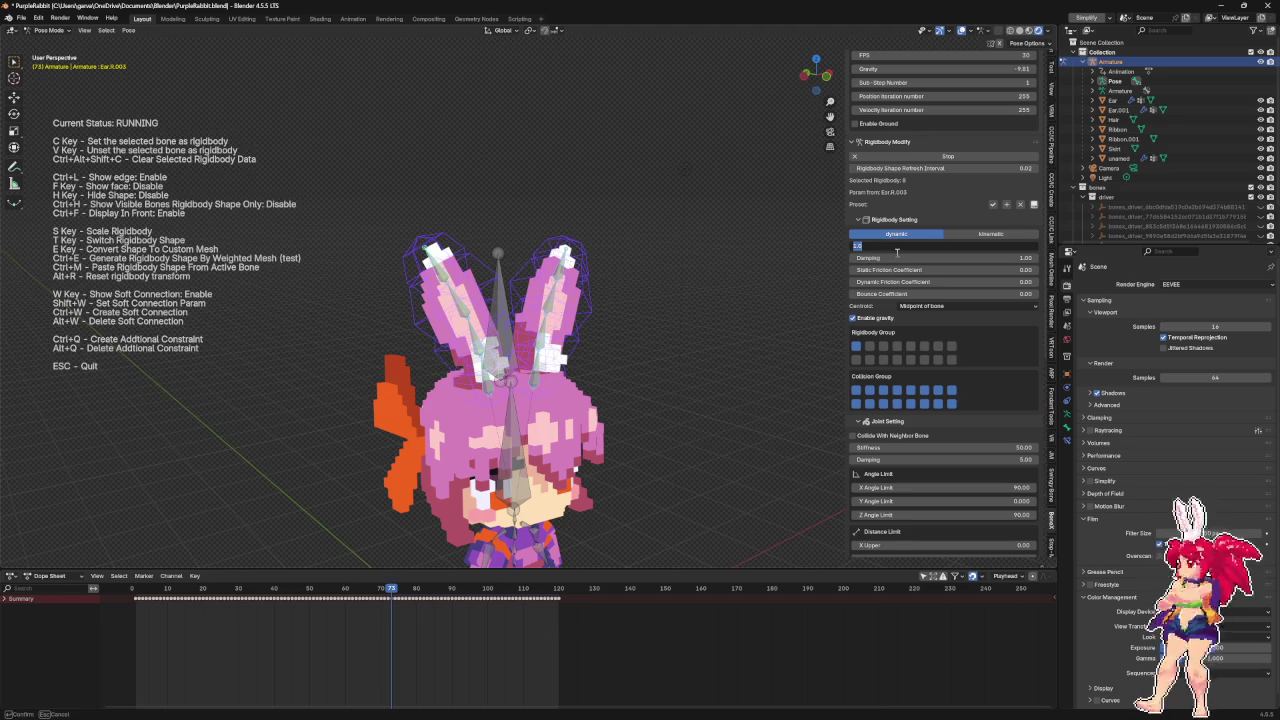
{"action": "key", "text": "Return"}
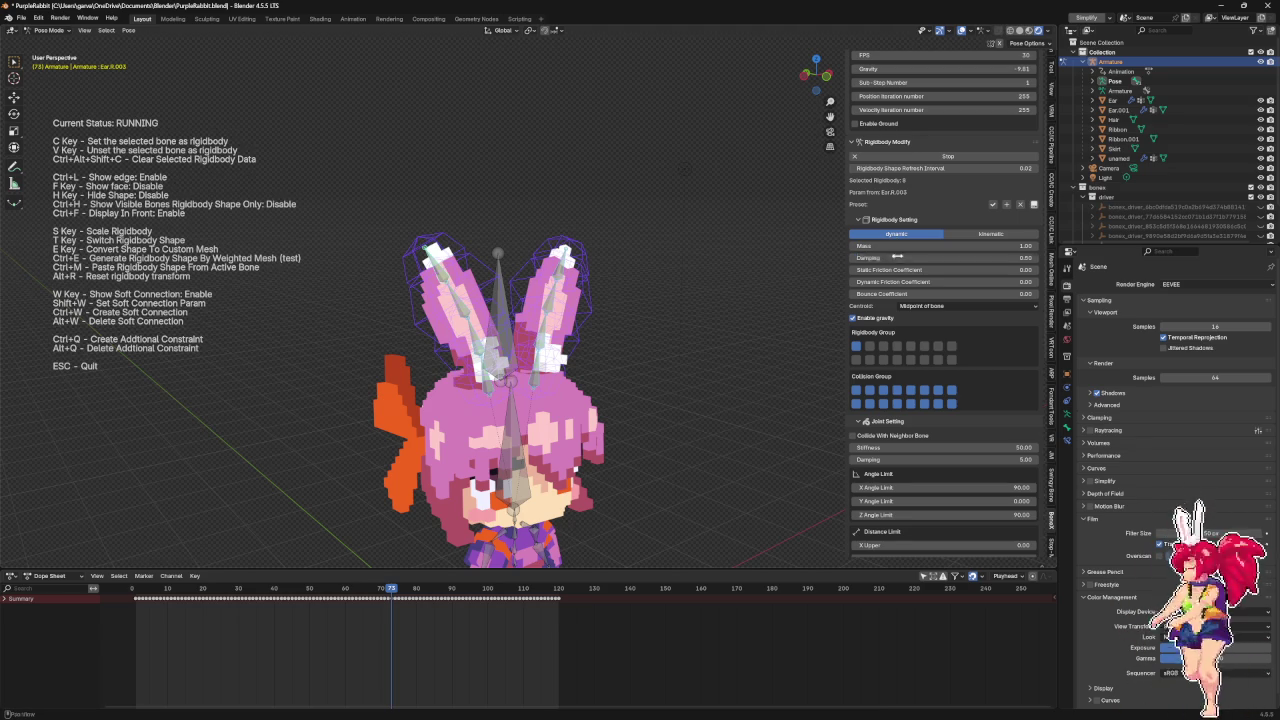
{"action": "key", "text": "Return"}
{"action": "key", "text": "space"}
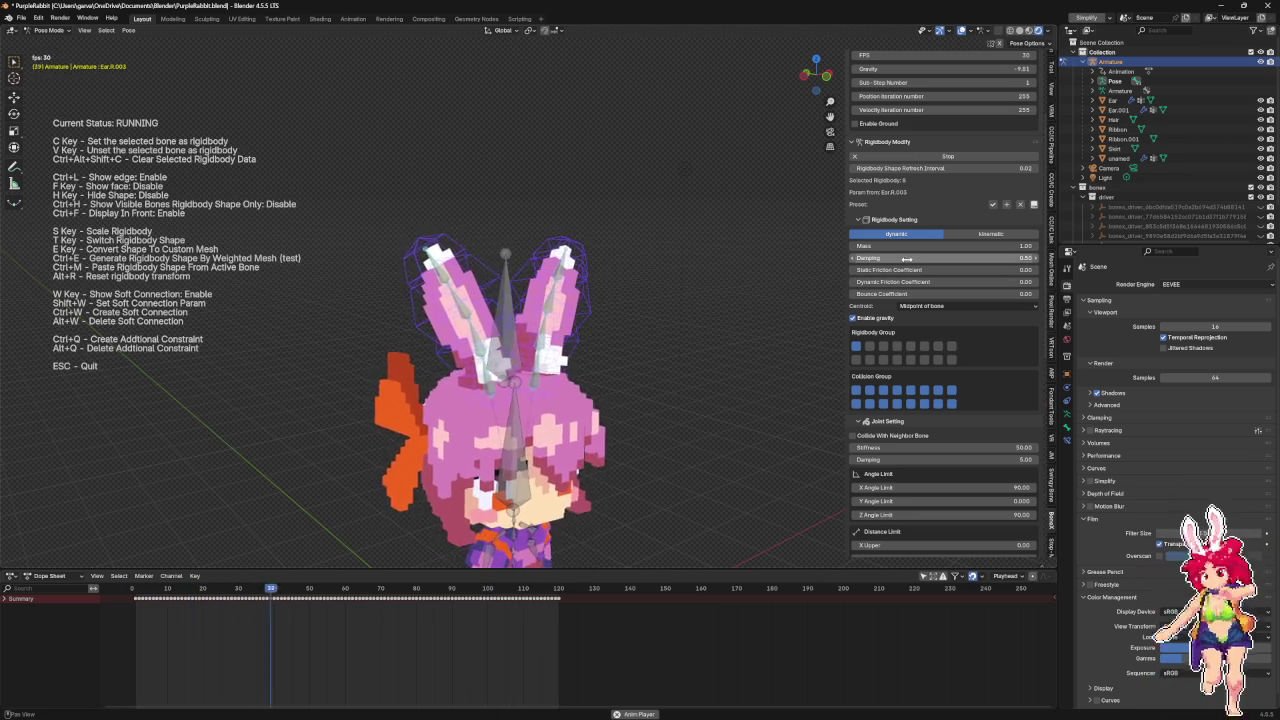
Step: Return the ear damping to 1.00, stop playback and select a single left ear bone
{"action": "left_click_drag", "start_coordinate": [907, 258], "coordinate": [990, 258]}
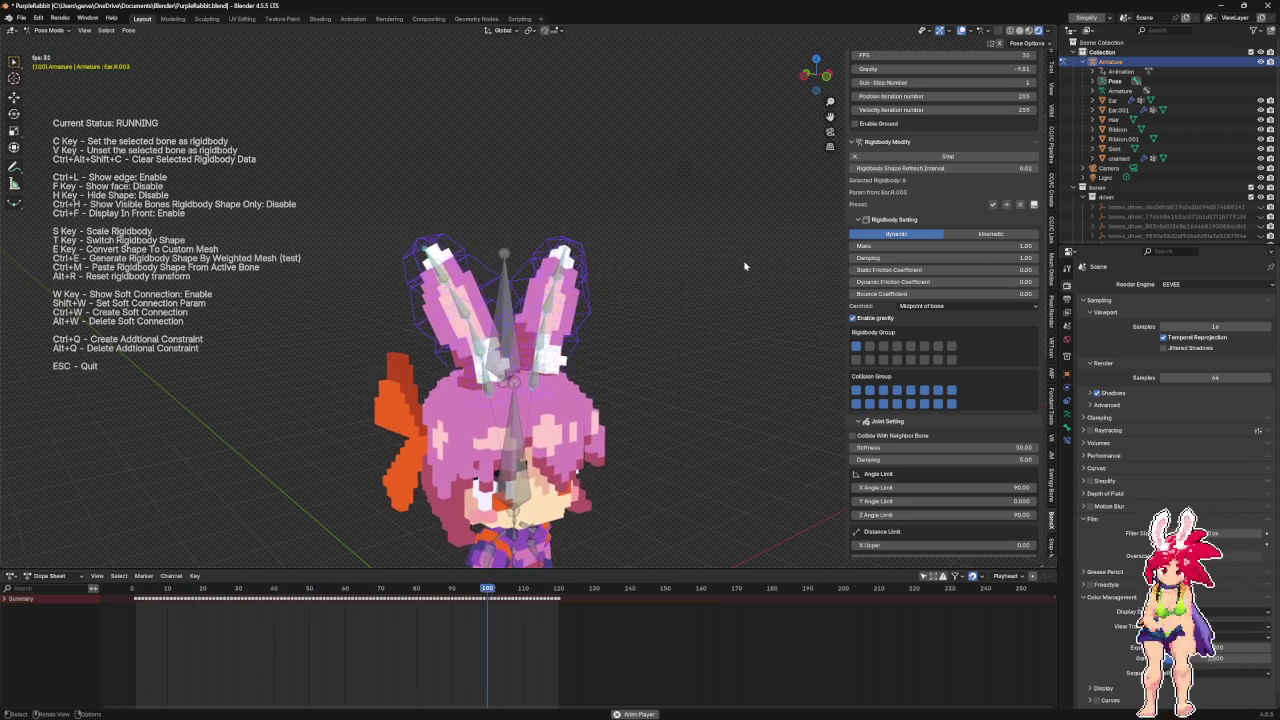
{"action": "key", "text": "space"}
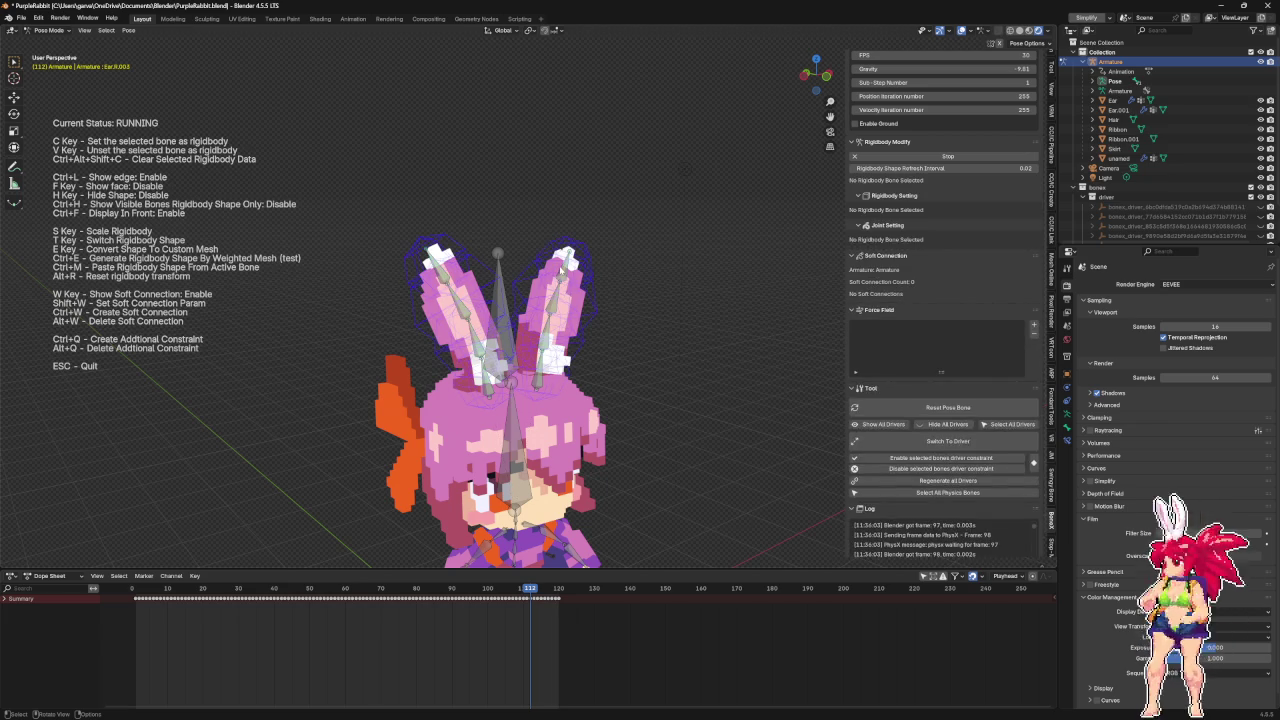
{"action": "left_click", "coordinate": [557, 305]}
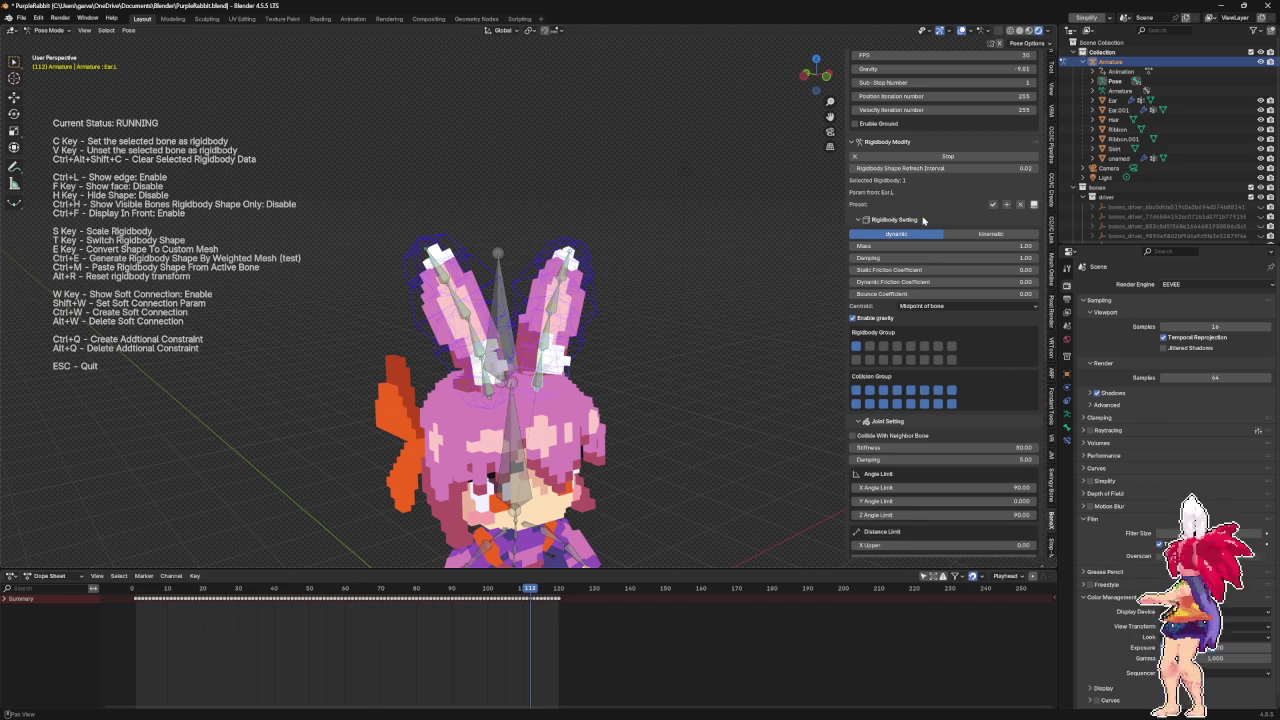
{"action": "scroll", "coordinate": [907, 215], "scroll_direction": "up", "scroll_amount": 5}
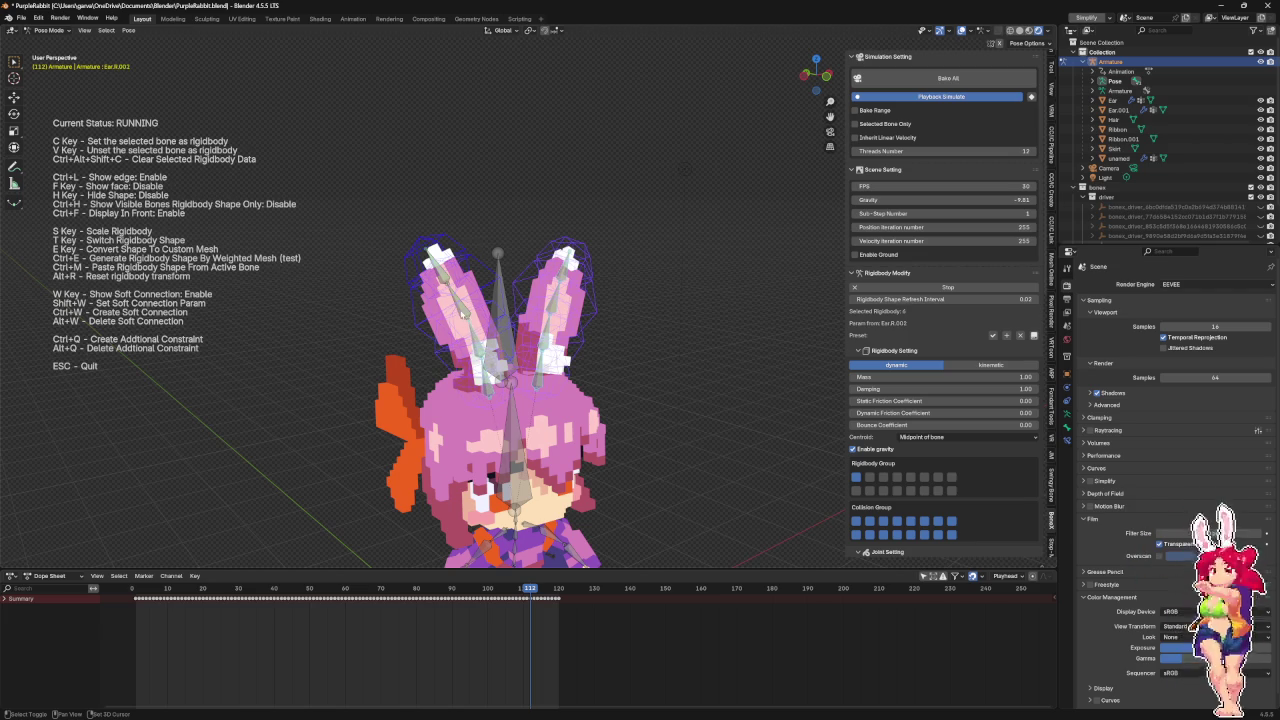
{"action": "scroll", "coordinate": [922, 335], "scroll_direction": "down", "scroll_amount": 2}
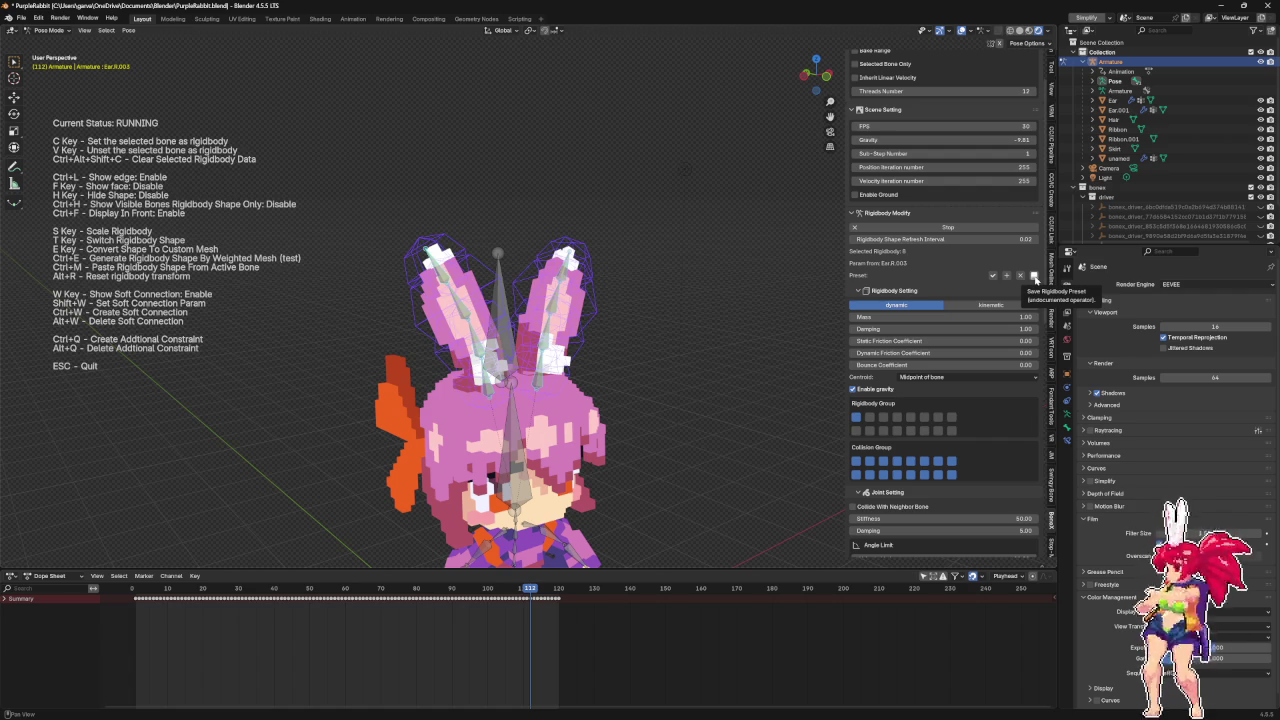
{"action": "left_click", "coordinate": [880, 290]}
Step: Expand the Rigidbody Setting section for ear bone Ear.R.003 in the BoneX panel
{"action": "left_click", "coordinate": [883, 292]}
{"action": "left_click", "coordinate": [883, 292]}
{"action": "left_click", "coordinate": [881, 304]}
{"action": "left_click", "coordinate": [881, 304]}
{"action": "left_click", "coordinate": [881, 304]}
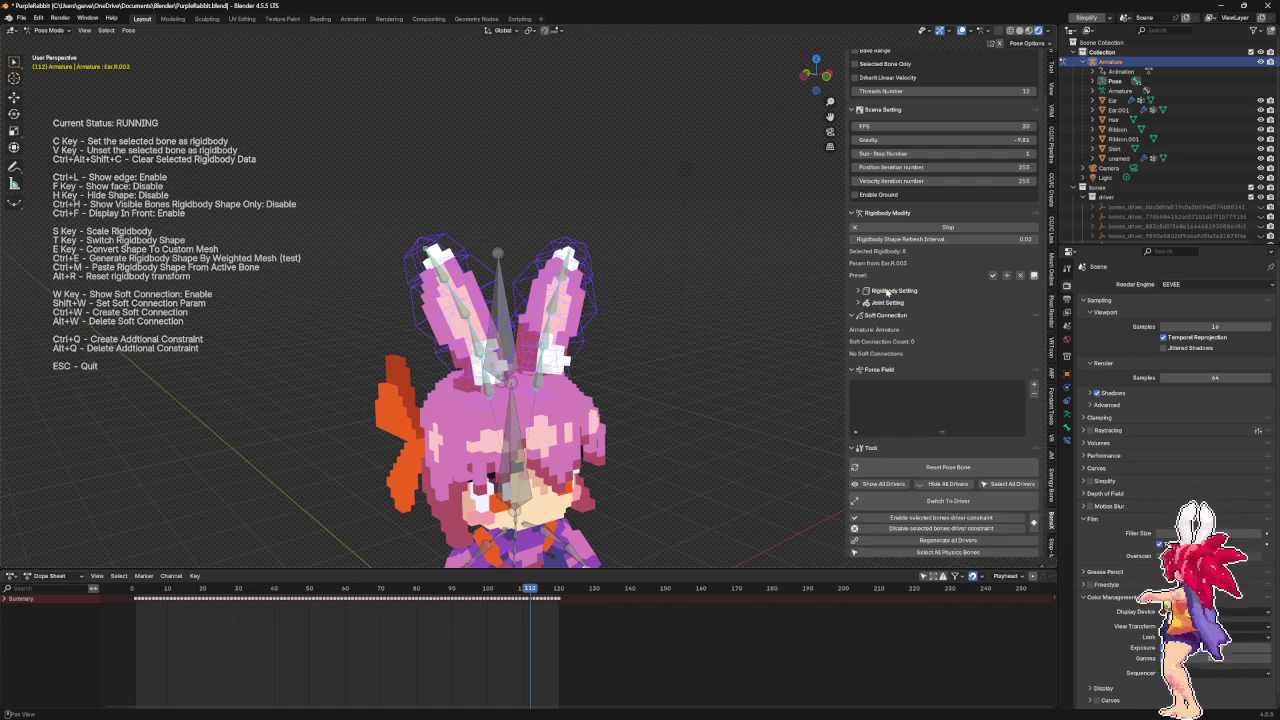
{"action": "left_click", "coordinate": [886, 291]}
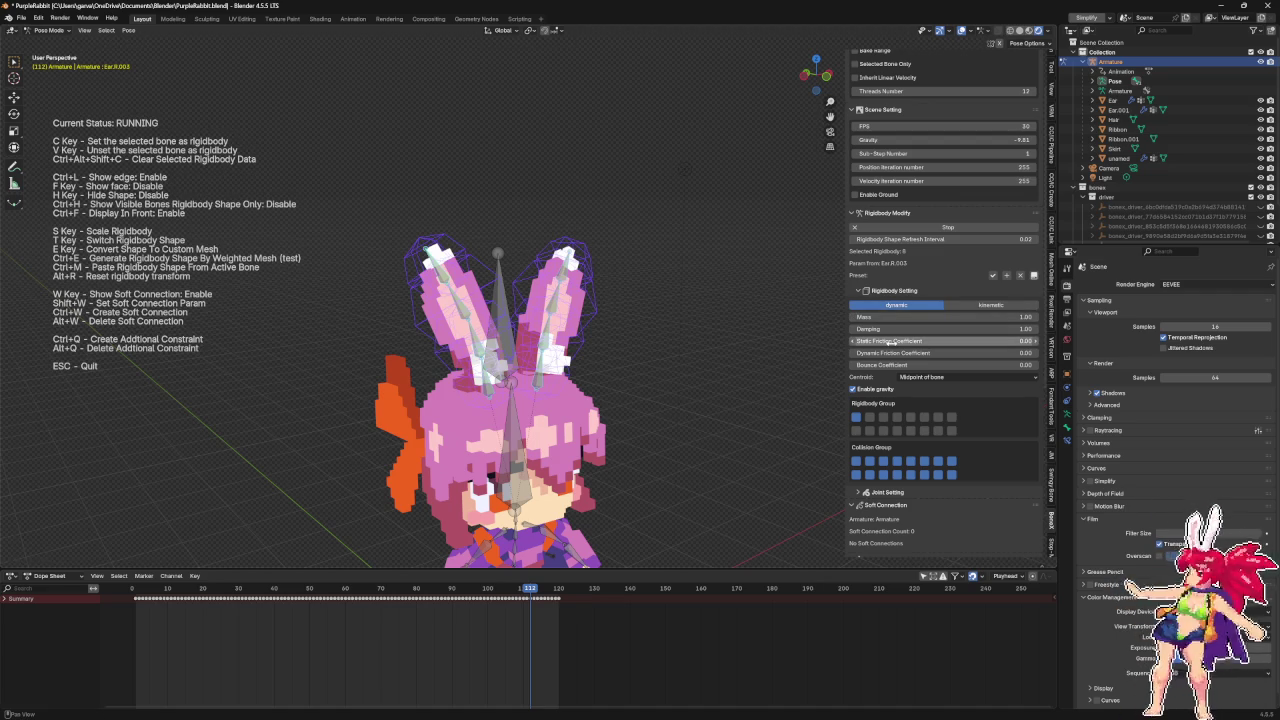
Step: Scroll through the rigidbody settings and start editing the Mass field
{"action": "scroll", "coordinate": [884, 381], "scroll_direction": "down", "scroll_amount": 3}
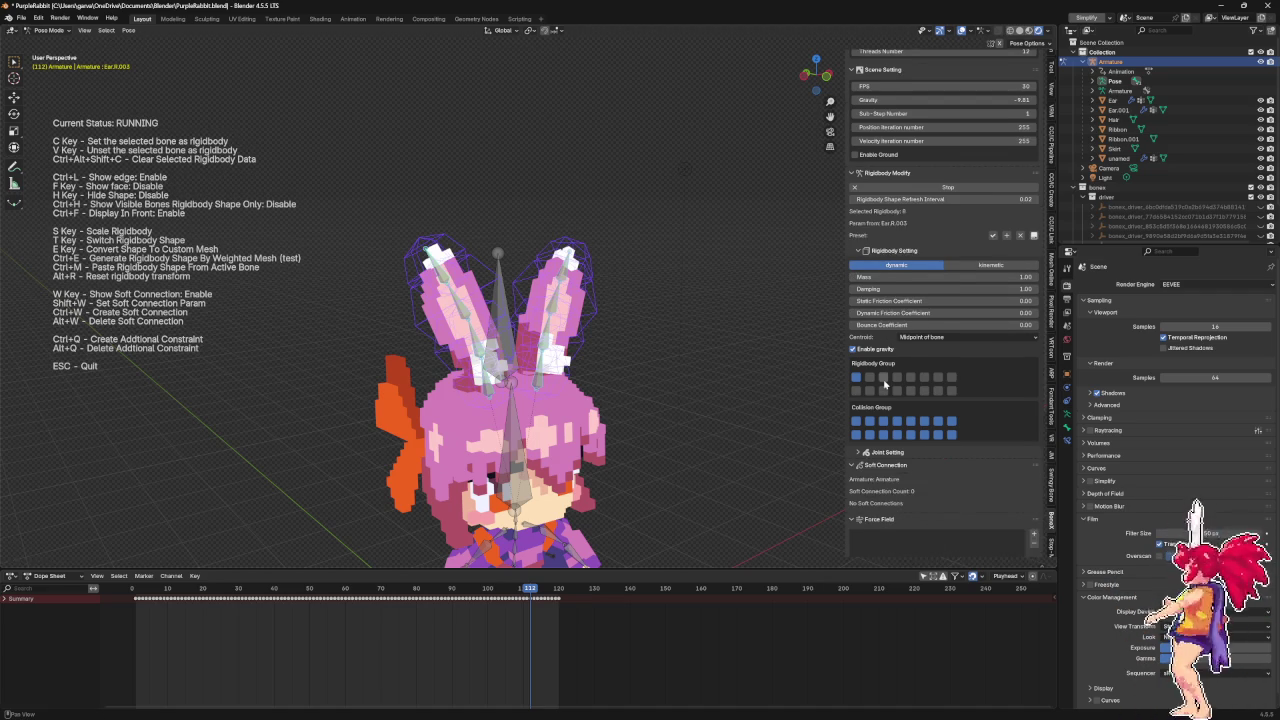
{"action": "scroll", "coordinate": [891, 390], "scroll_direction": "down", "scroll_amount": 5}
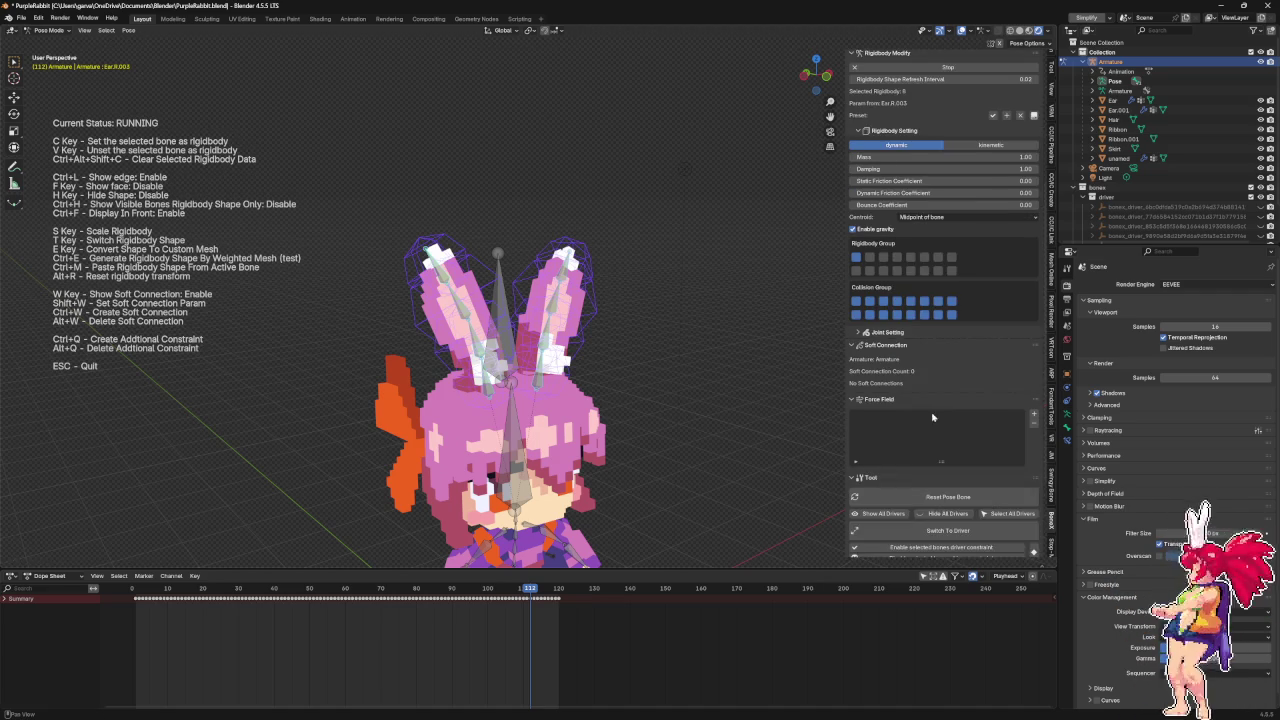
{"action": "scroll", "coordinate": [976, 420], "scroll_direction": "down", "scroll_amount": 1}
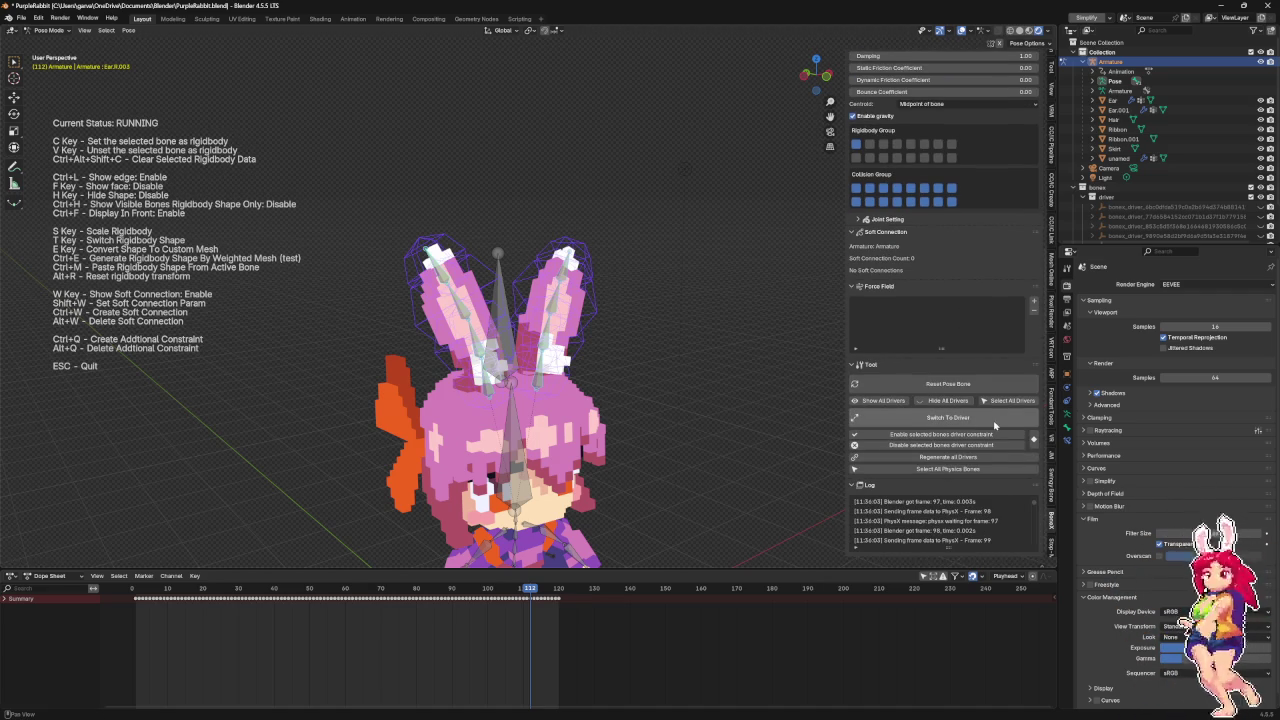
{"action": "scroll", "coordinate": [1006, 425], "scroll_direction": "up", "scroll_amount": 4}
{"action": "scroll", "coordinate": [1006, 425], "scroll_direction": "down", "scroll_amount": 3}
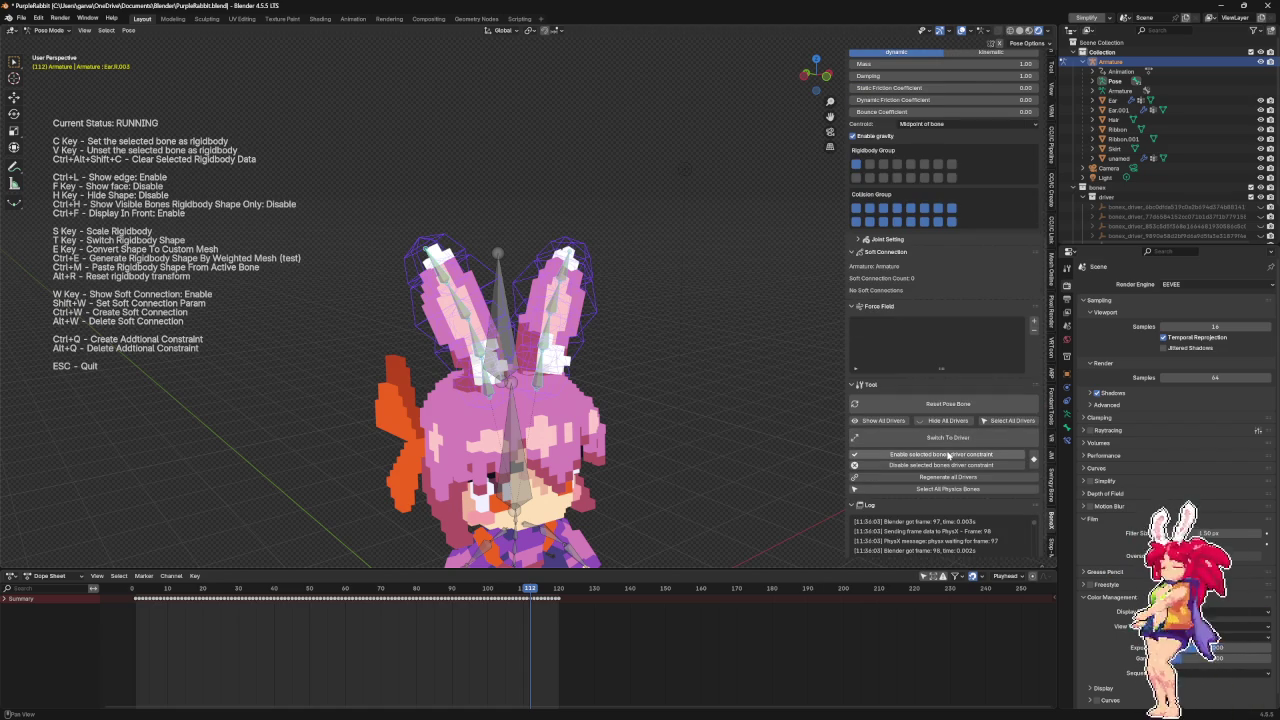
{"action": "scroll", "coordinate": [853, 347], "scroll_direction": "up", "scroll_amount": 6}
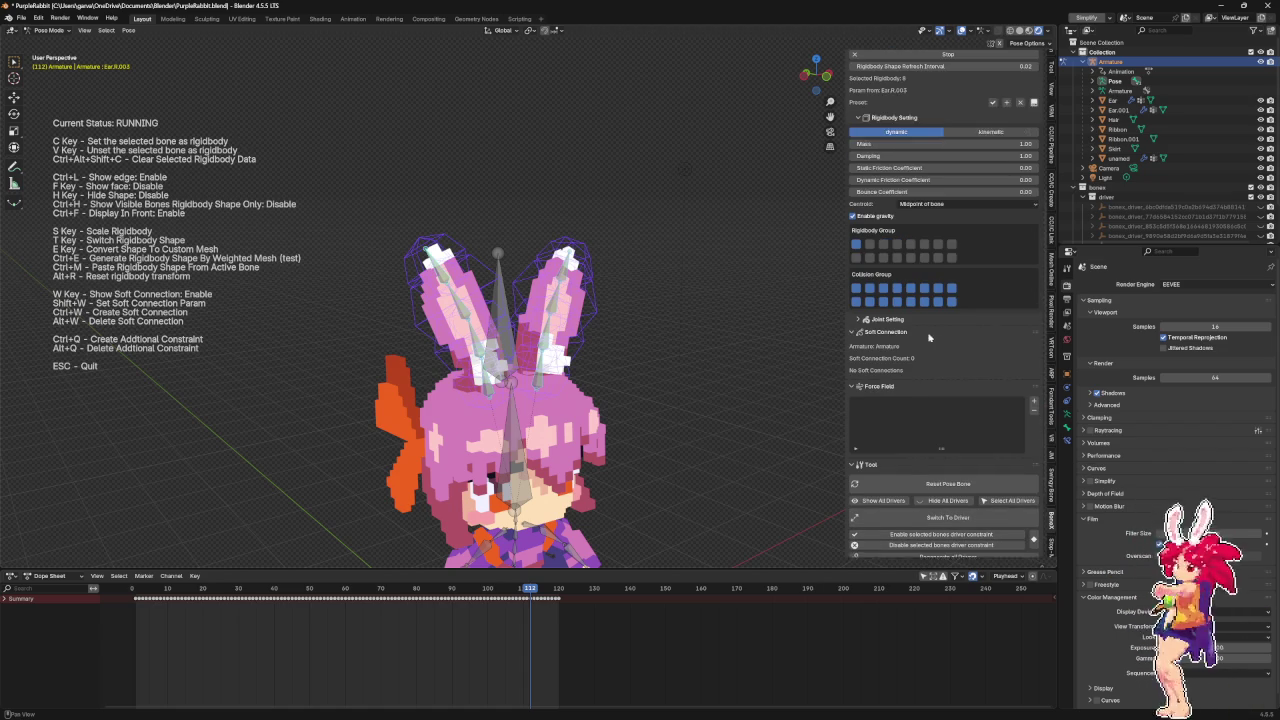
{"action": "left_click", "coordinate": [1022, 184]}
Step: Test an ear mass of 2.00 in playback, then set the mass back to 1.00
{"action": "key", "text": "Return"}
{"action": "key", "text": "shift+Left"}
{"action": "key", "text": "space"}
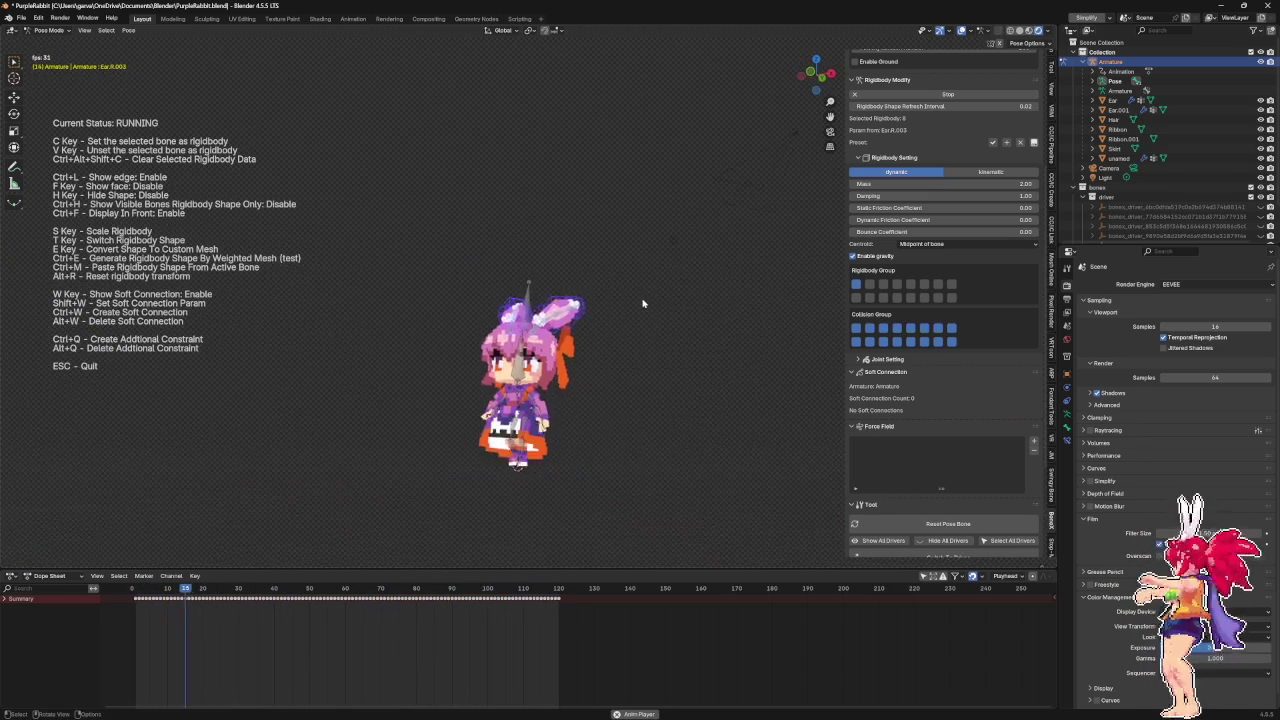
{"action": "key", "text": "space"}
{"action": "left_click", "coordinate": [889, 184]}
{"action": "type", "text": "1"}
{"action": "key", "text": "Return"}
{"action": "key", "text": "space"}
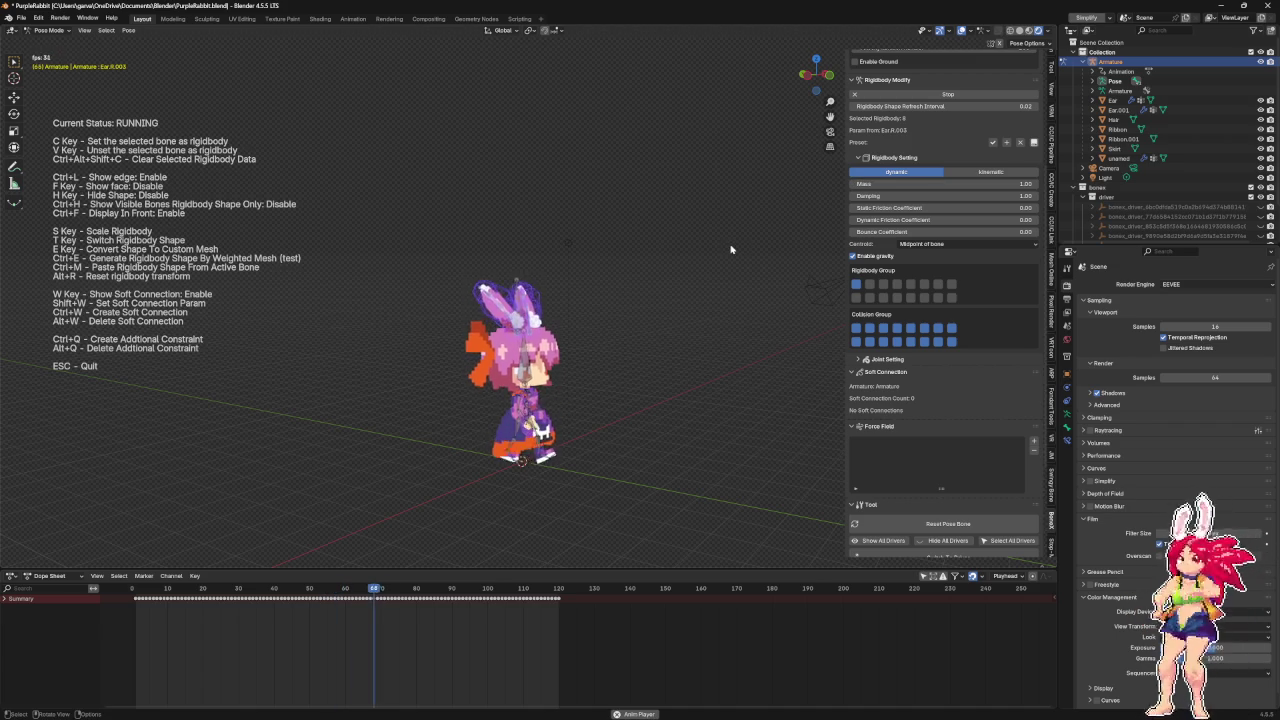
Step: Try Bounce Coefficient values 1.00 and 2.00, then reset the bounce to 0.00
{"action": "left_click", "coordinate": [894, 231]}
{"action": "type", "text": "1"}
{"action": "key", "text": "Return"}
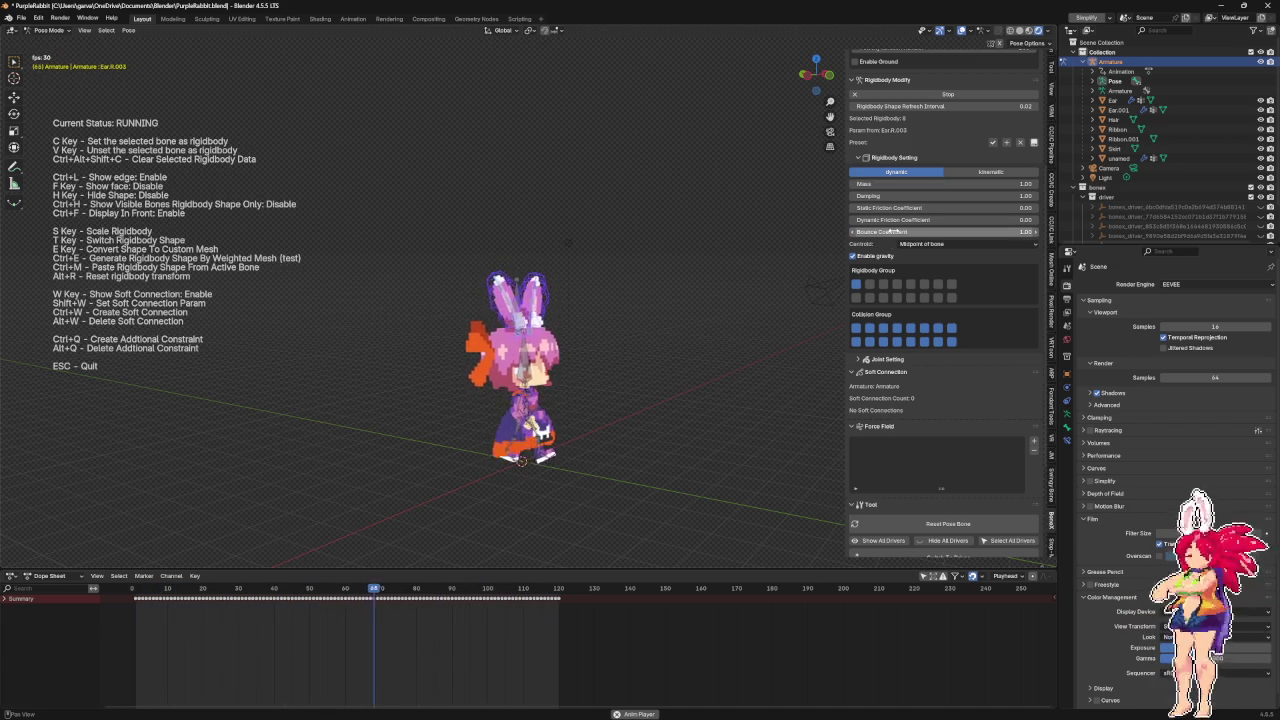
{"action": "scroll", "coordinate": [688, 393], "scroll_direction": "up", "scroll_amount": 5}
{"action": "key", "text": "KP_1"}
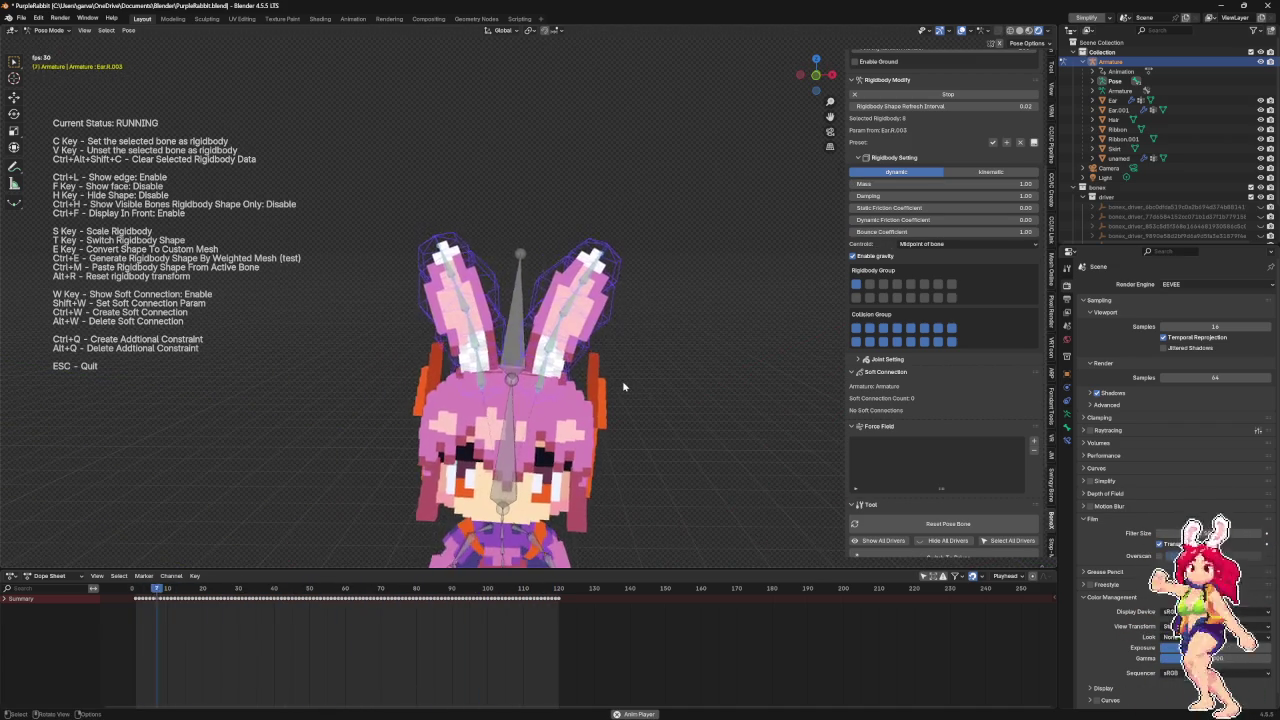
{"action": "left_click", "coordinate": [912, 231]}
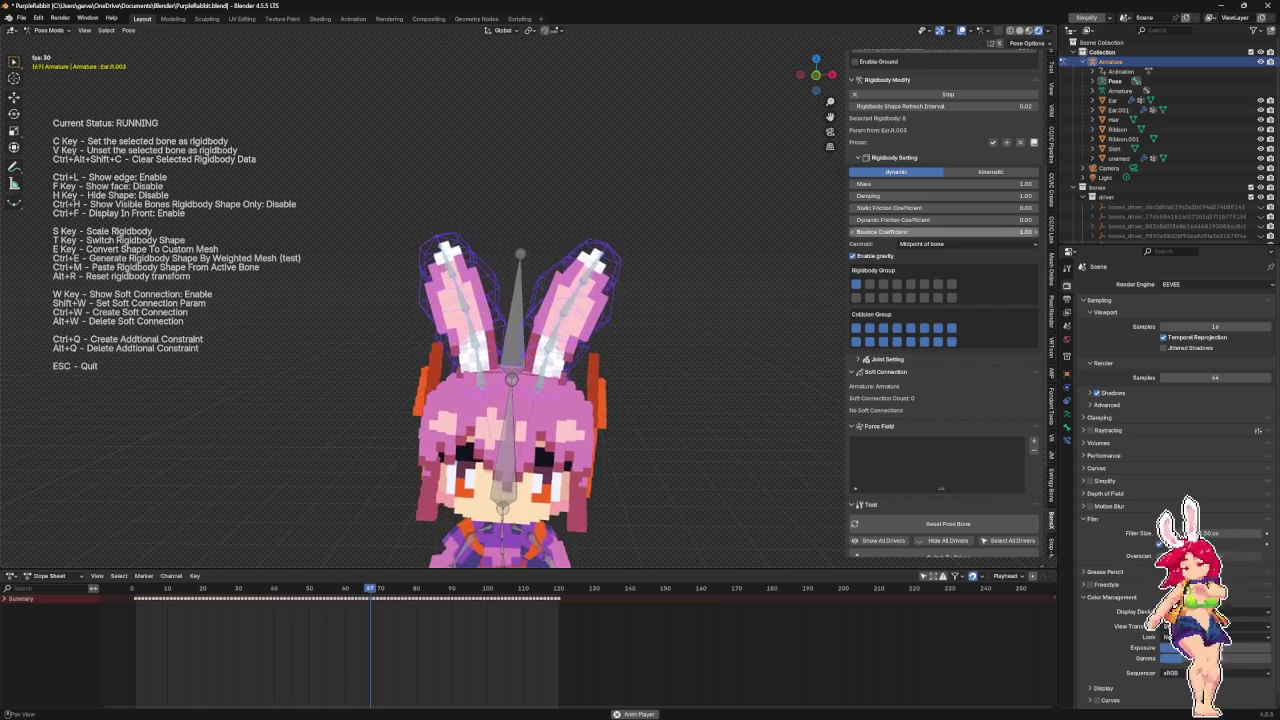
{"action": "type", "text": "2"}
{"action": "key", "text": "Return"}
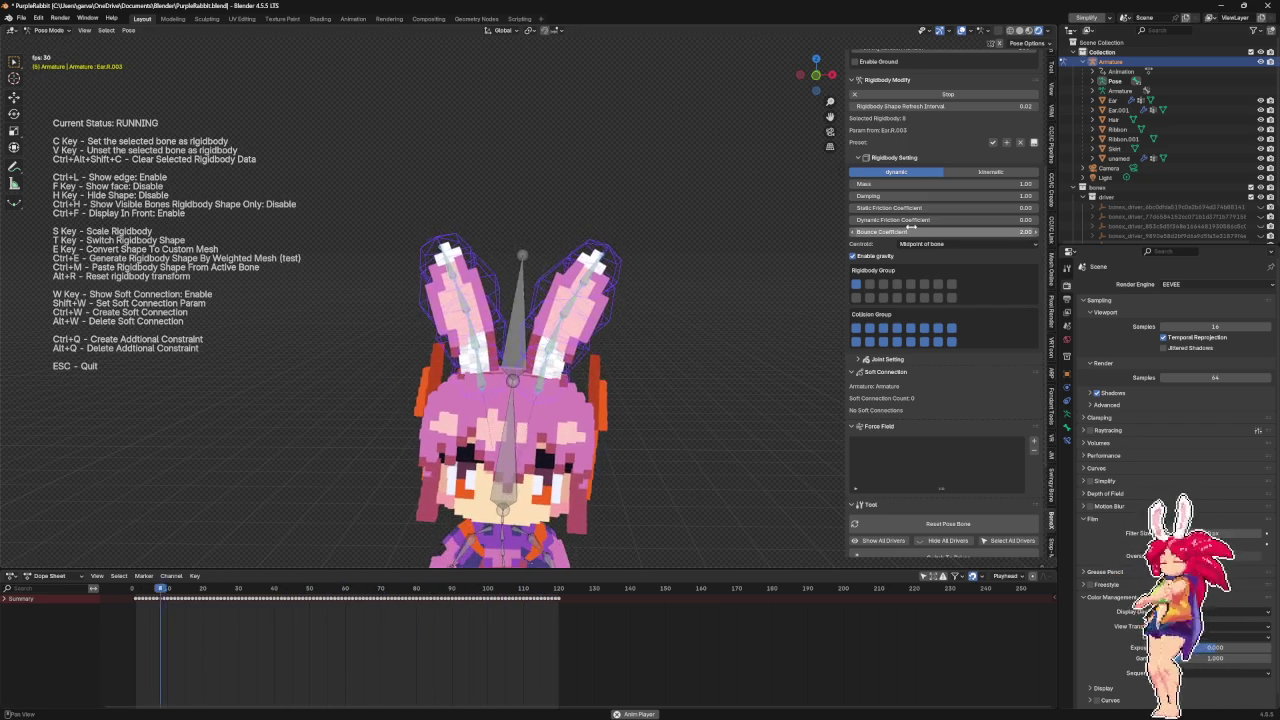
{"action": "scroll", "coordinate": [698, 304], "scroll_direction": "down", "scroll_amount": 4}
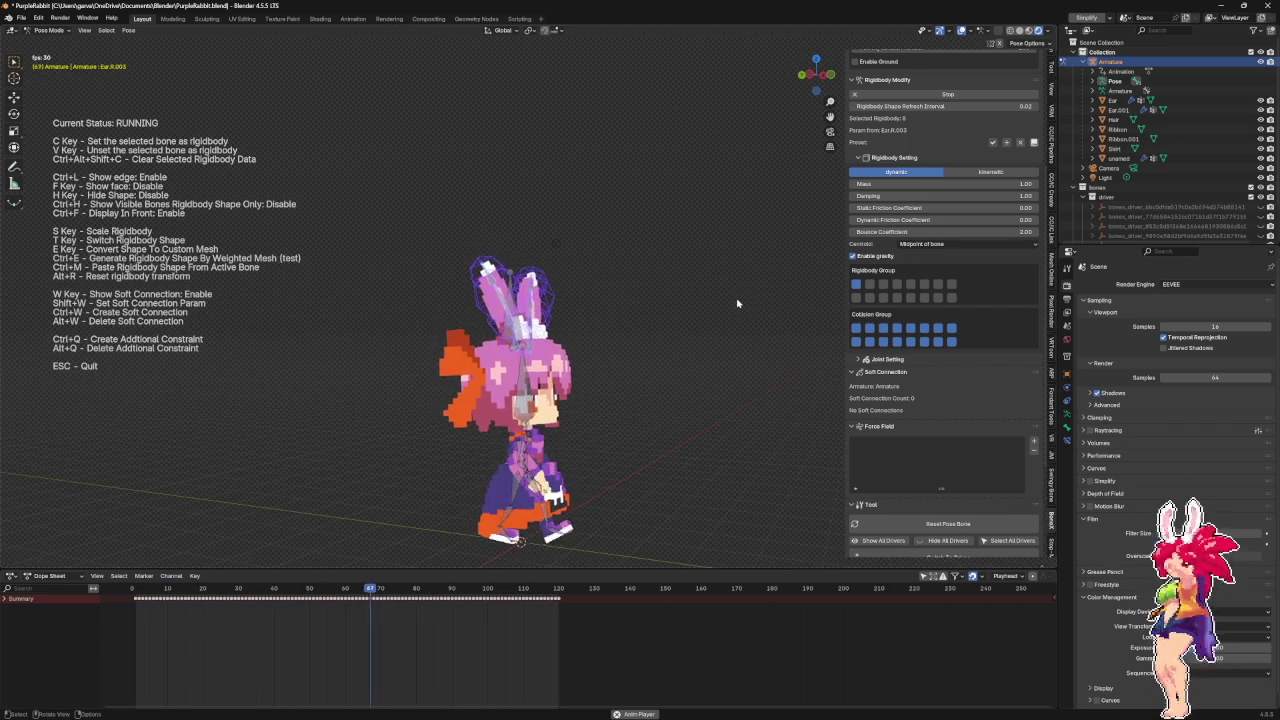
{"action": "left_click", "coordinate": [886, 231]}
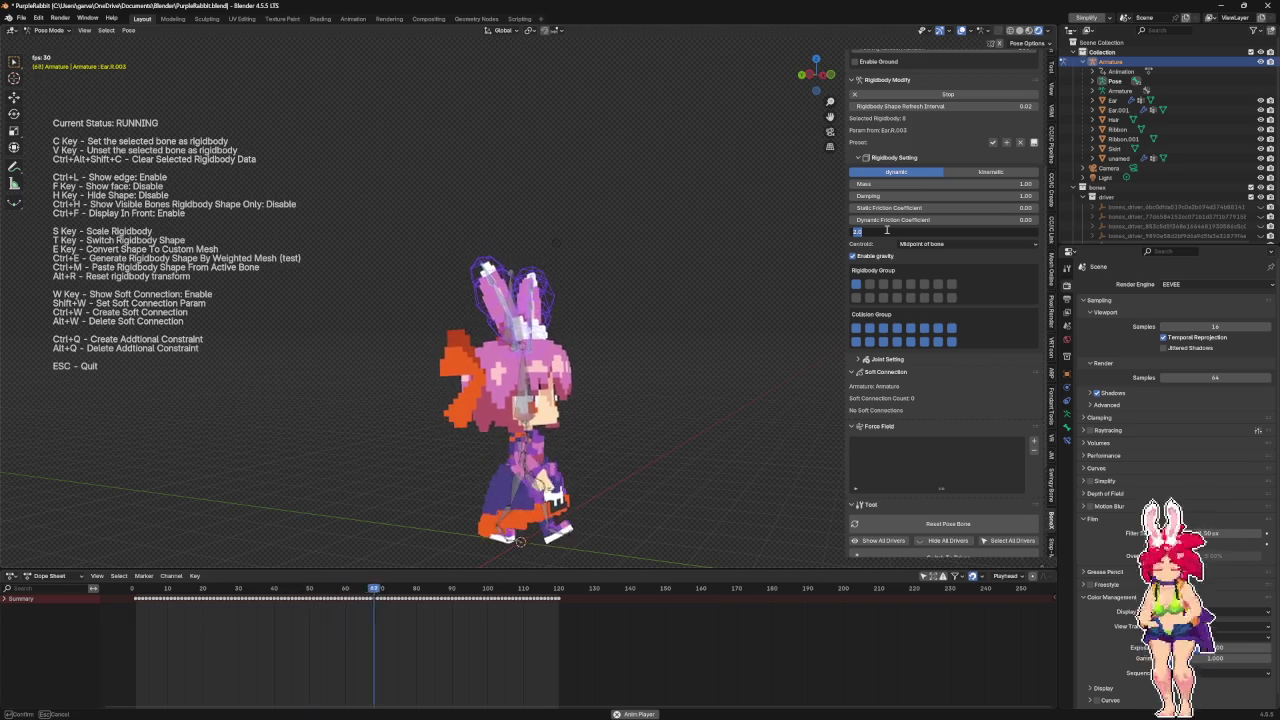
{"action": "key", "text": "Return"}
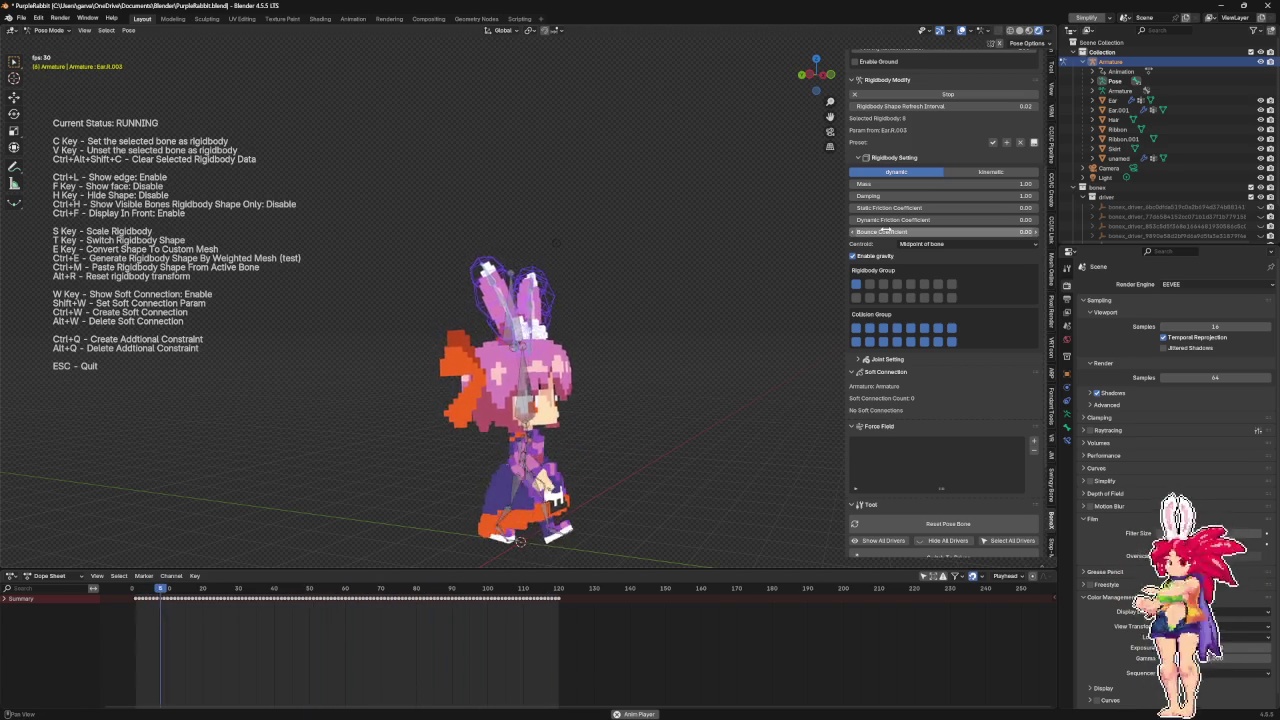
{"action": "key", "text": "BackSpace"}
Step: Try Damping 5.00, settle on Damping 1.00, and stop the physics playback
{"action": "left_click", "coordinate": [896, 197]}
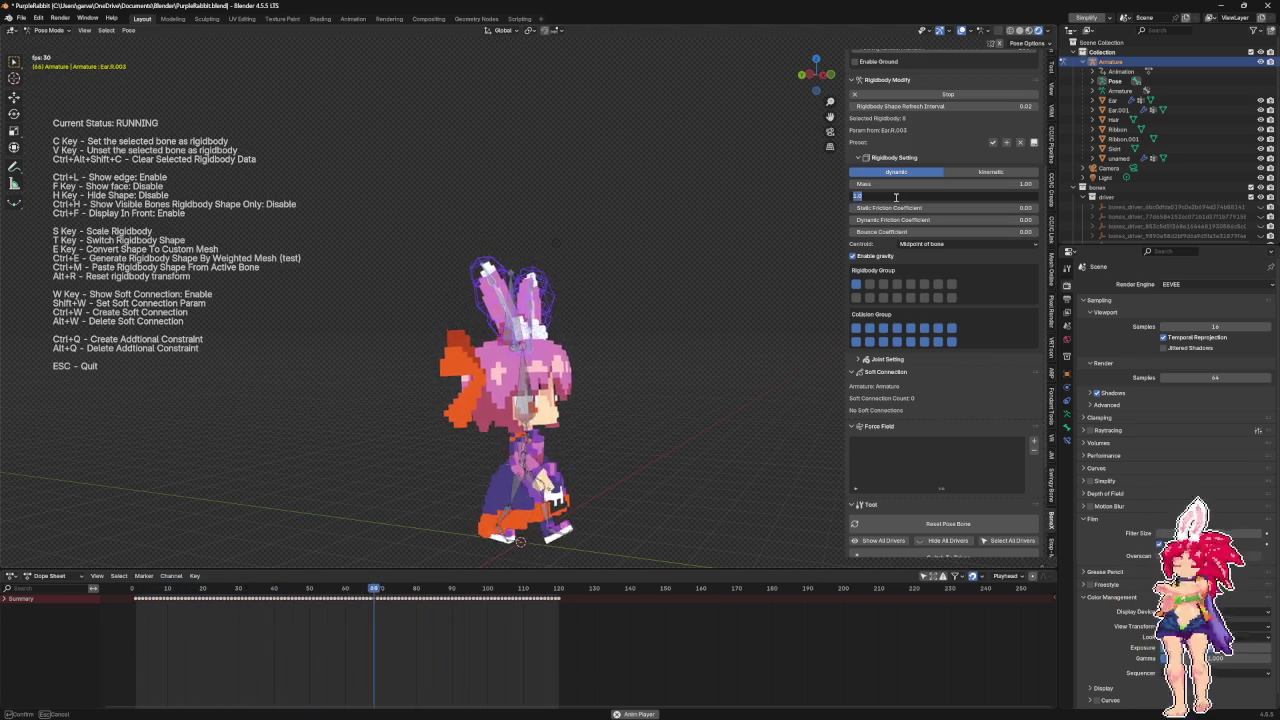
{"action": "key", "text": "ctrl+a"}
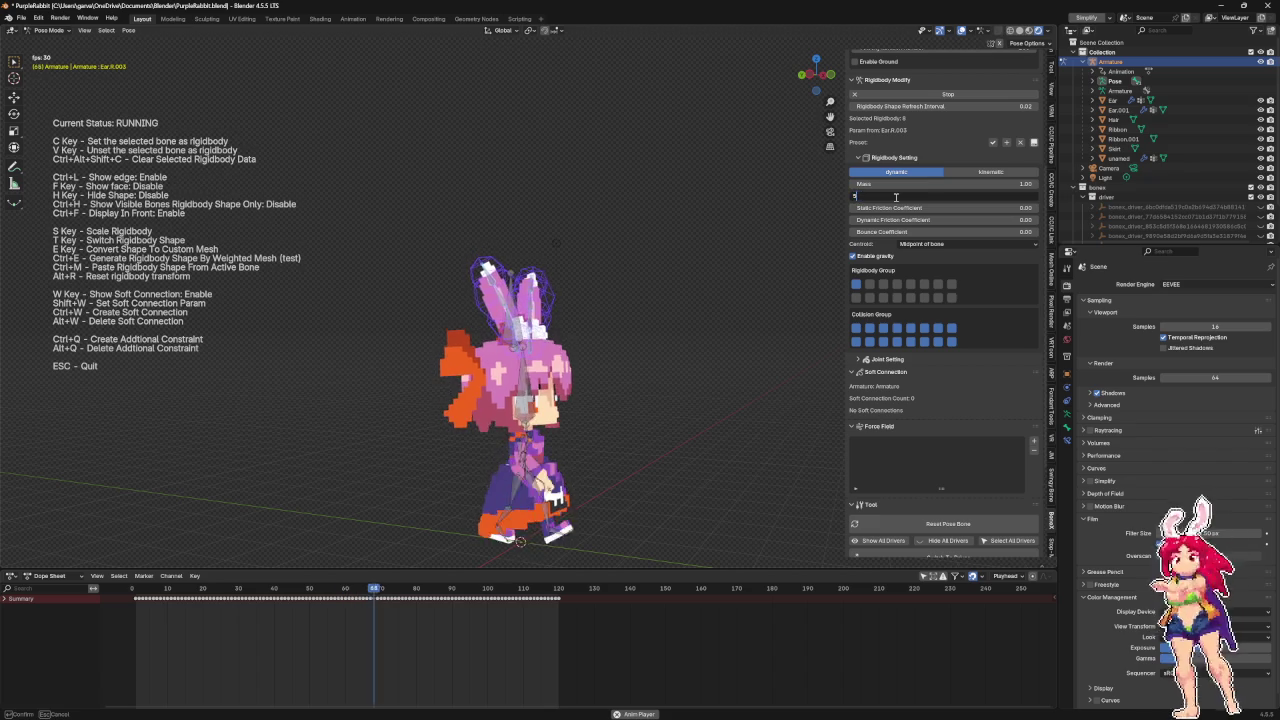
{"action": "type", "text": "5"}
{"action": "key", "text": "Return"}
{"action": "mouse_move", "coordinate": [627, 400]}
{"action": "left_mouse_down"}
{"action": "mouse_move", "coordinate": [580, 400]}
{"action": "mouse_move", "coordinate": [686, 412]}
{"action": "left_mouse_up"}
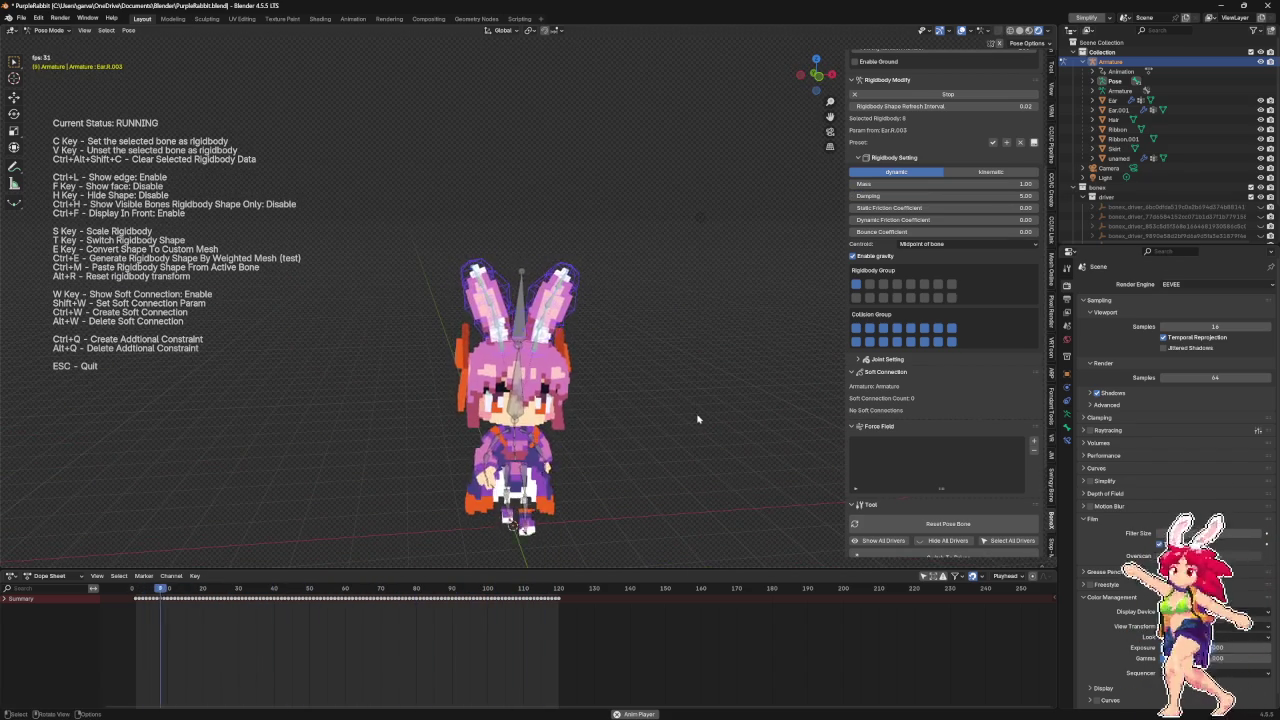
{"action": "left_click", "coordinate": [906, 196]}
{"action": "type", "text": "1"}
{"action": "key", "text": "Return"}
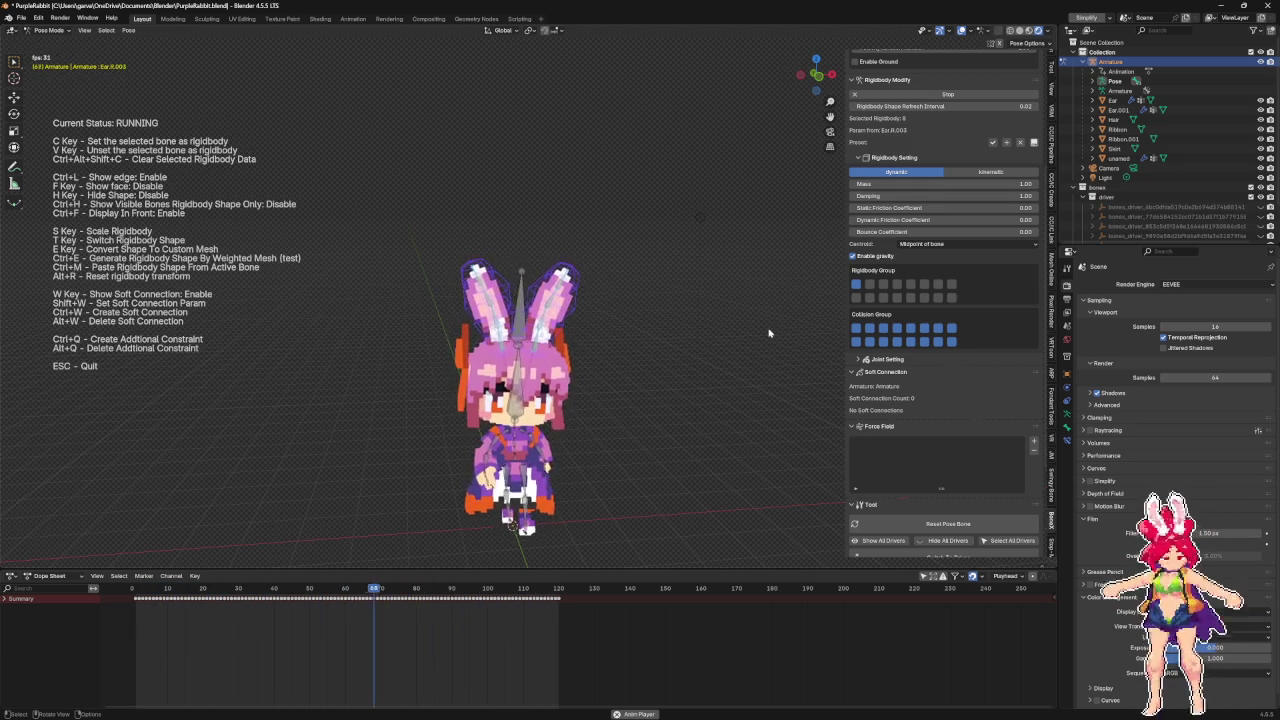
{"action": "key", "text": "Escape"}
{"action": "left_click_drag", "start_coordinate": [693, 447], "coordinate": [556, 513]}
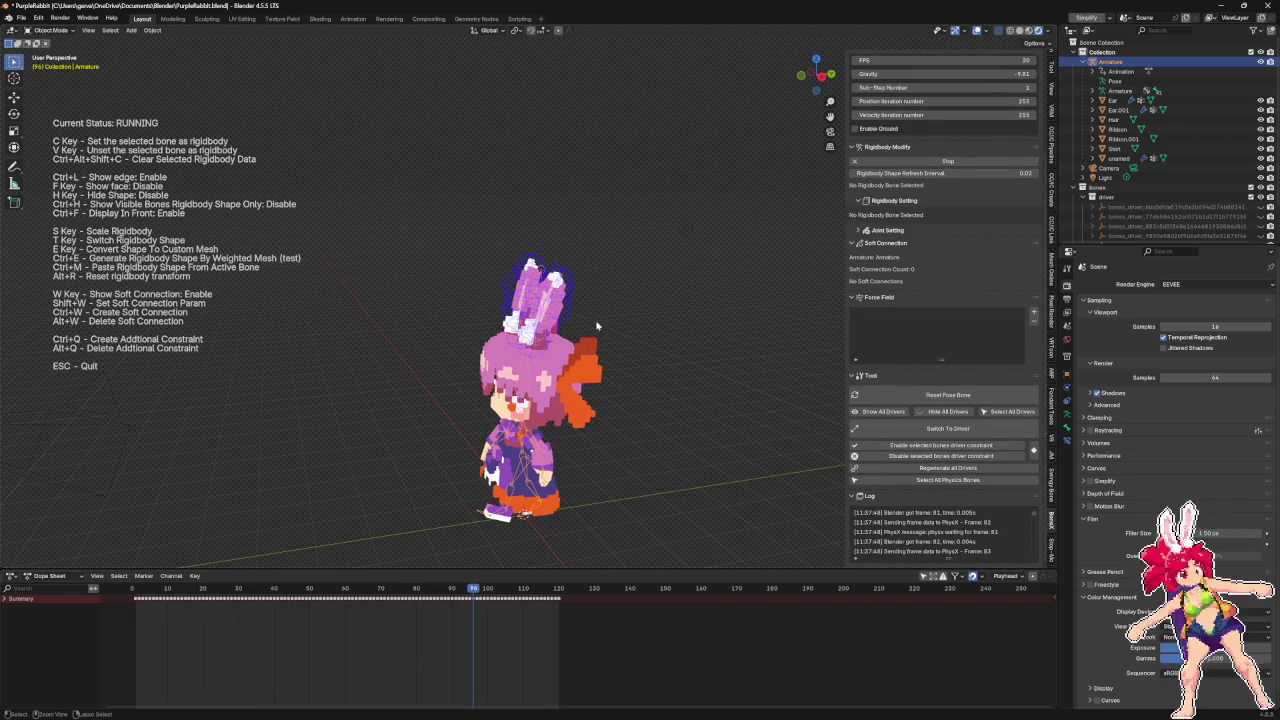
Step: Switch the bottom timeline area to the Nonlinear Animation editor and widen its track list
{"action": "key", "text": "Escape"}
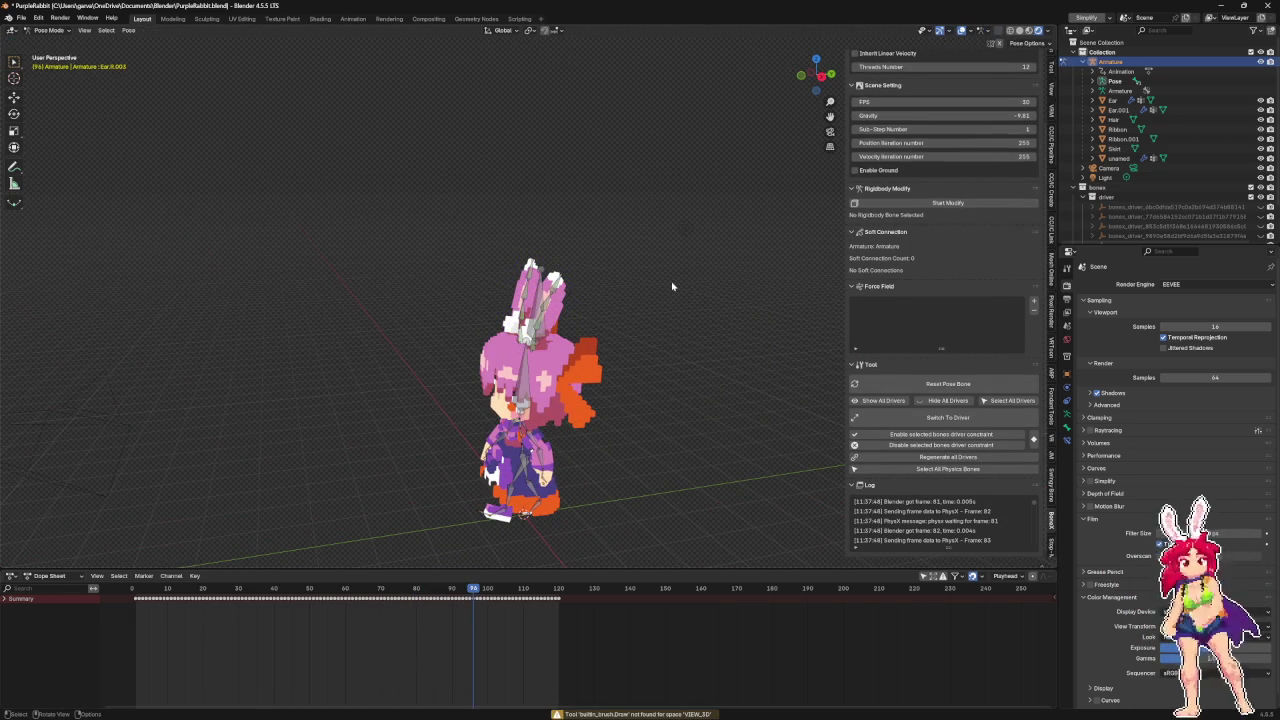
{"action": "mouse_move", "coordinate": [271, 463]}
{"action": "left_mouse_down"}
{"action": "mouse_move", "coordinate": [354, 303]}
{"action": "mouse_move", "coordinate": [322, 380]}
{"action": "left_mouse_up"}
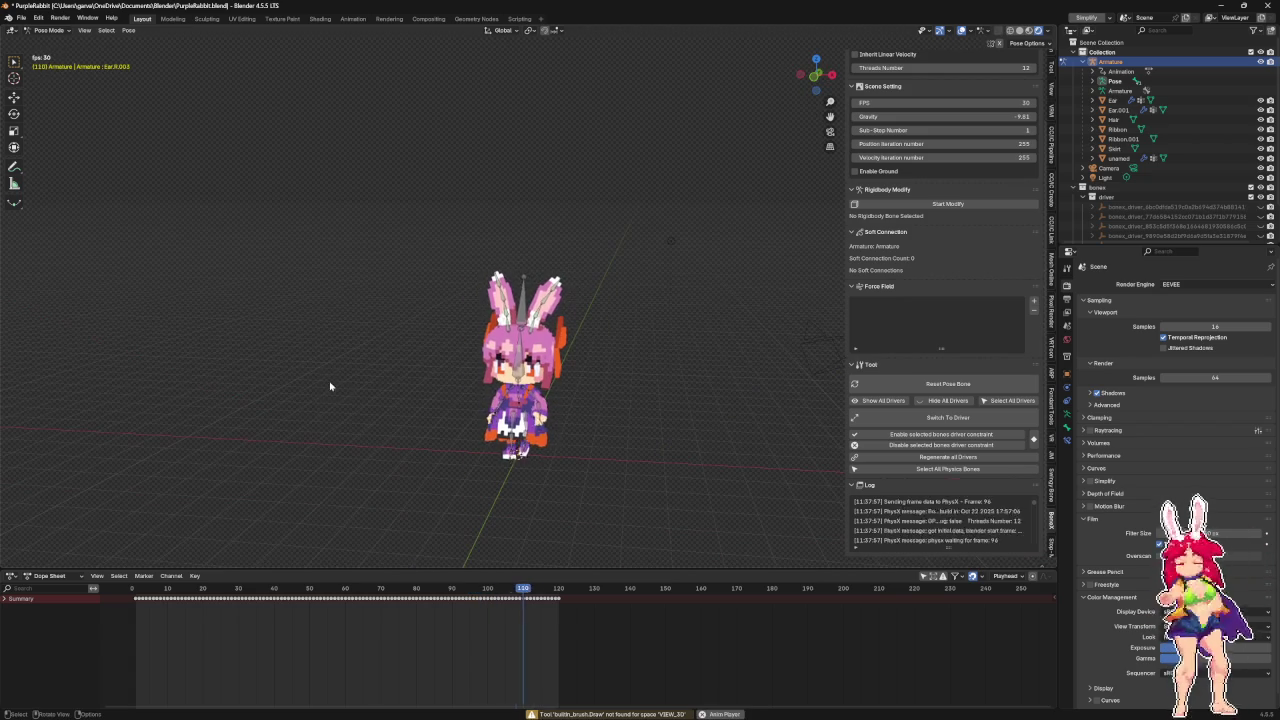
{"action": "left_click", "coordinate": [58, 577]}
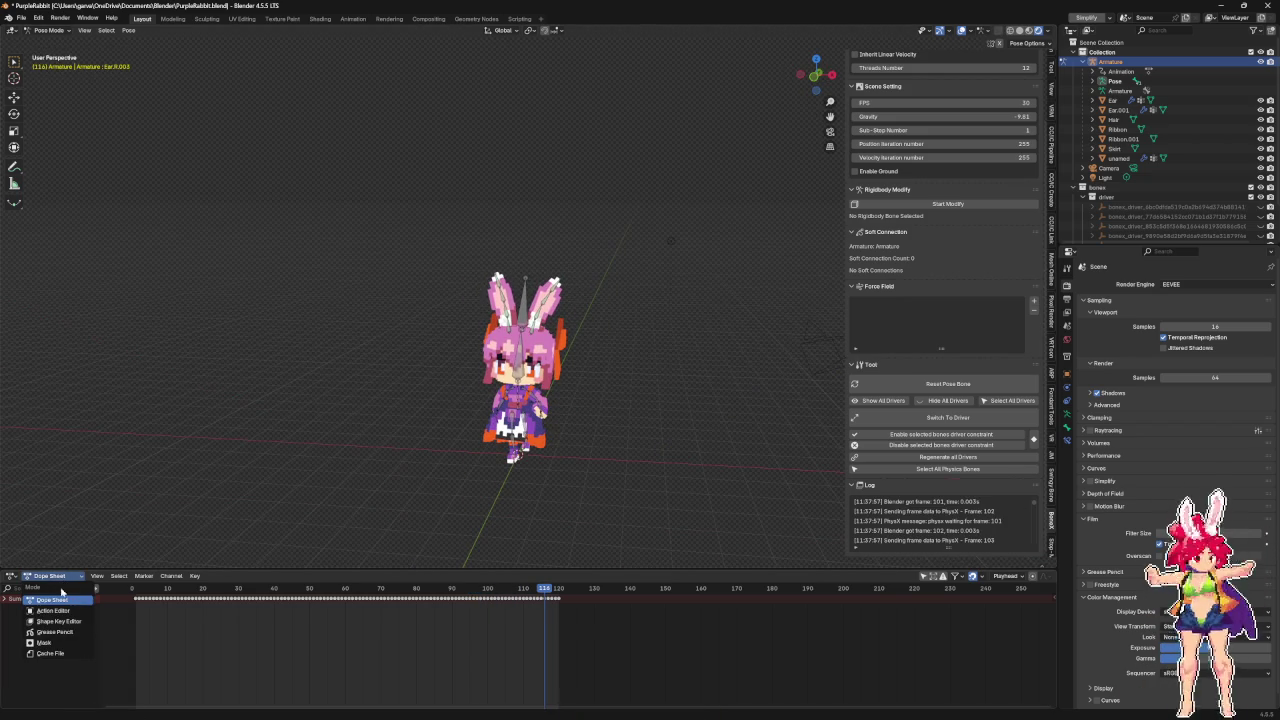
{"action": "left_click", "coordinate": [12, 577]}
{"action": "left_click", "coordinate": [137, 647]}
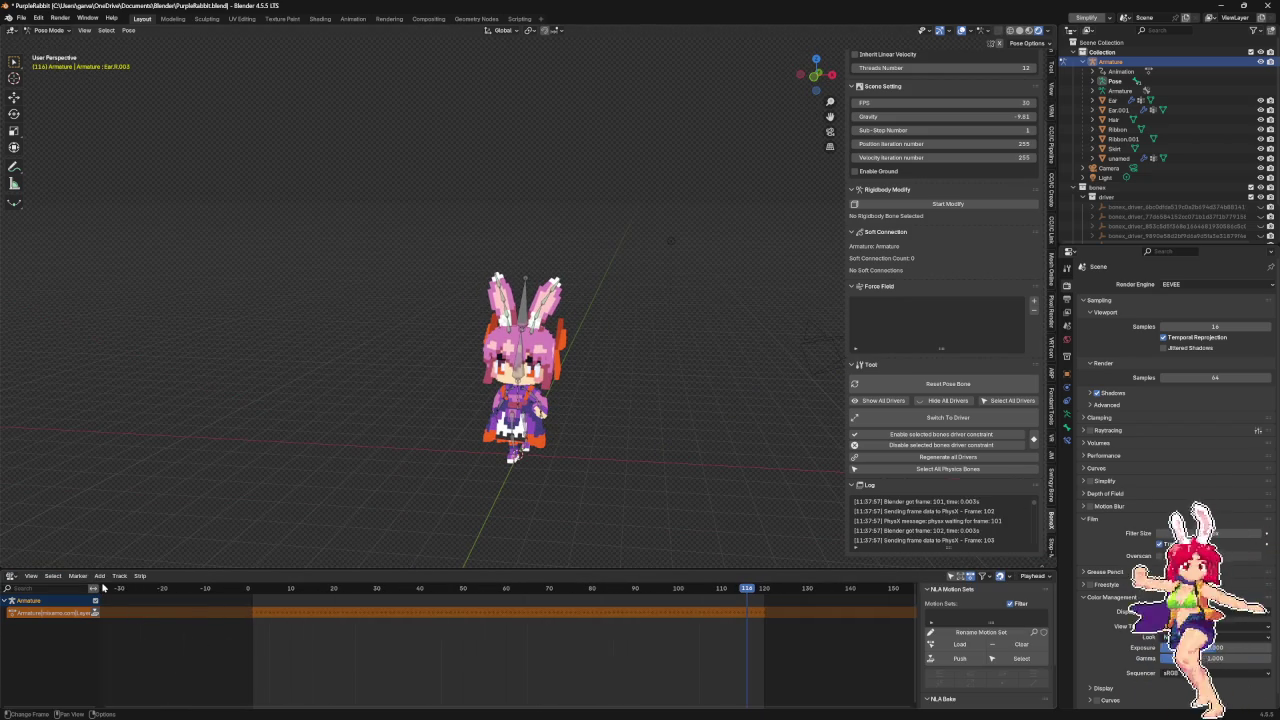
{"action": "left_click_drag", "start_coordinate": [100, 587], "coordinate": [172, 587]}
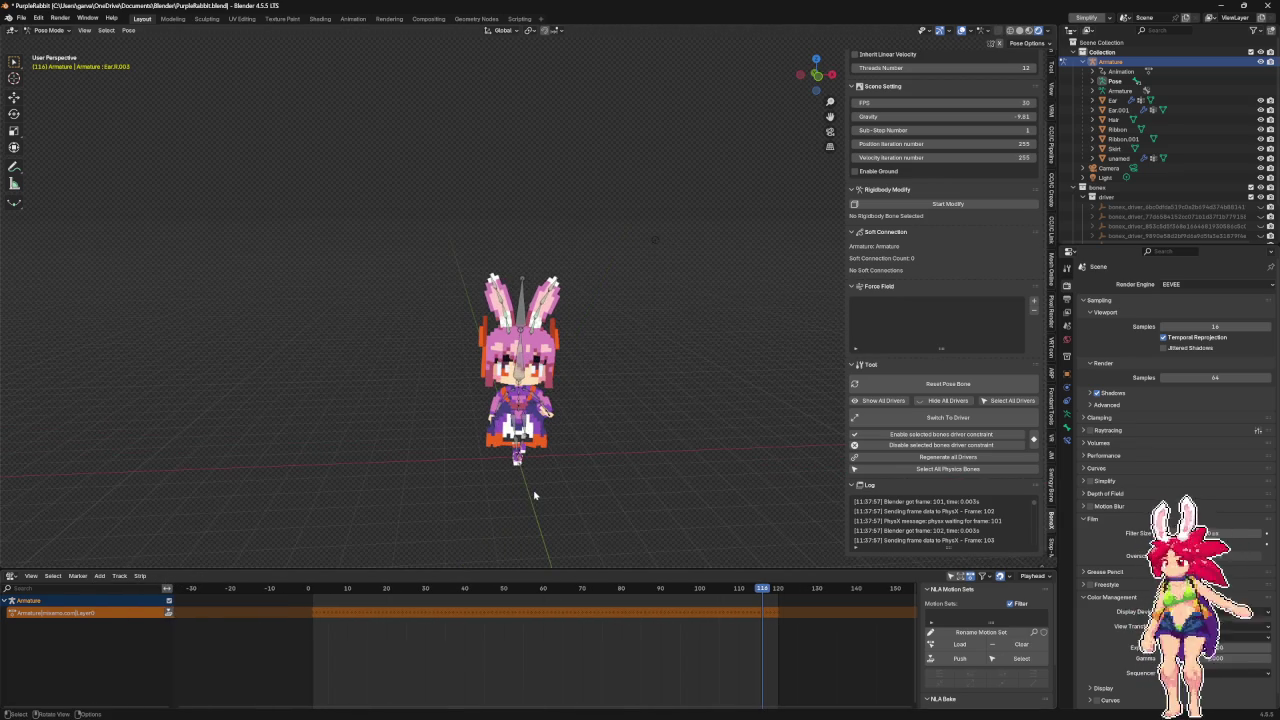
Step: Play the ear physics while orbiting around the rabbit, then return the rig to Object Mode
{"action": "mouse_move", "coordinate": [534, 494]}
{"action": "left_mouse_down"}
{"action": "mouse_move", "coordinate": [615, 494]}
{"action": "mouse_move", "coordinate": [575, 467]}
{"action": "left_mouse_up"}
{"action": "key", "text": "space"}
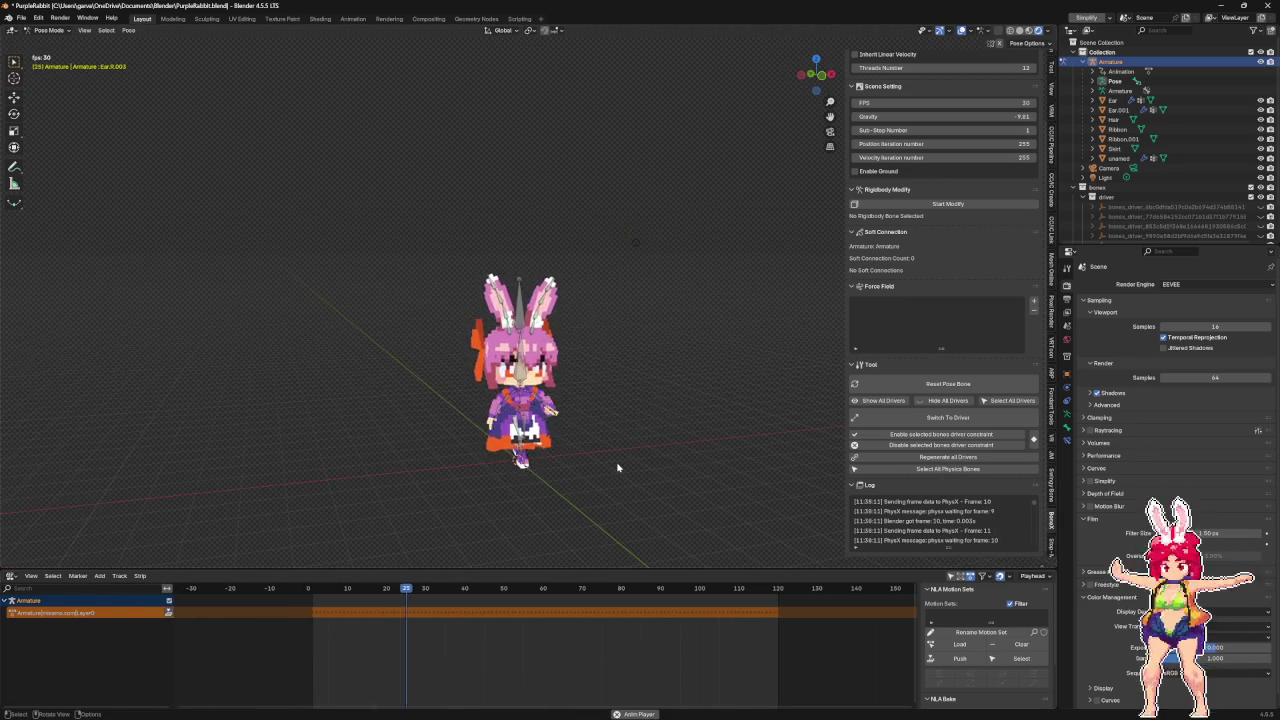
{"action": "mouse_move", "coordinate": [594, 466]}
{"action": "left_mouse_down"}
{"action": "mouse_move", "coordinate": [480, 479]}
{"action": "mouse_move", "coordinate": [657, 466]}
{"action": "mouse_move", "coordinate": [757, 434]}
{"action": "mouse_move", "coordinate": [640, 462]}
{"action": "mouse_move", "coordinate": [406, 457]}
{"action": "left_mouse_up"}
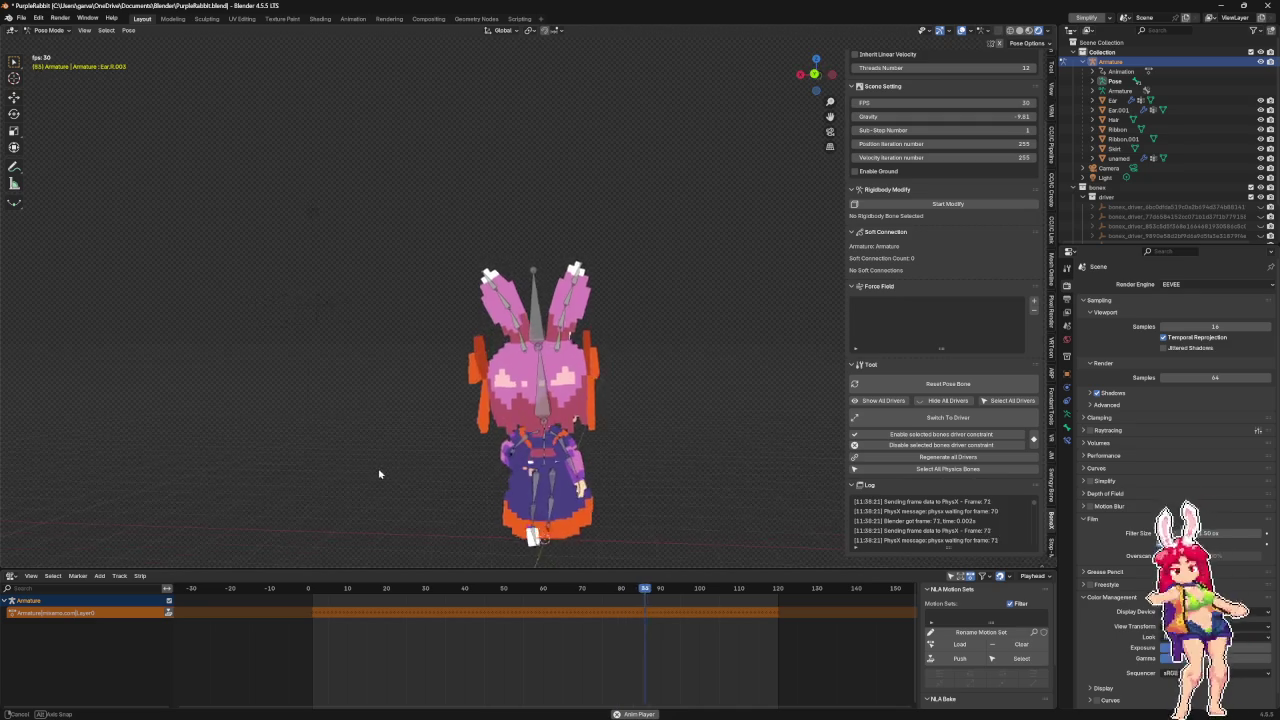
{"action": "left_click_drag", "start_coordinate": [386, 522], "coordinate": [390, 400]}
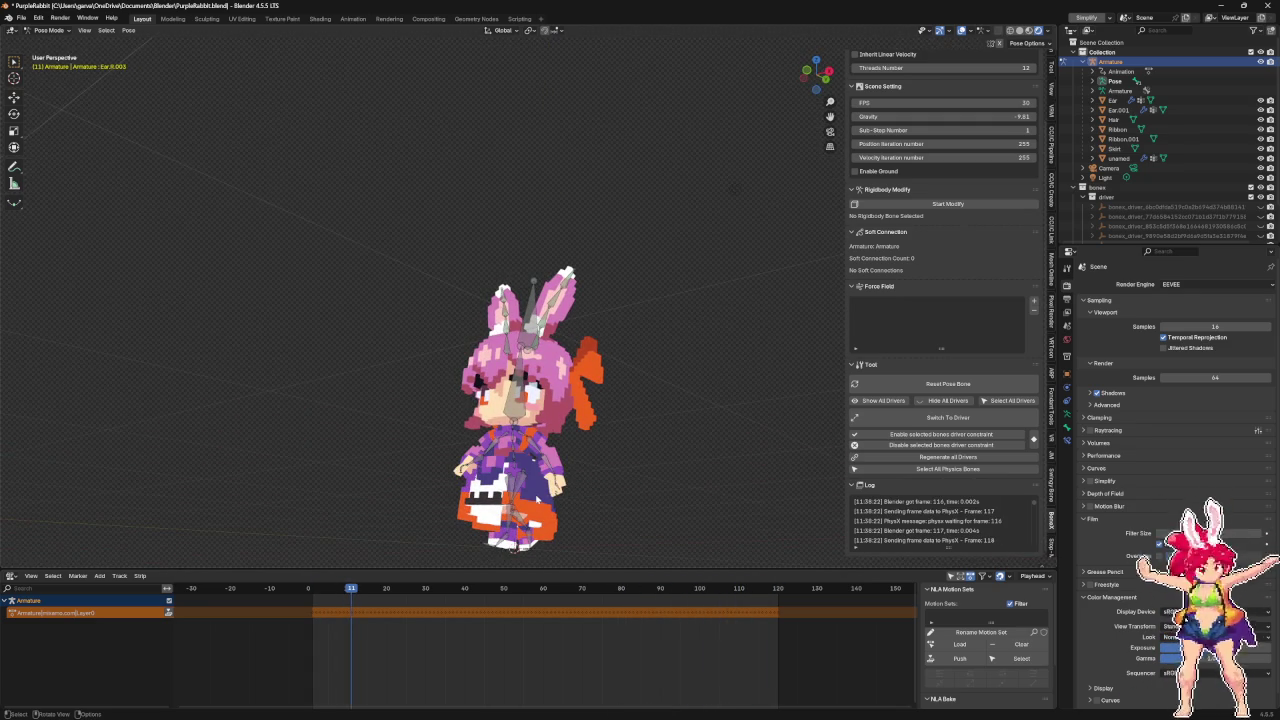
{"action": "key", "text": "ctrl+Tab"}
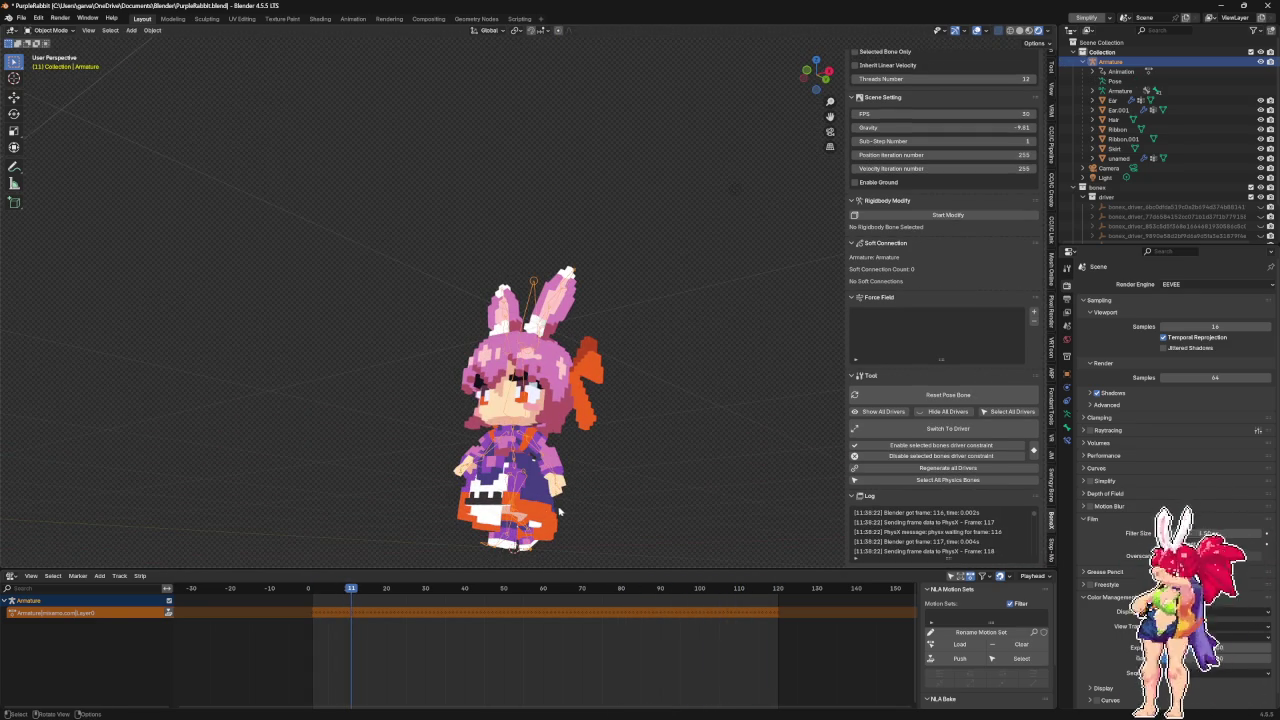
Step: Open the CGC Pipeline tools in the sidebar and select the rabbit's armature
{"action": "left_click", "coordinate": [555, 511]}
{"action": "mouse_move", "coordinate": [543, 510]}
{"action": "left_mouse_down"}
{"action": "mouse_move", "coordinate": [397, 523]}
{"action": "mouse_move", "coordinate": [409, 514]}
{"action": "left_mouse_up"}
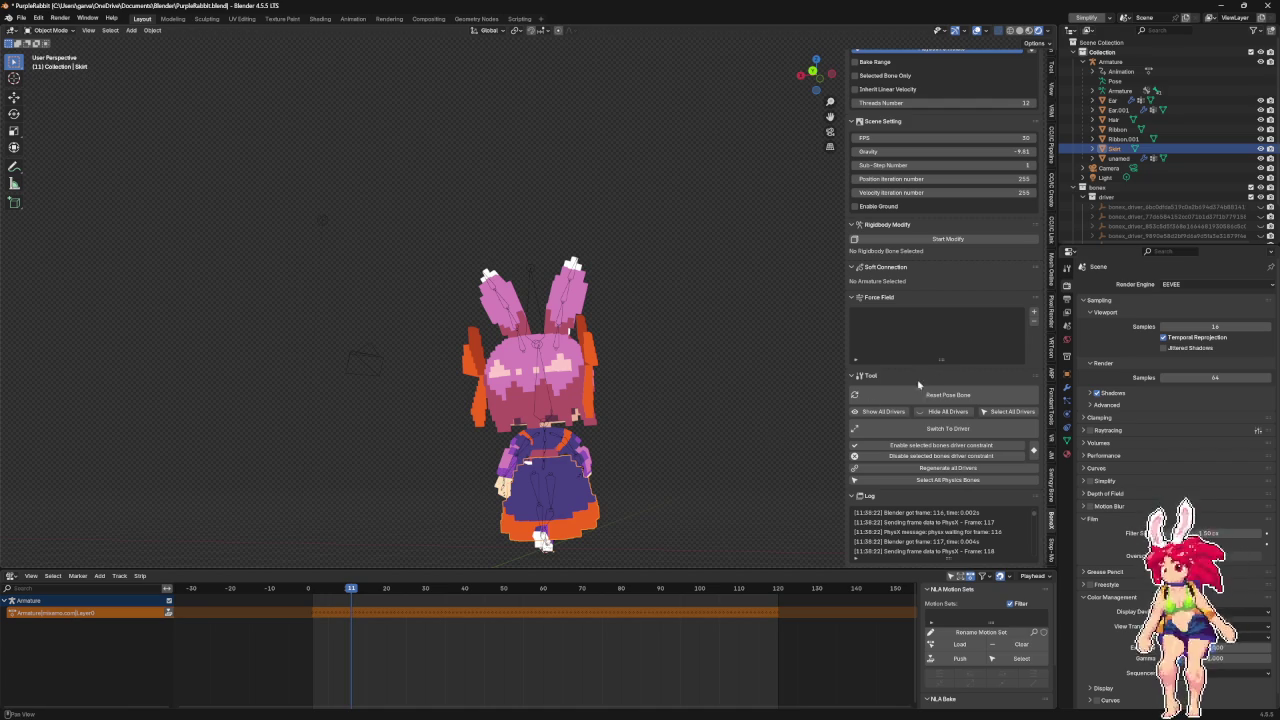
{"action": "left_click", "coordinate": [1049, 152]}
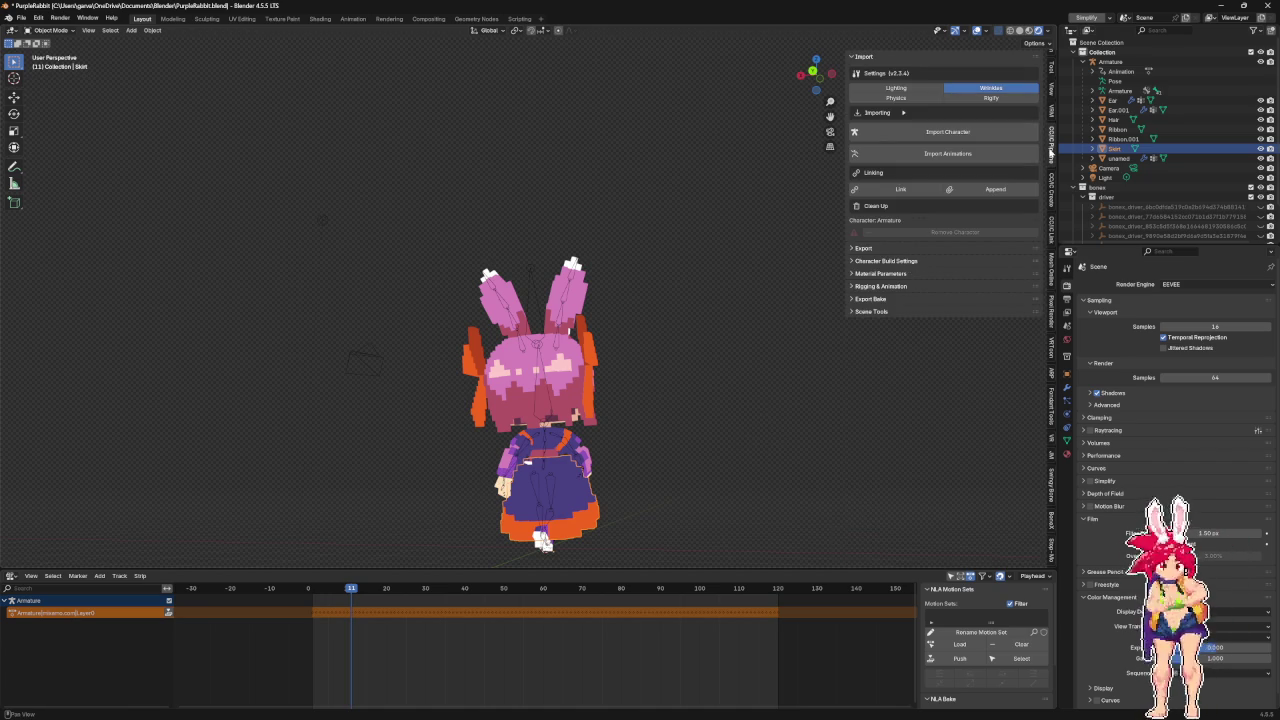
{"action": "left_click", "coordinate": [1052, 181]}
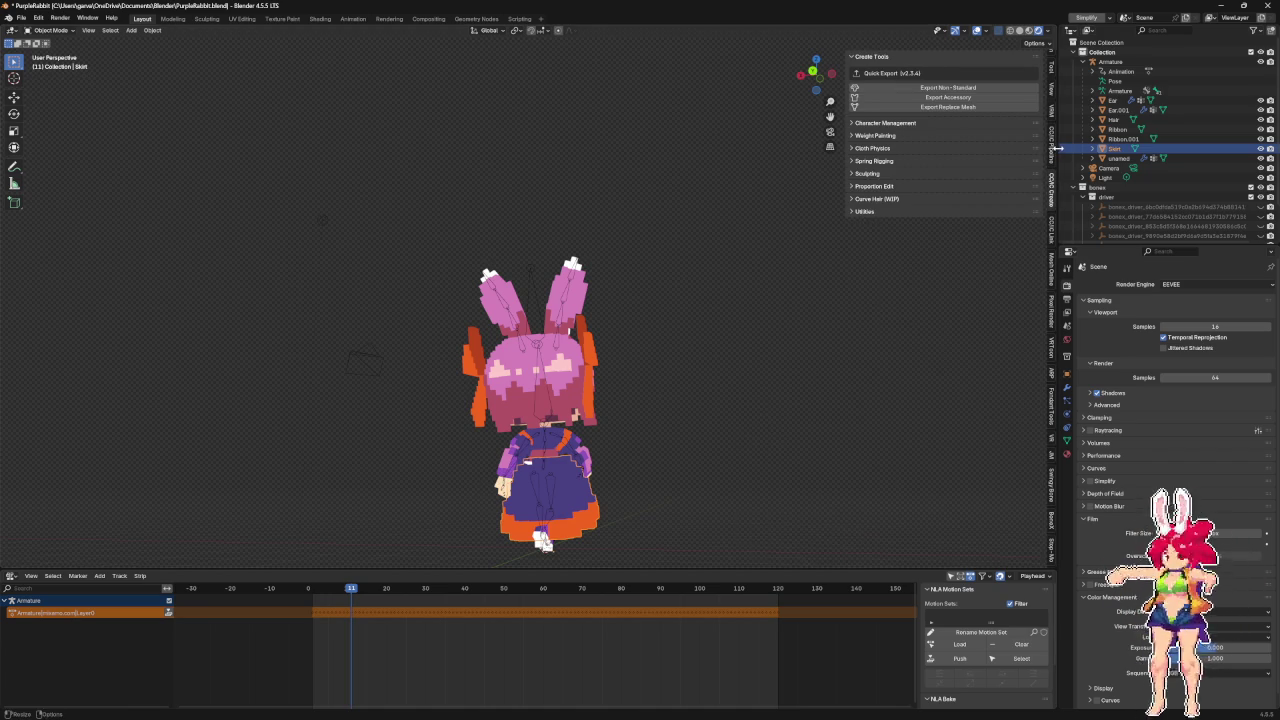
{"action": "left_click", "coordinate": [1052, 150]}
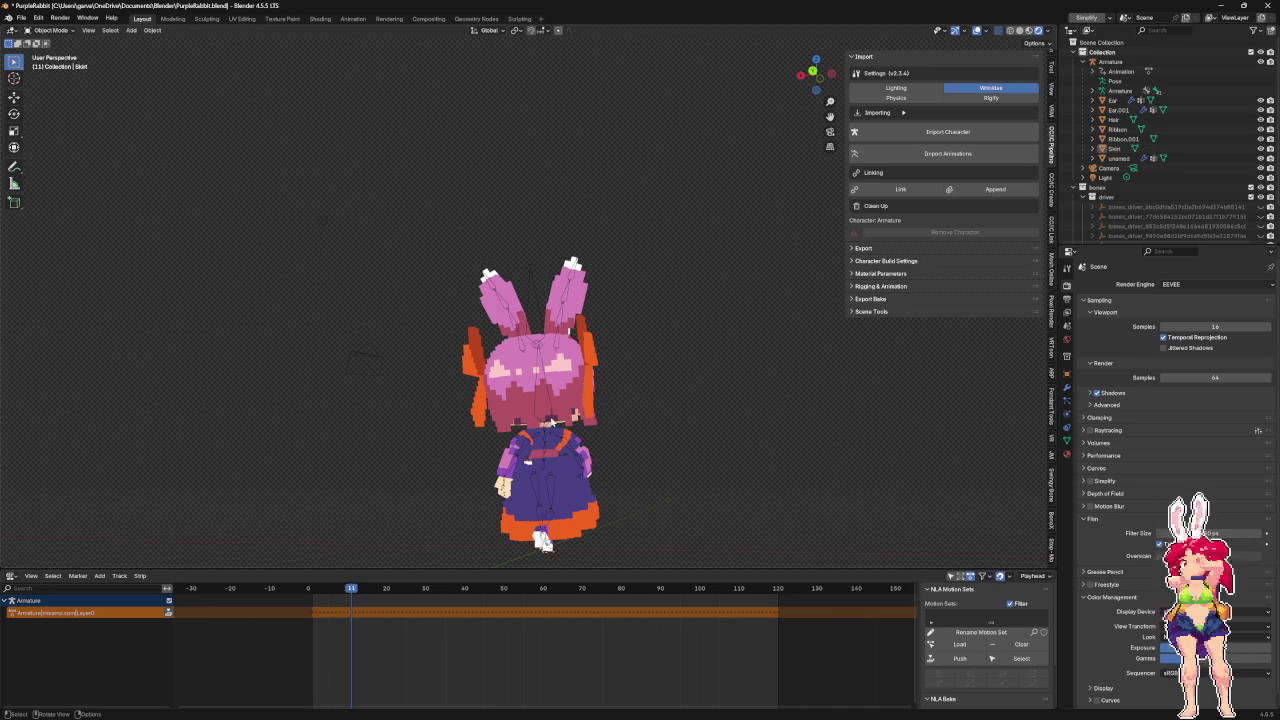
{"action": "left_click", "coordinate": [548, 424]}
{"action": "key", "text": "KP_9"}
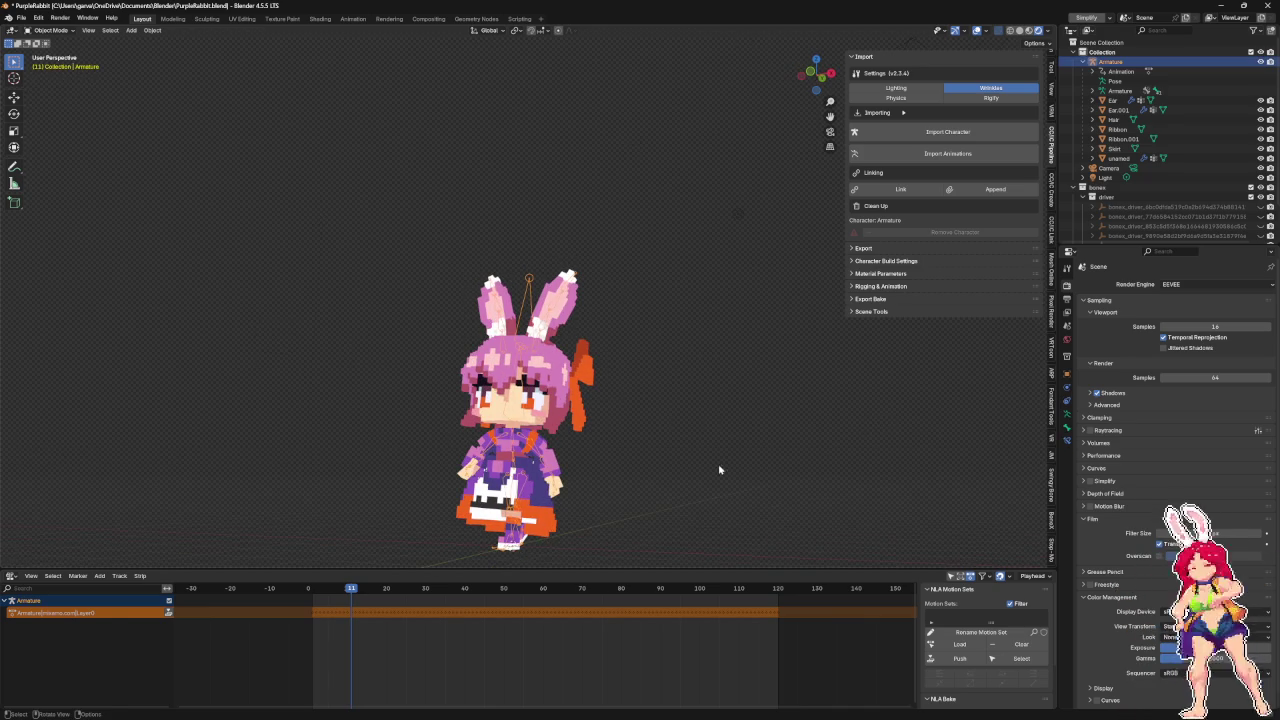
Step: Expand the Export Bake, Rigging & Animation and Importing sections with the armature selected
{"action": "scroll", "coordinate": [1136, 204], "scroll_direction": "down", "scroll_amount": 2}
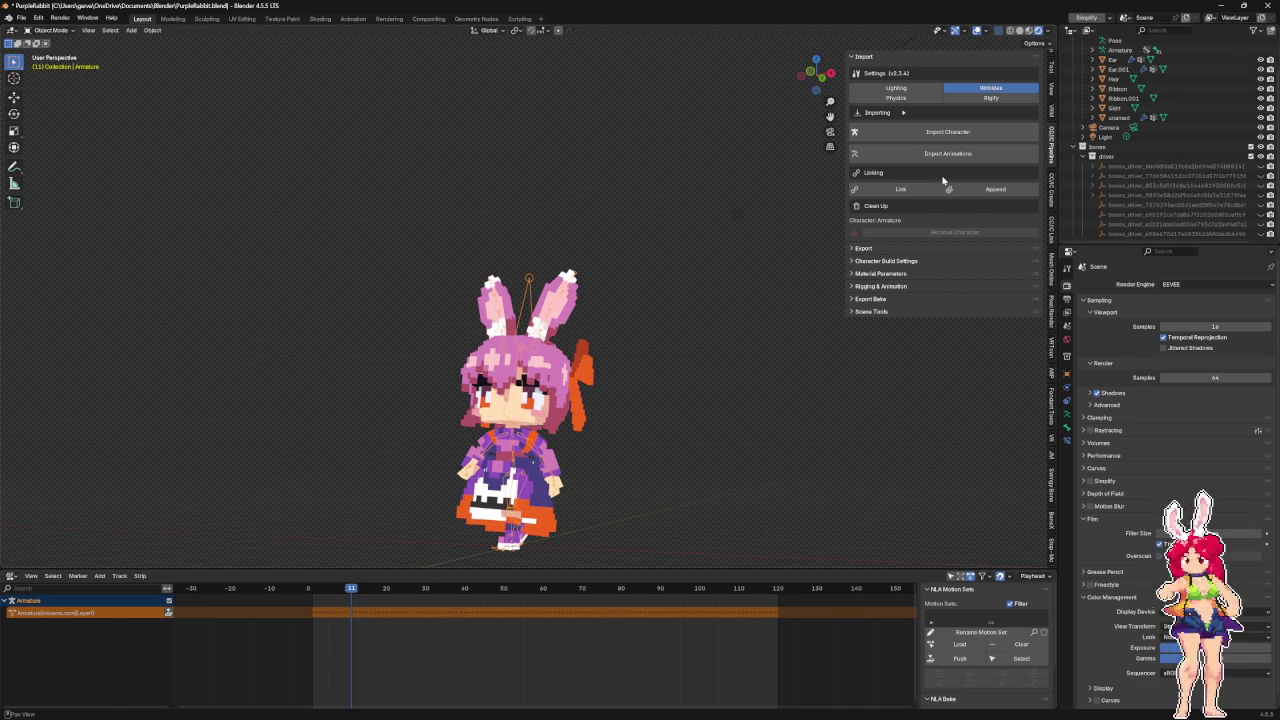
{"action": "left_click", "coordinate": [889, 298]}
{"action": "left_click", "coordinate": [889, 288]}
{"action": "left_click", "coordinate": [530, 342]}
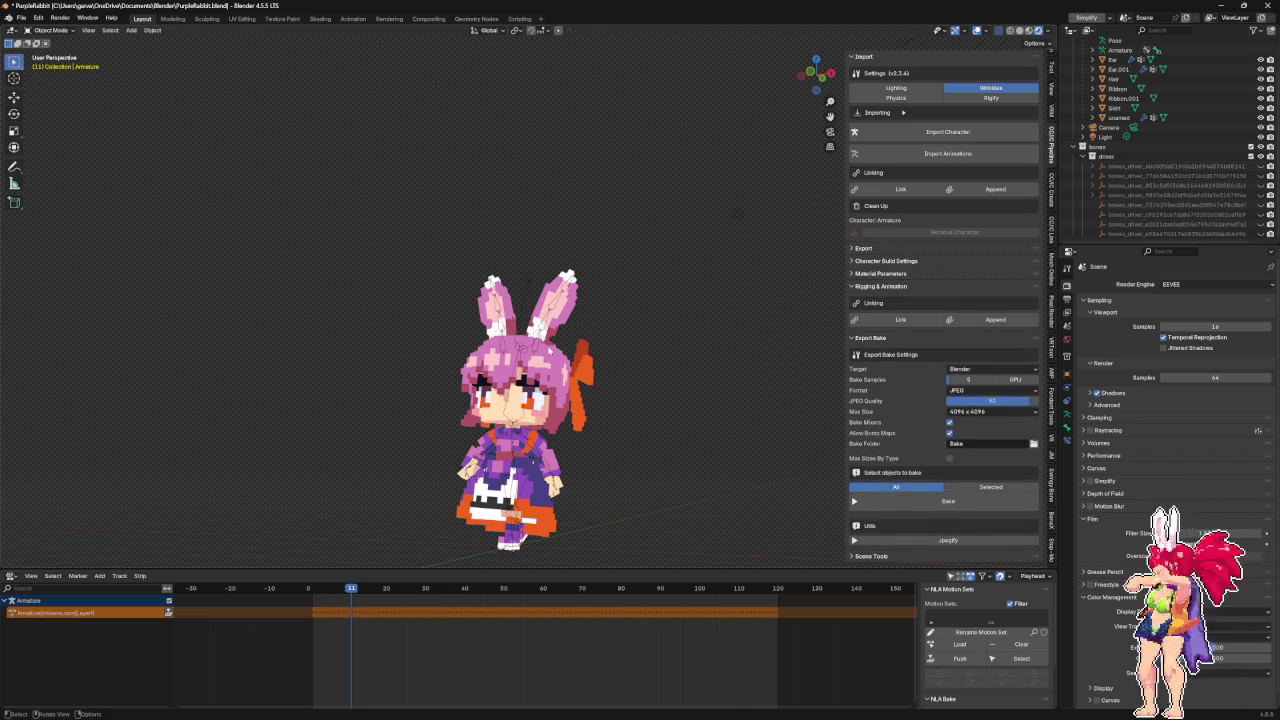
{"action": "left_click", "coordinate": [538, 353]}
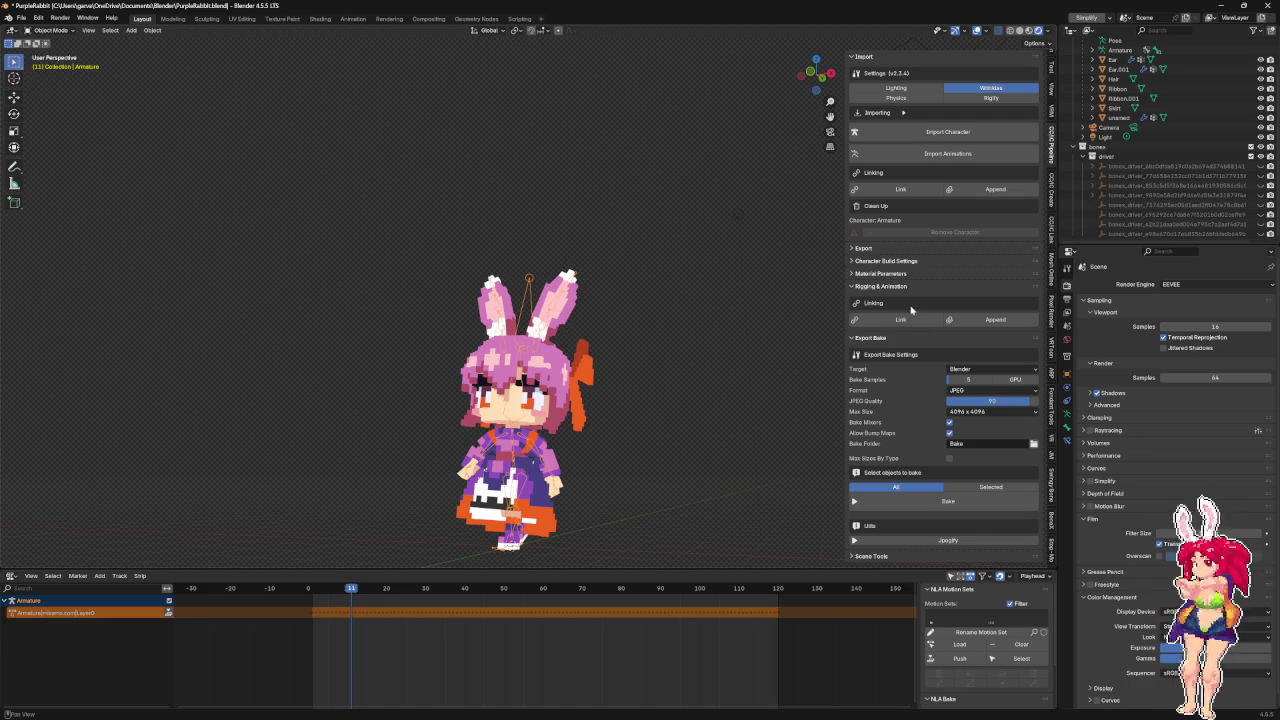
{"action": "left_click", "coordinate": [908, 113]}
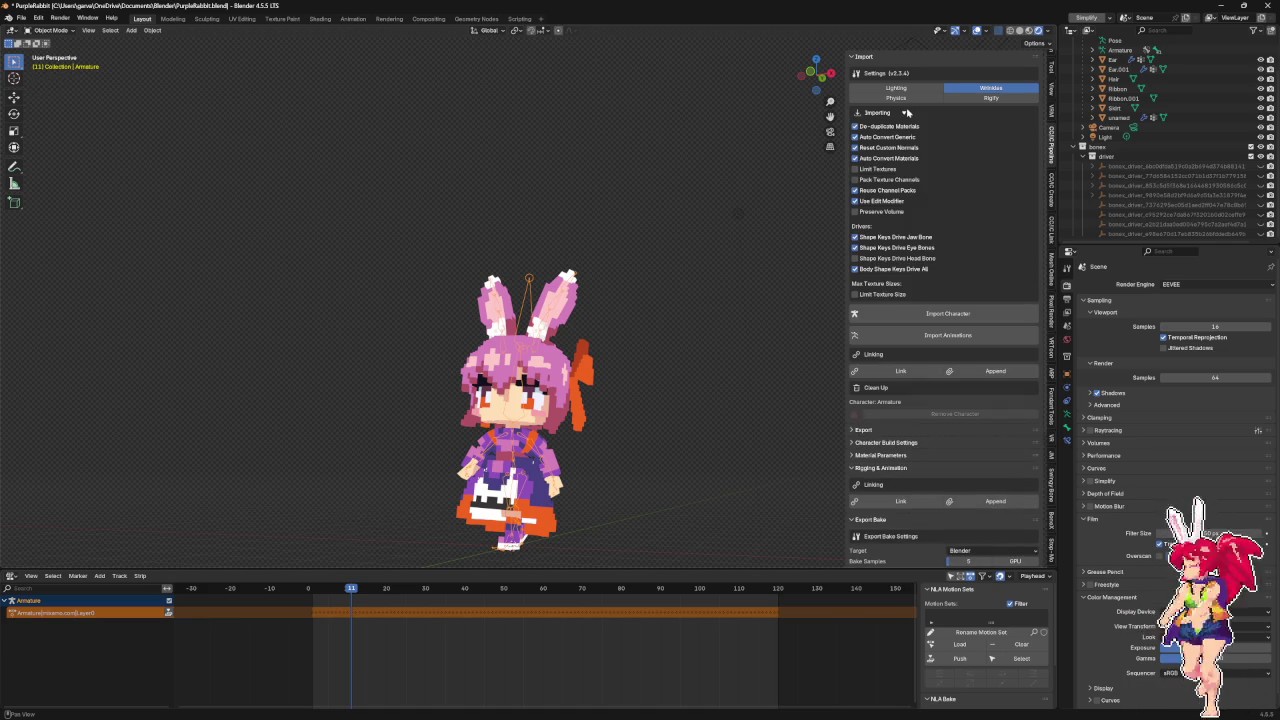
{"action": "left_click", "coordinate": [908, 113]}
{"action": "left_click", "coordinate": [908, 113]}
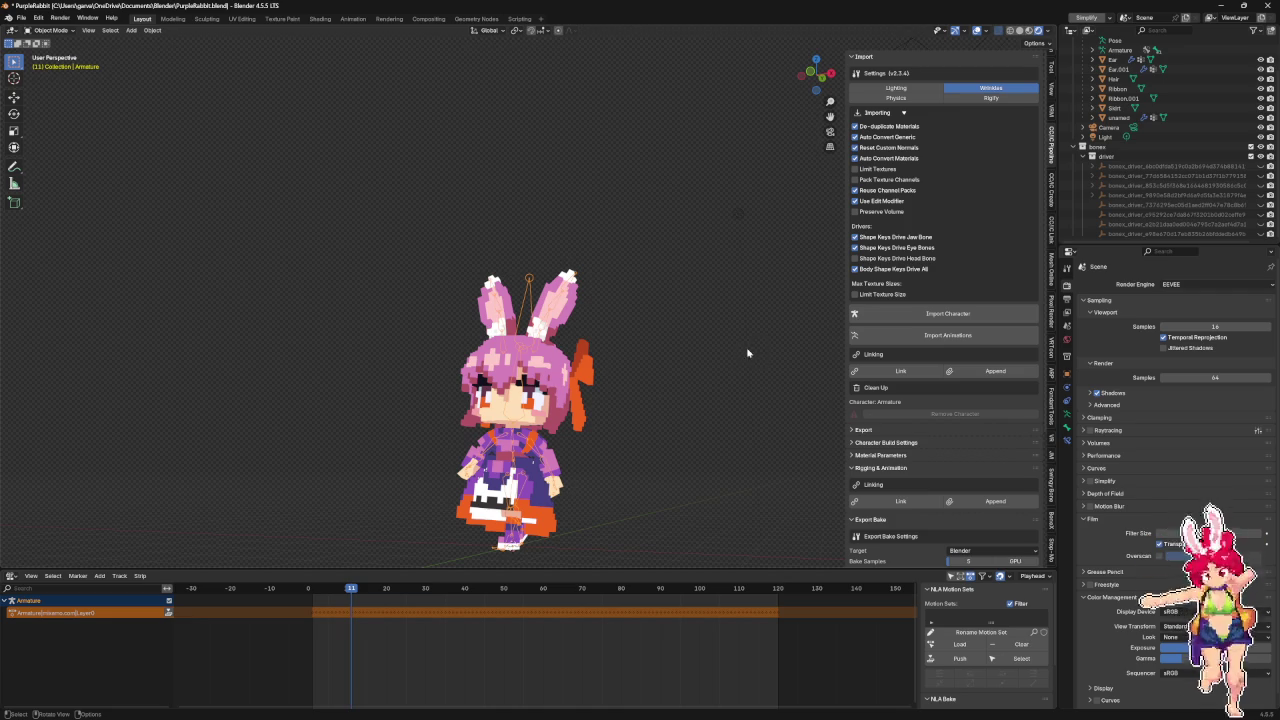
{"action": "mouse_move", "coordinate": [739, 346]}
{"action": "left_mouse_down"}
{"action": "mouse_move", "coordinate": [689, 366]}
{"action": "mouse_move", "coordinate": [710, 364]}
{"action": "mouse_move", "coordinate": [695, 396]}
{"action": "mouse_move", "coordinate": [635, 399]}
{"action": "mouse_move", "coordinate": [710, 394]}
{"action": "mouse_move", "coordinate": [644, 387]}
{"action": "mouse_move", "coordinate": [731, 391]}
{"action": "mouse_move", "coordinate": [662, 400]}
{"action": "left_mouse_up"}
Step: Play the rabbit's physics animation, pause it at frame 90, and orbit to inspect the pose
{"action": "key", "text": "space"}
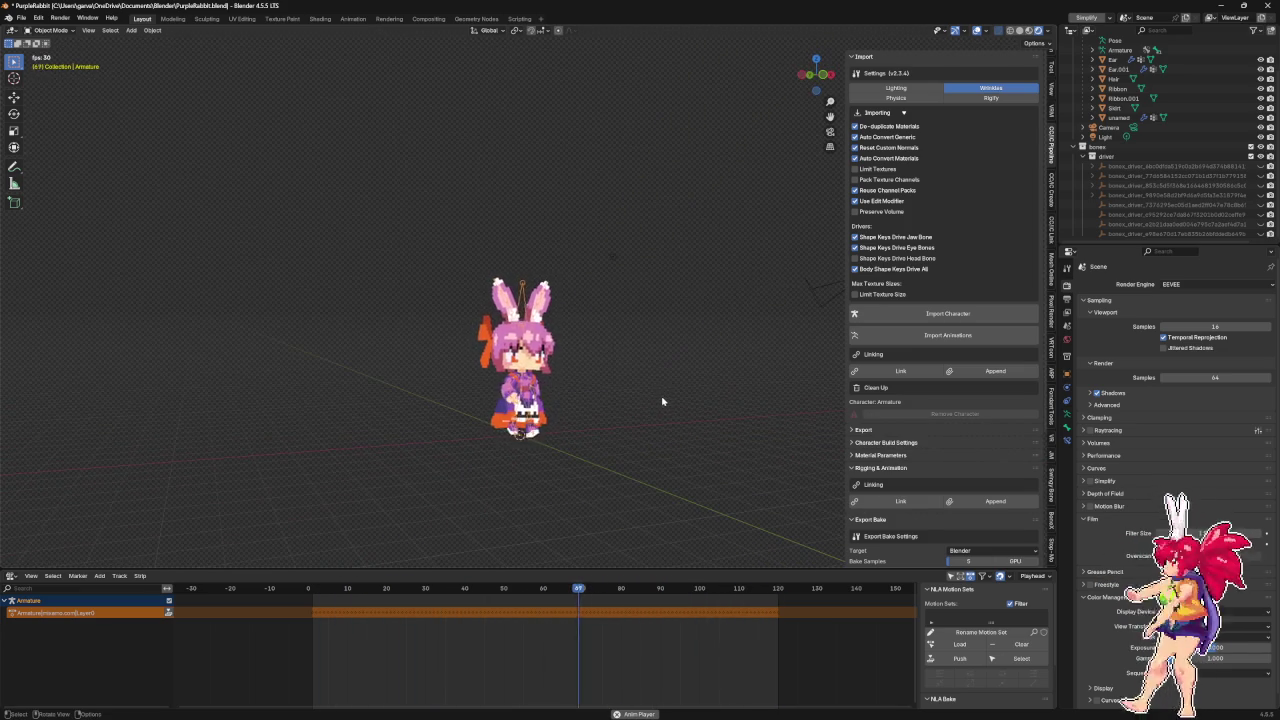
{"action": "key", "text": "space"}
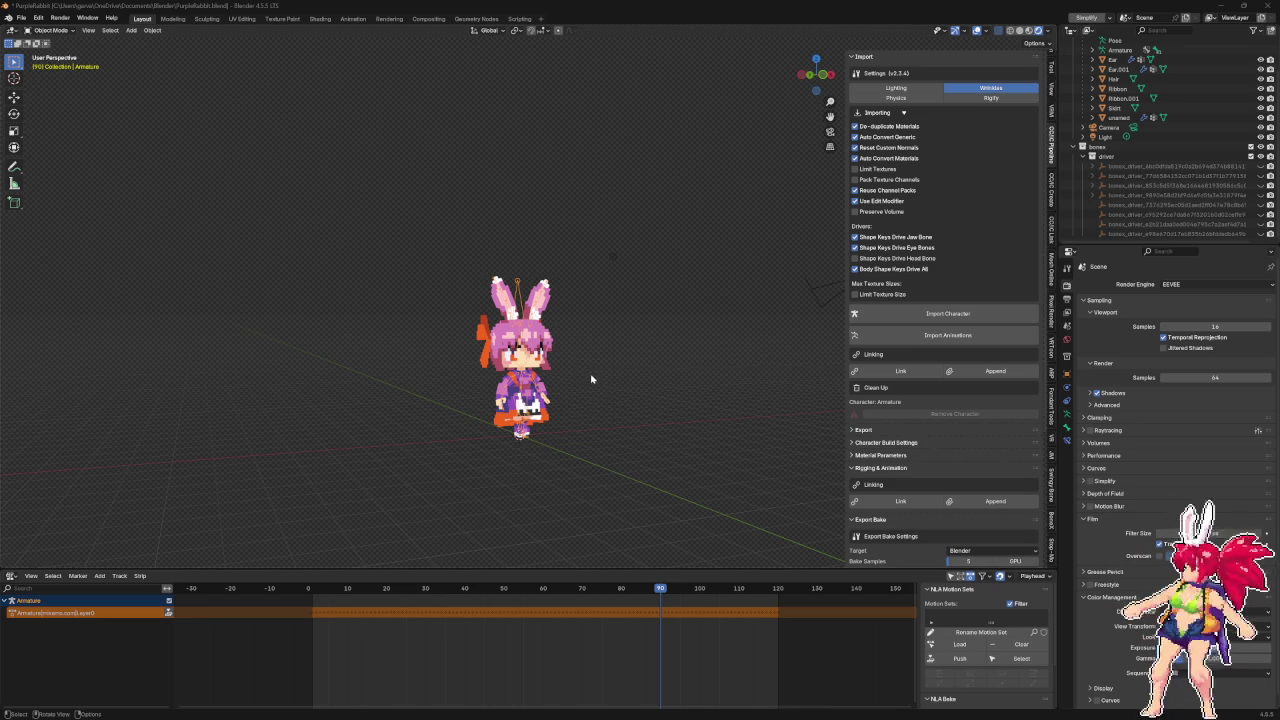
{"action": "left_click_drag", "start_coordinate": [585, 343], "coordinate": [632, 406]}
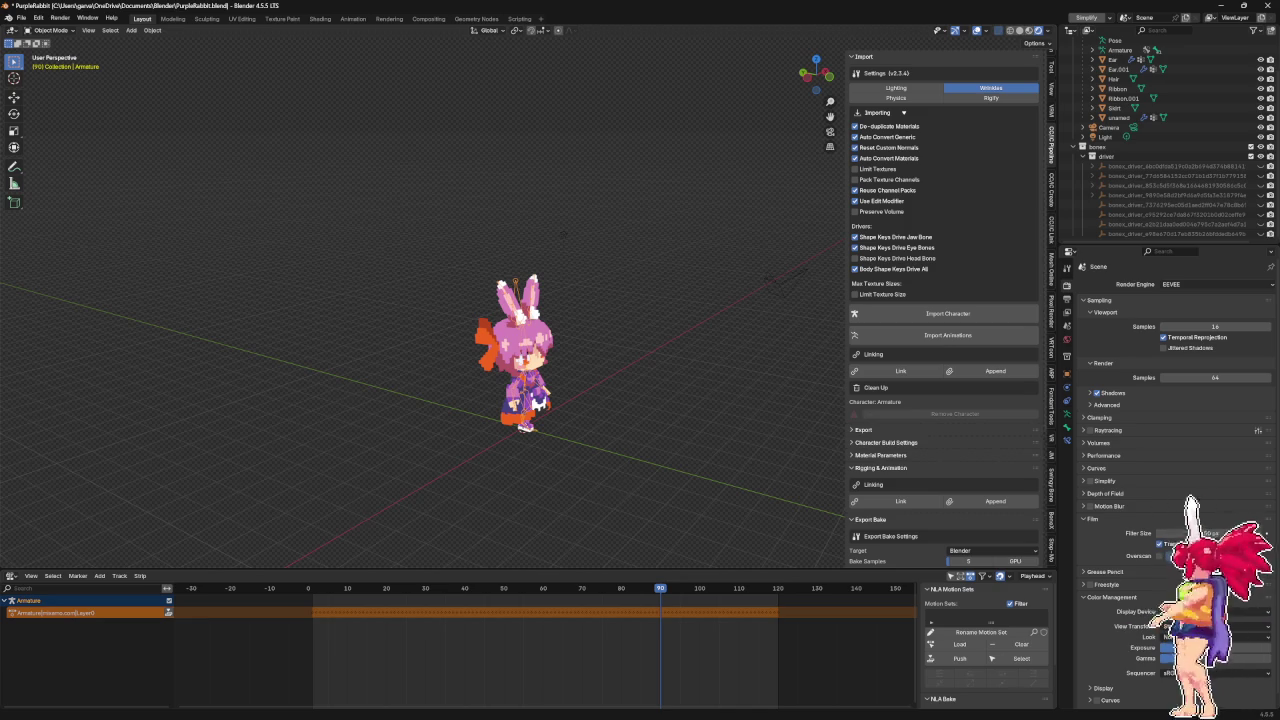
{"action": "key", "text": "alt+Tab"}
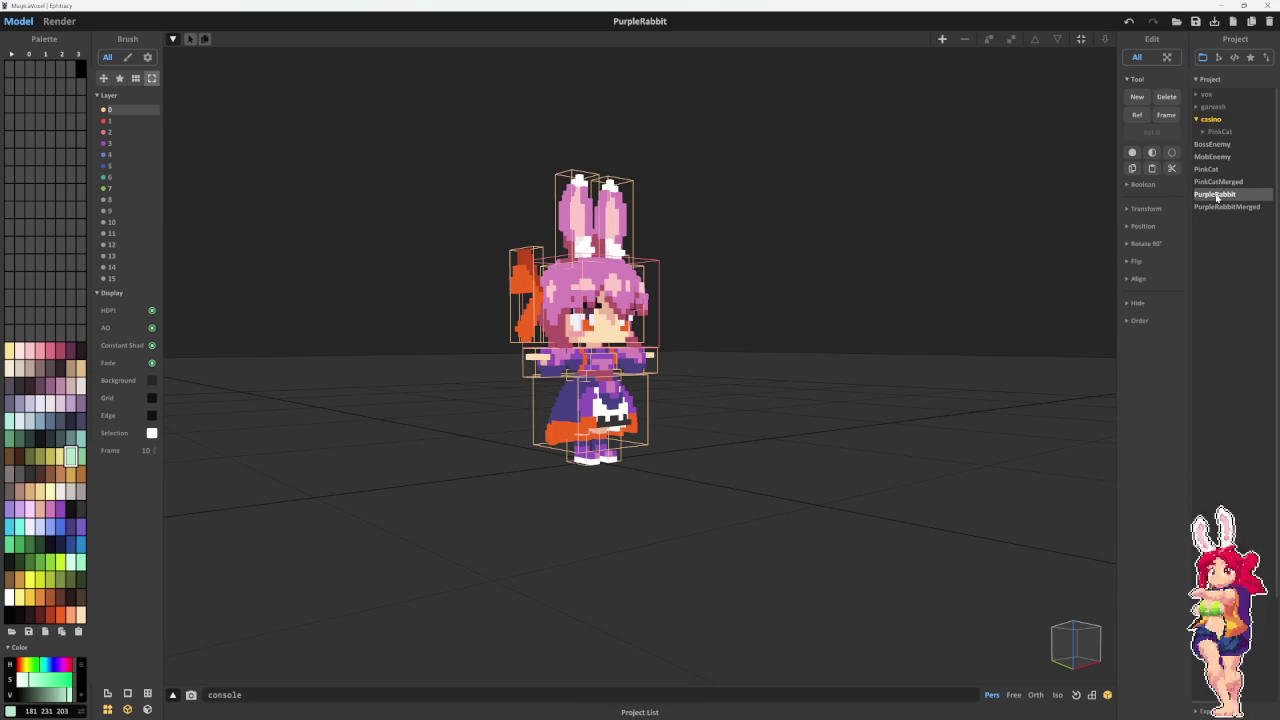
Step: Turn the camera to face the PurpleRabbit model and switch to orthographic projection
{"action": "left_click_drag", "start_coordinate": [817, 323], "coordinate": [794, 329]}
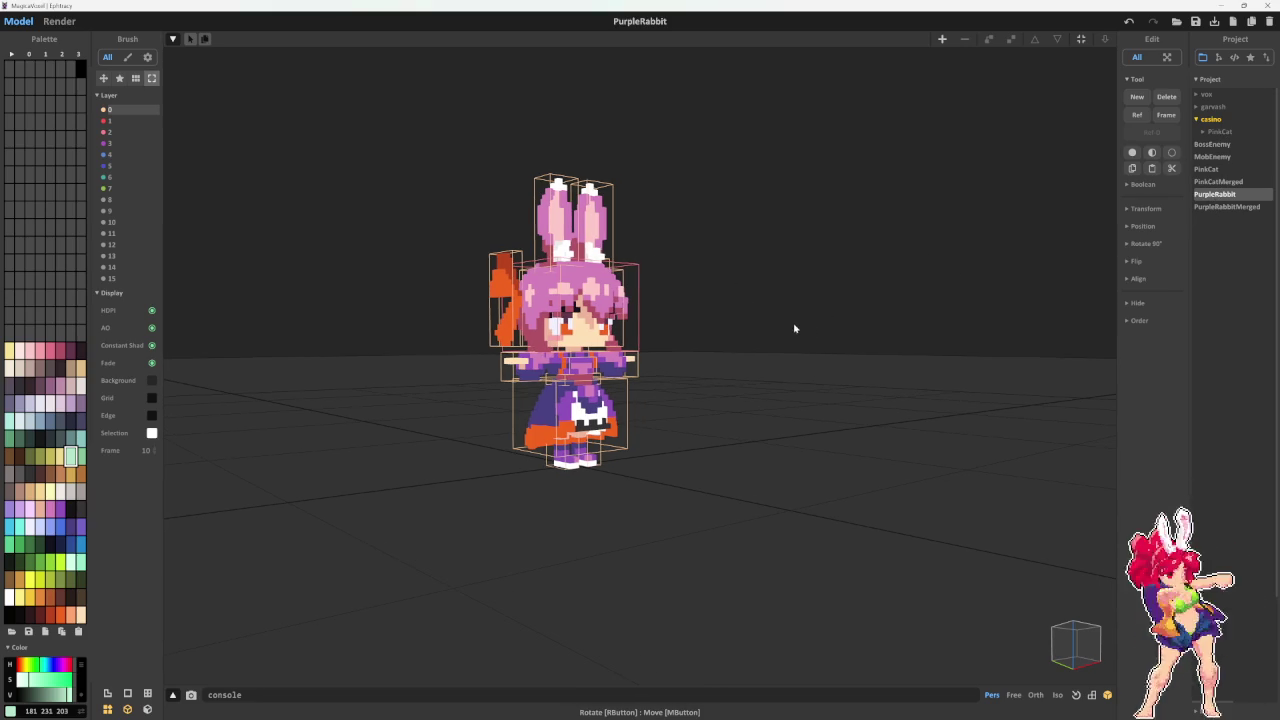
{"action": "mouse_move", "coordinate": [680, 432]}
{"action": "left_mouse_down"}
{"action": "mouse_move", "coordinate": [700, 434]}
{"action": "mouse_move", "coordinate": [641, 435]}
{"action": "left_mouse_up"}
{"action": "left_click", "coordinate": [641, 435]}
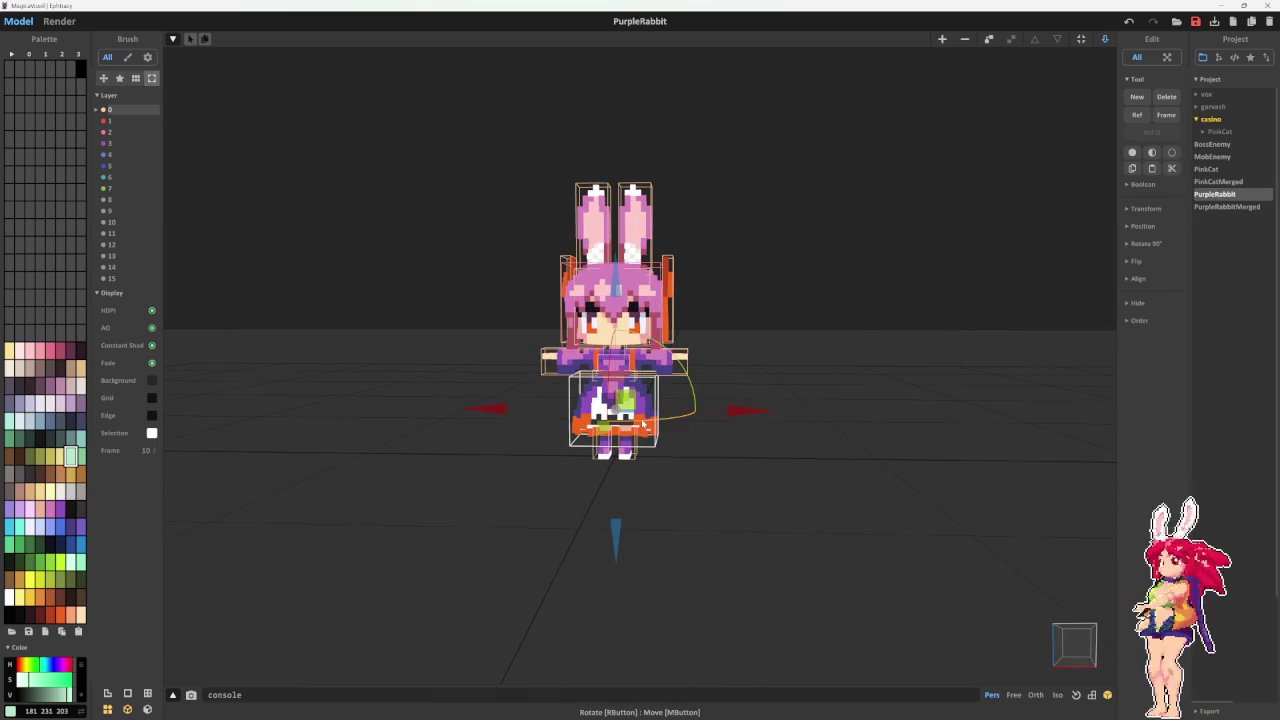
{"action": "left_click", "coordinate": [809, 368]}
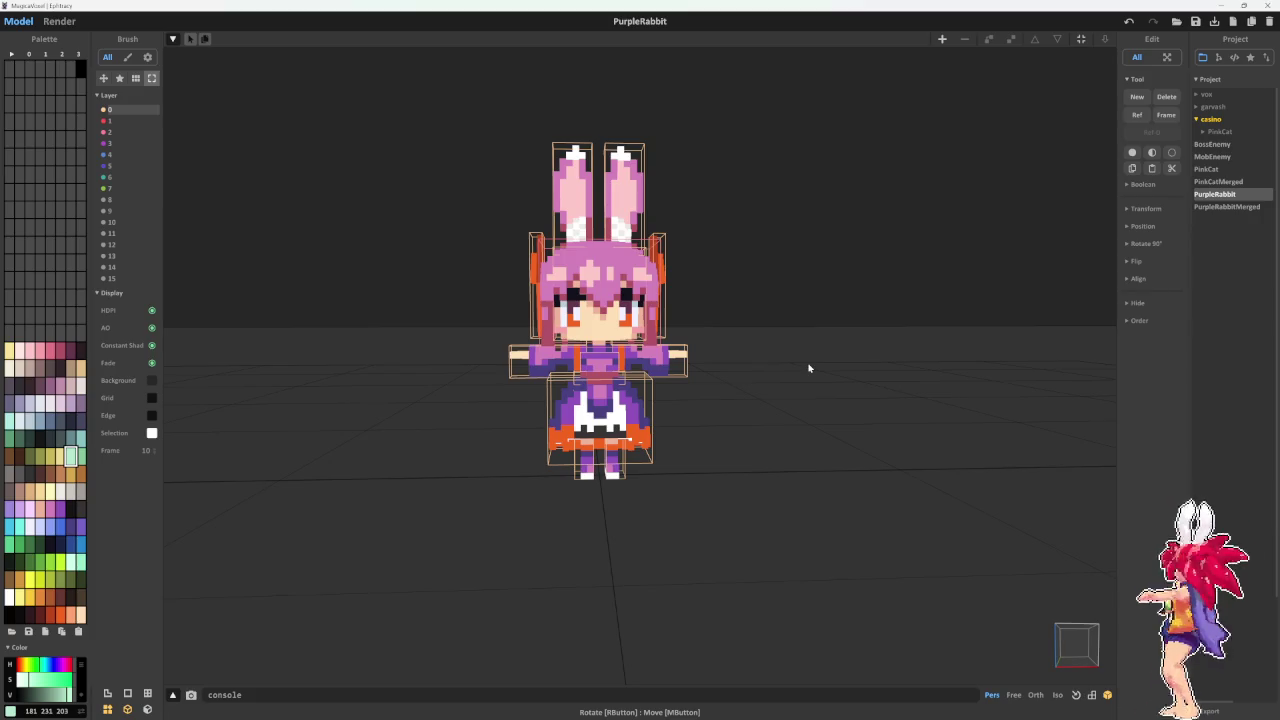
{"action": "mouse_move", "coordinate": [807, 369]}
{"action": "left_mouse_down"}
{"action": "mouse_move", "coordinate": [889, 371]}
{"action": "mouse_move", "coordinate": [857, 383]}
{"action": "mouse_move", "coordinate": [853, 400]}
{"action": "mouse_move", "coordinate": [946, 360]}
{"action": "mouse_move", "coordinate": [700, 371]}
{"action": "mouse_move", "coordinate": [886, 371]}
{"action": "mouse_move", "coordinate": [860, 351]}
{"action": "left_mouse_up"}
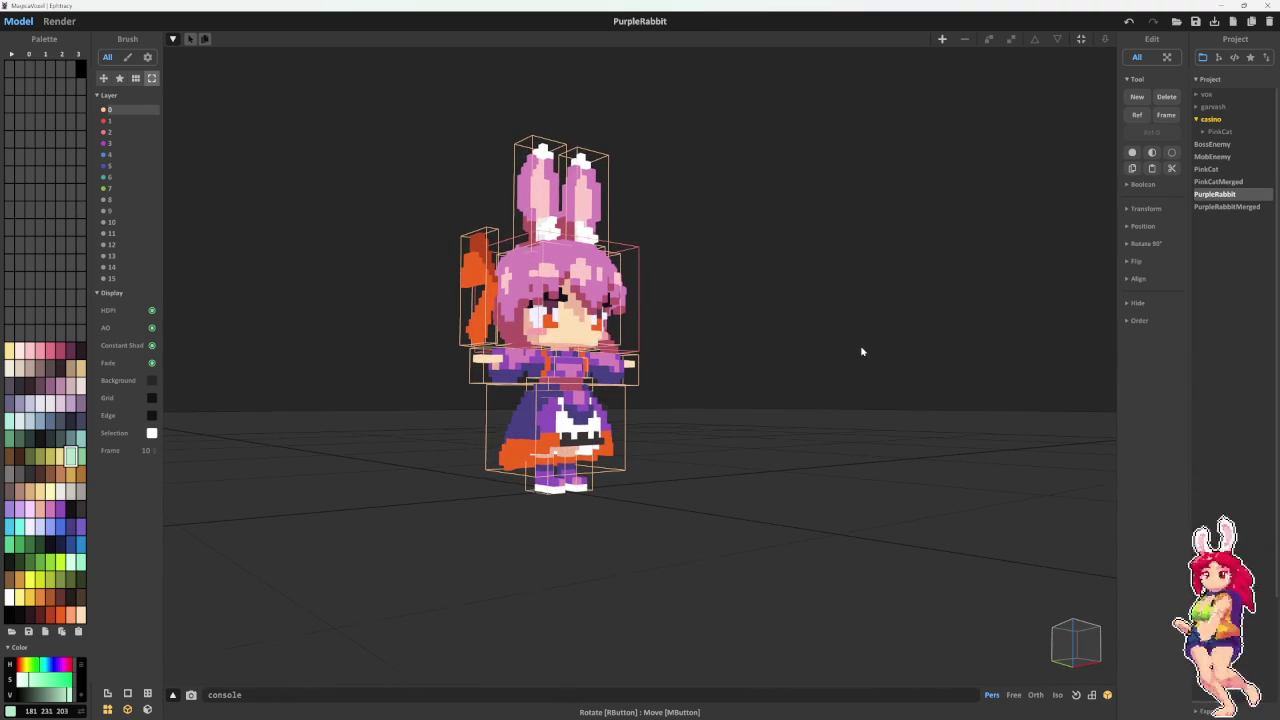
{"action": "left_click", "coordinate": [1035, 694]}
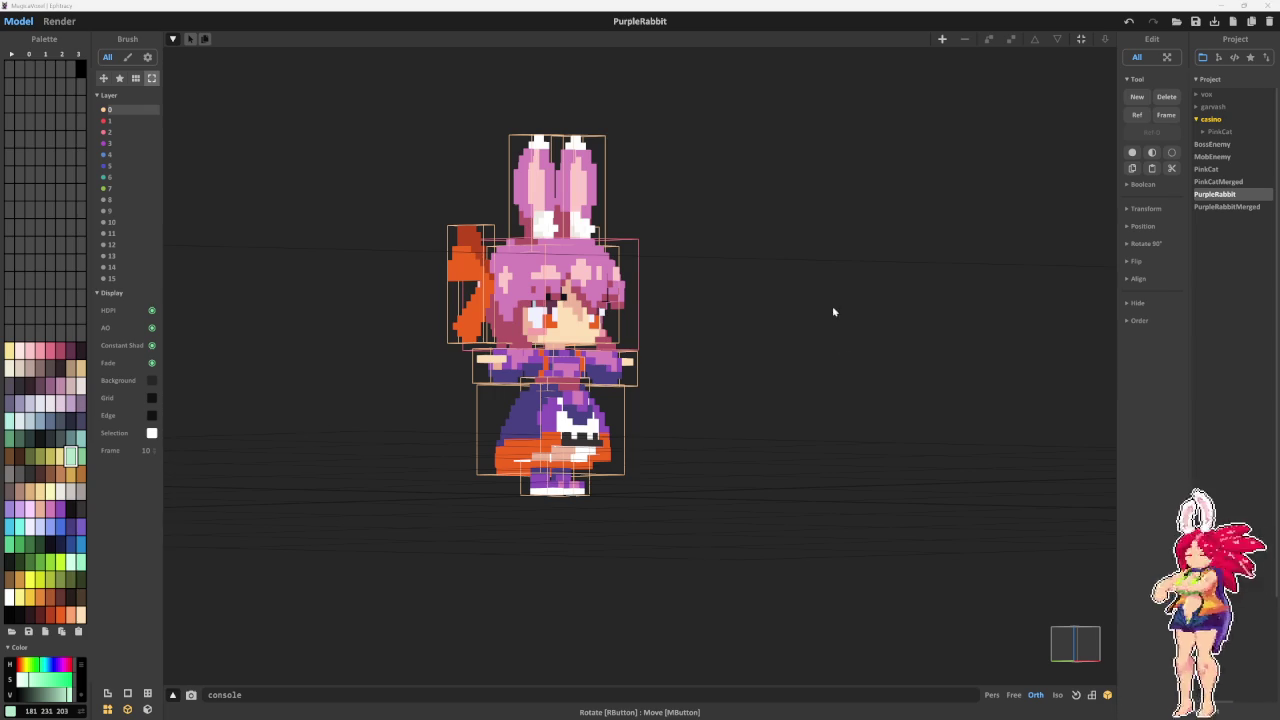
Step: Pan the PurpleRabbit view and expand the vox projects folder before launching vengi-voxconvert
{"action": "mouse_move", "coordinate": [877, 349]}
{"action": "left_mouse_down"}
{"action": "mouse_move", "coordinate": [863, 363]}
{"action": "mouse_move", "coordinate": [940, 398]}
{"action": "left_mouse_up"}
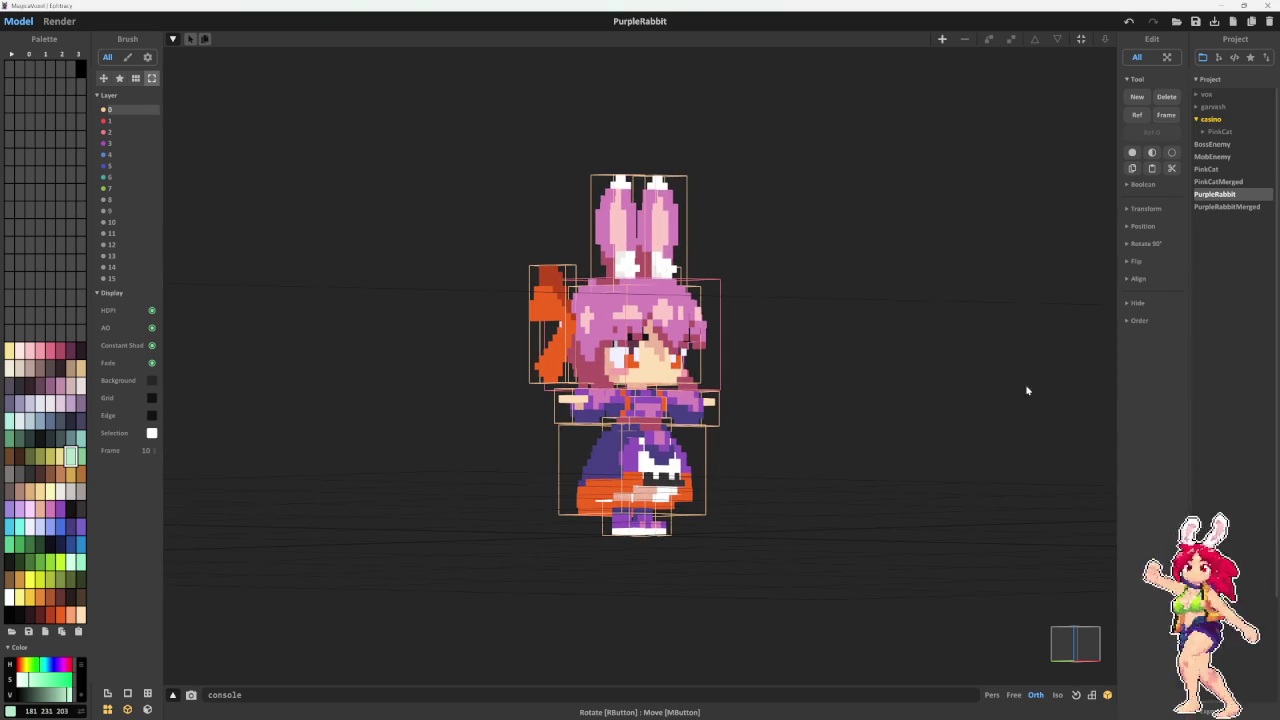
{"action": "left_click", "coordinate": [1209, 95]}
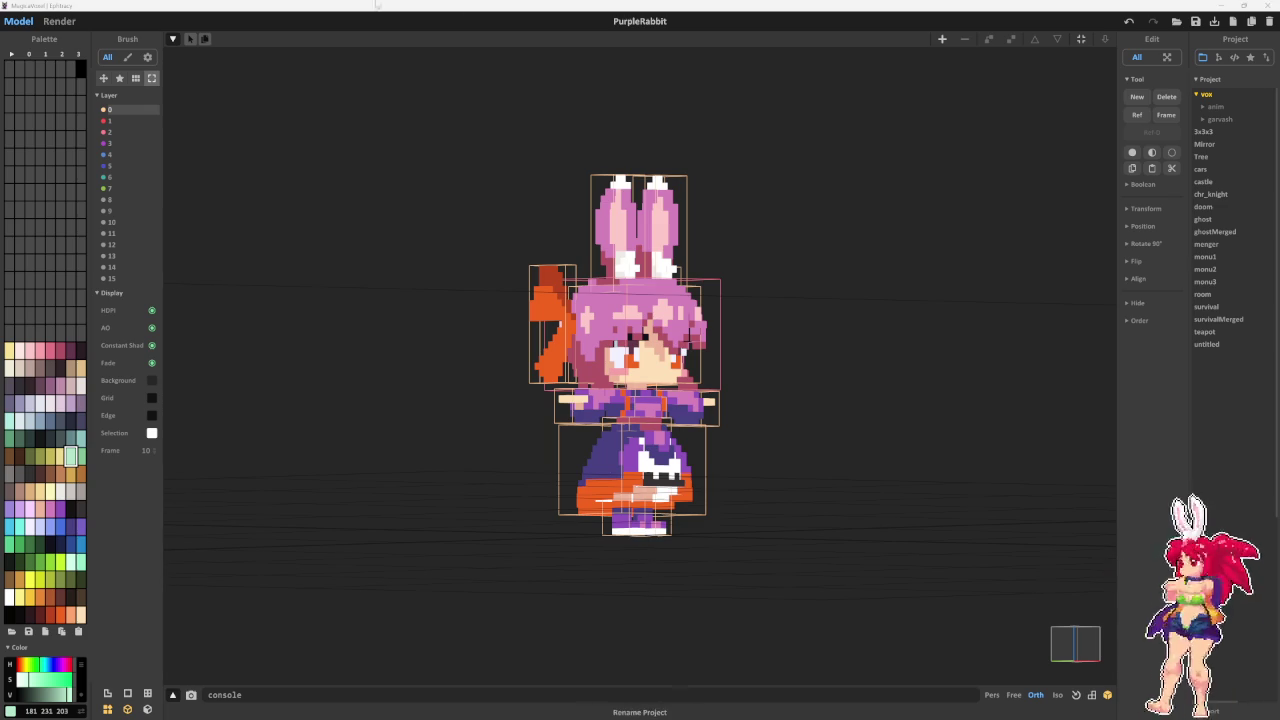
{"action": "scroll", "coordinate": [731, 314], "scroll_direction": "down", "scroll_amount": 1}
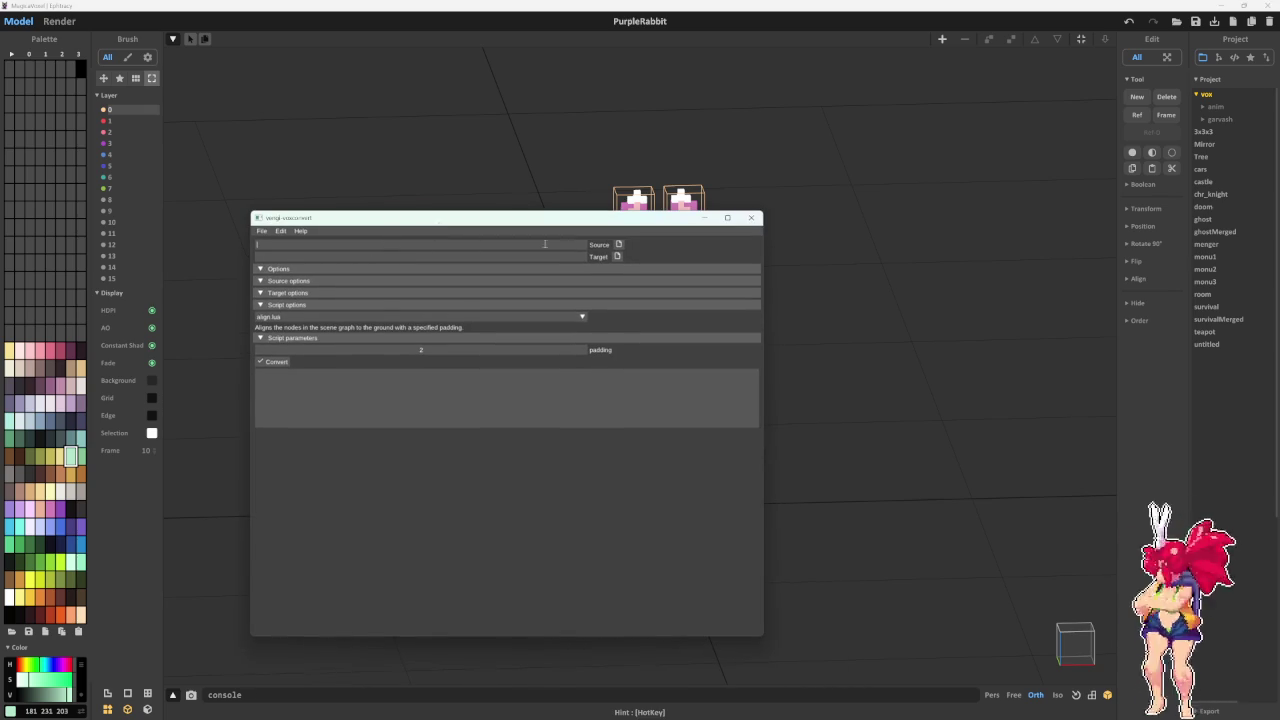
Step: Set the conversion source to PurpleRabbit.vox from MagicaVoxel > vox > garvash > casino
{"action": "left_click", "coordinate": [619, 244]}
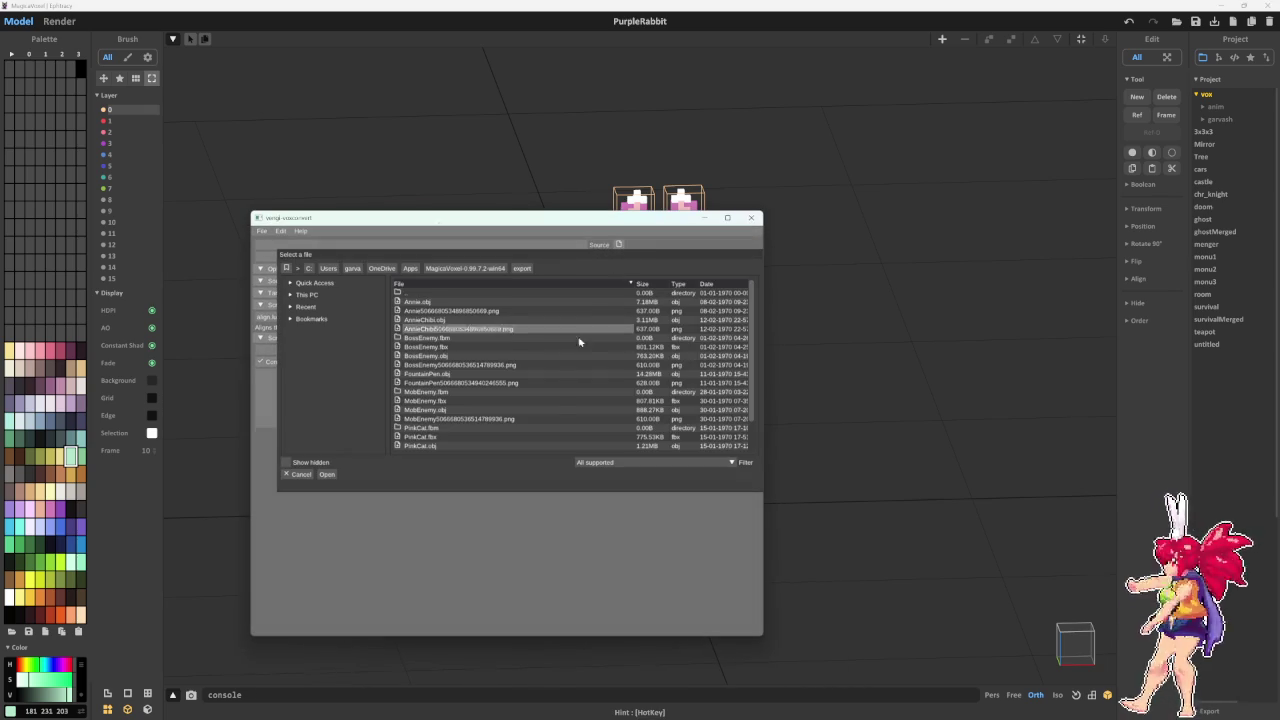
{"action": "scroll", "coordinate": [550, 406], "scroll_direction": "down", "scroll_amount": 2}
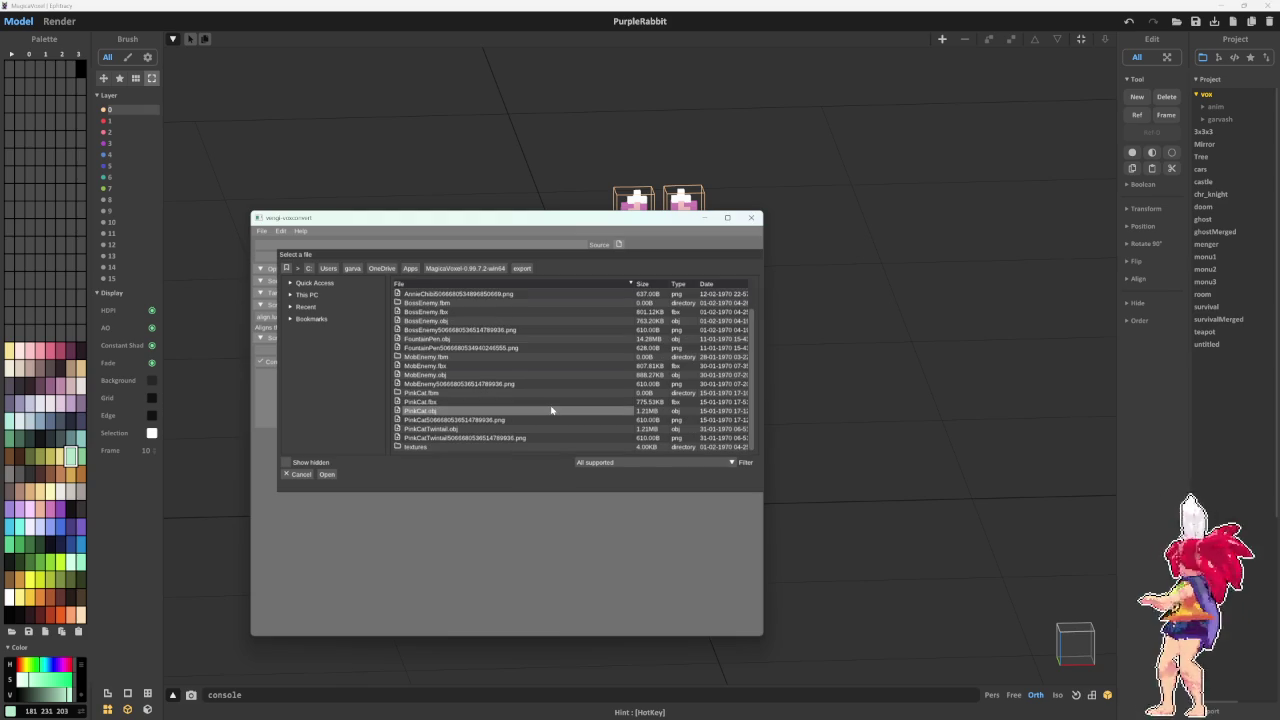
{"action": "scroll", "coordinate": [551, 411], "scroll_direction": "up", "scroll_amount": 2}
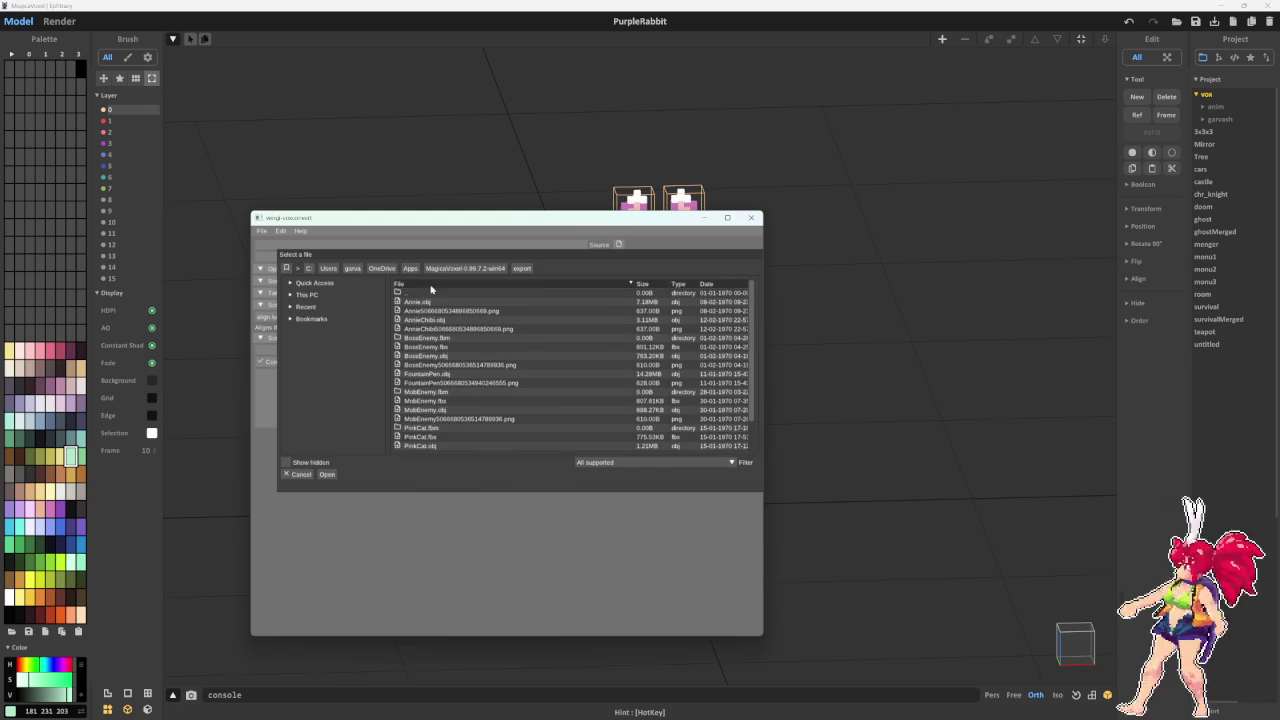
{"action": "left_click", "coordinate": [435, 268]}
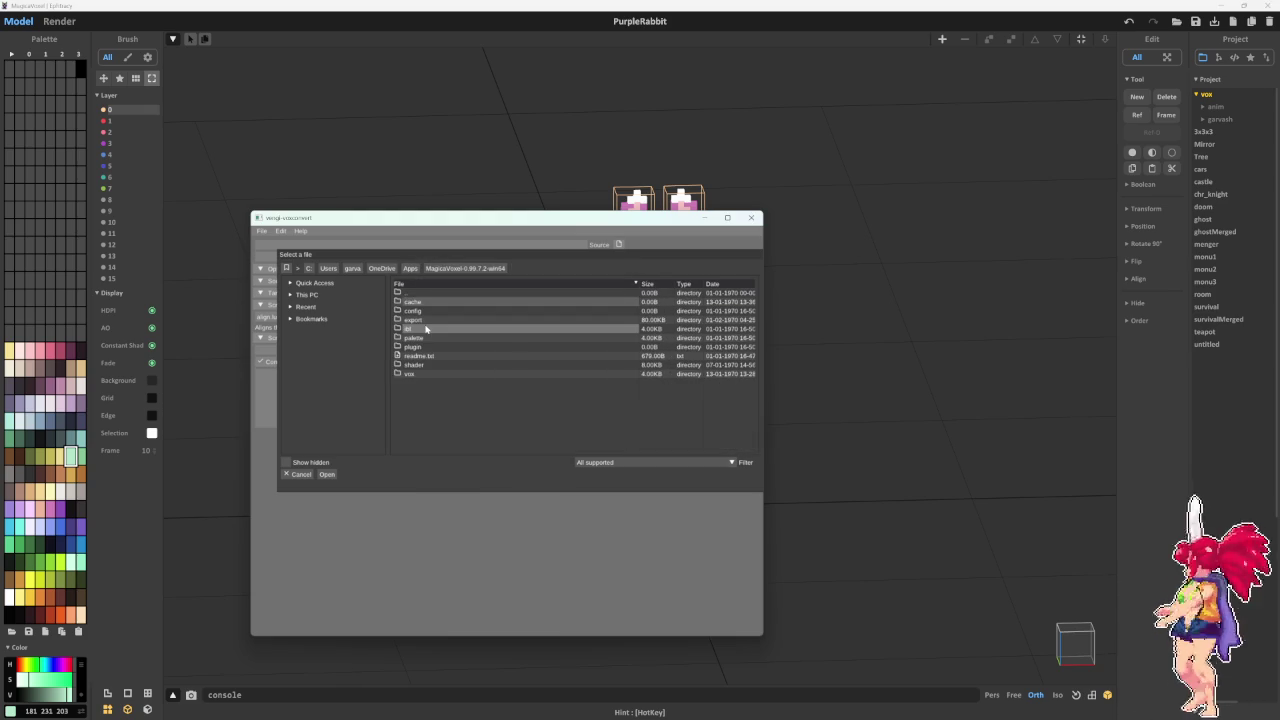
{"action": "double_click", "coordinate": [418, 374]}
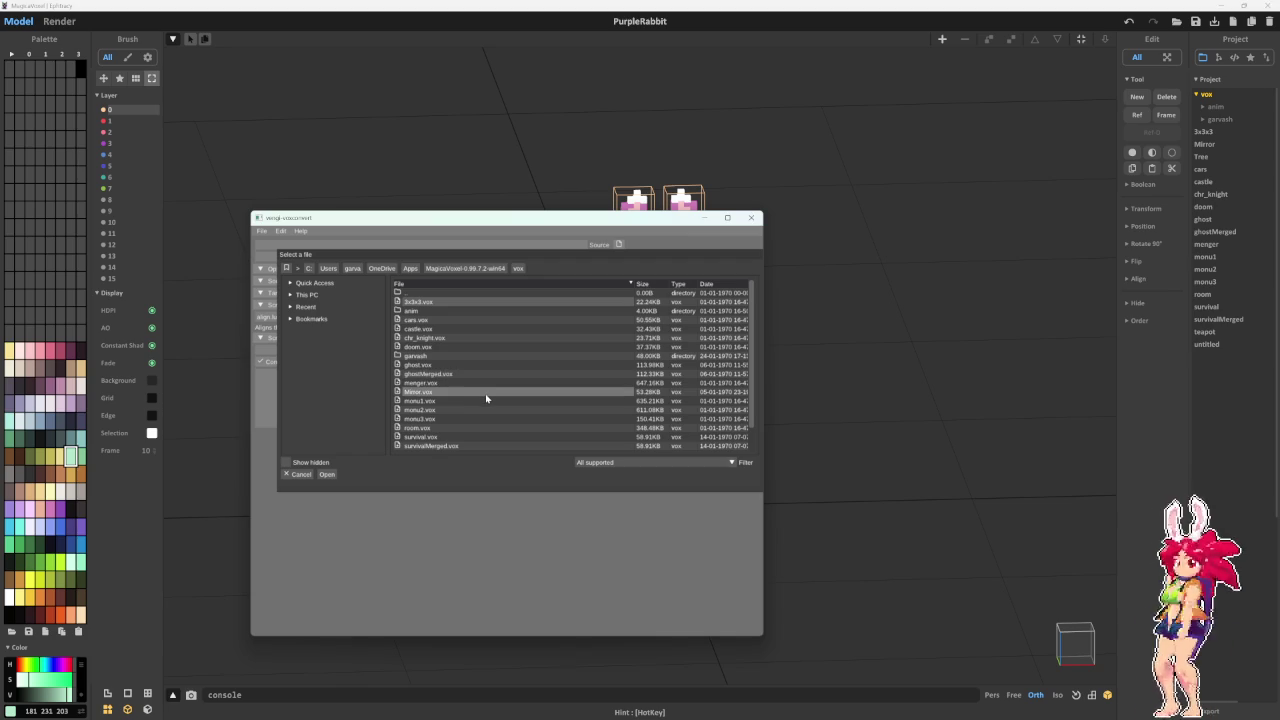
{"action": "double_click", "coordinate": [443, 357]}
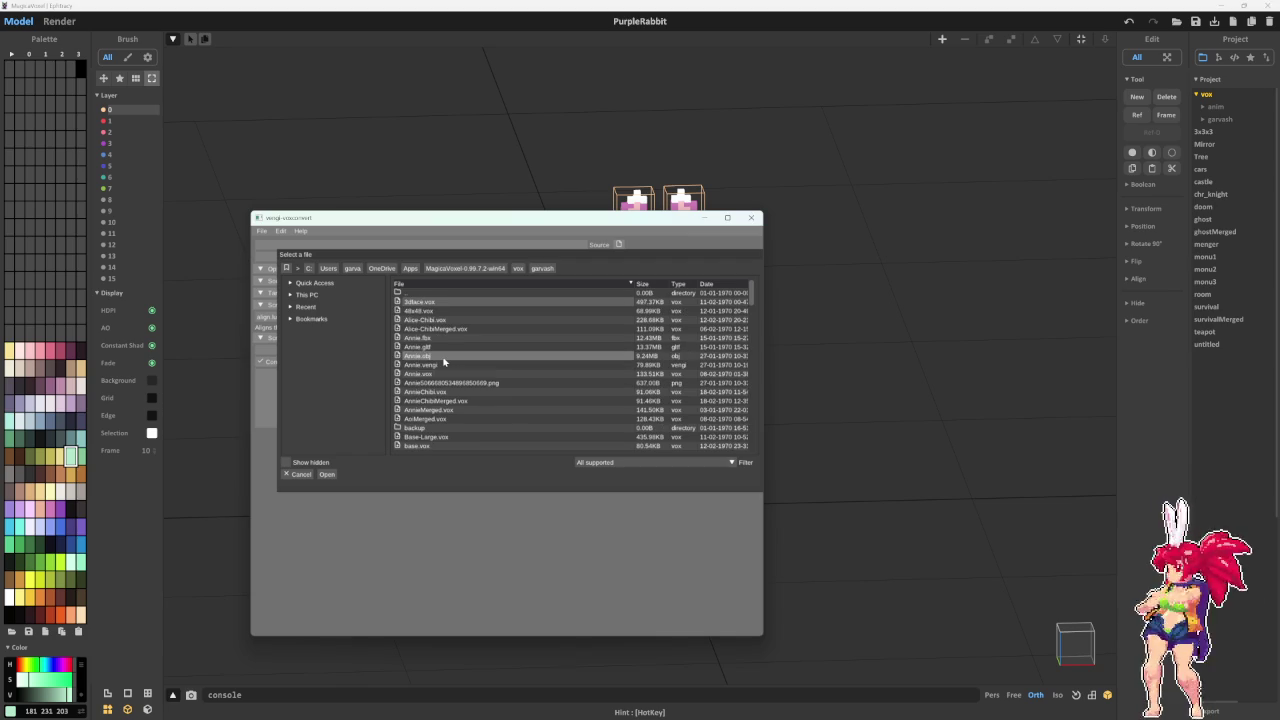
{"action": "scroll", "coordinate": [444, 362], "scroll_direction": "down", "scroll_amount": 4}
{"action": "double_click", "coordinate": [449, 385]}
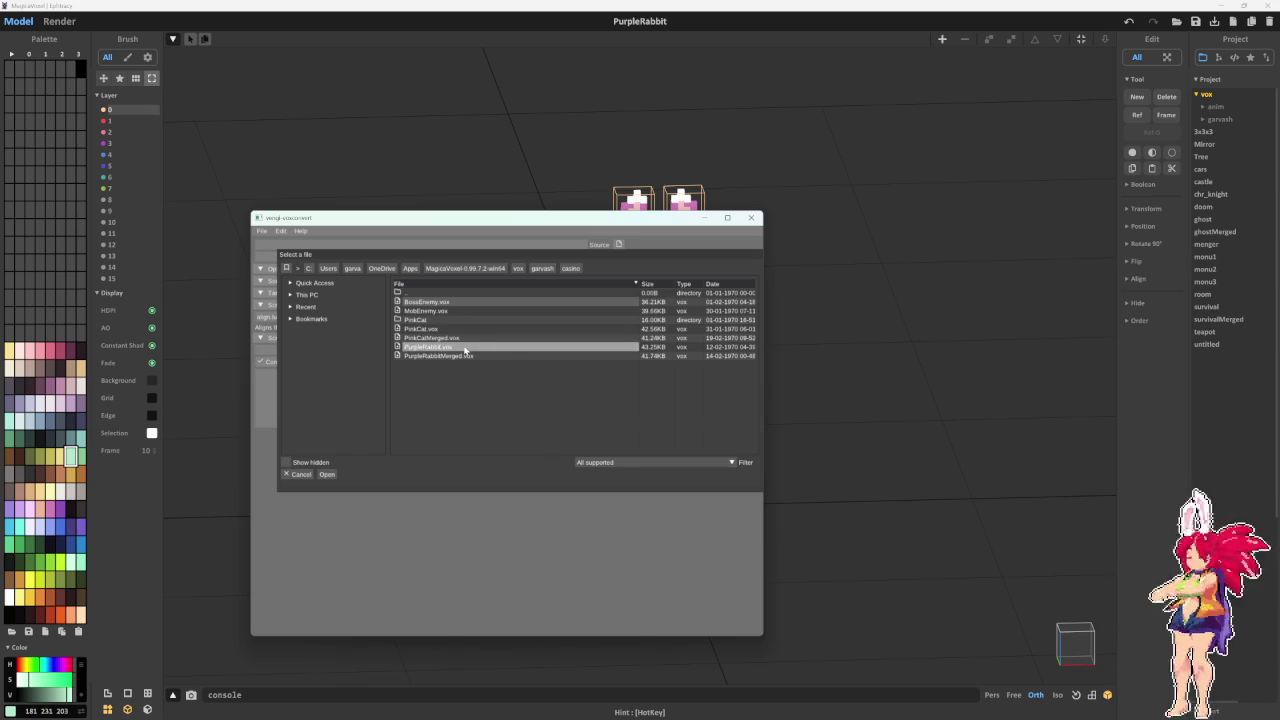
{"action": "double_click", "coordinate": [464, 349]}
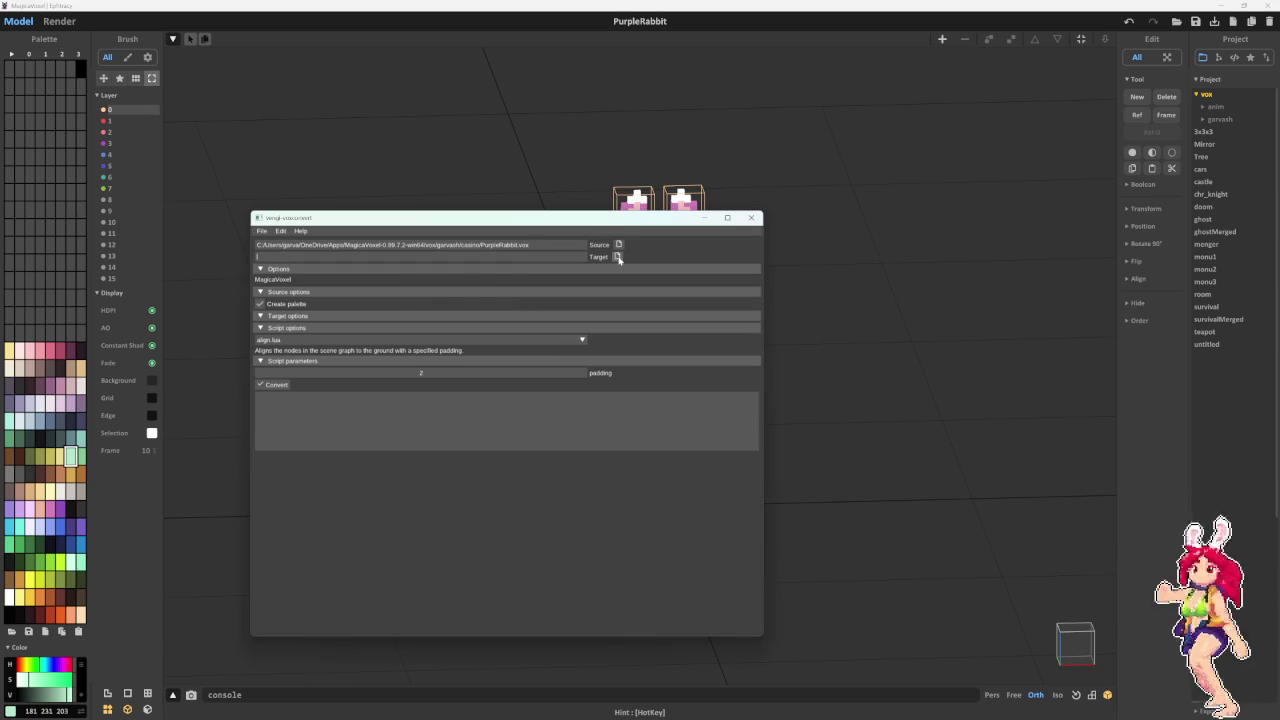
{"action": "left_click", "coordinate": [618, 257]}
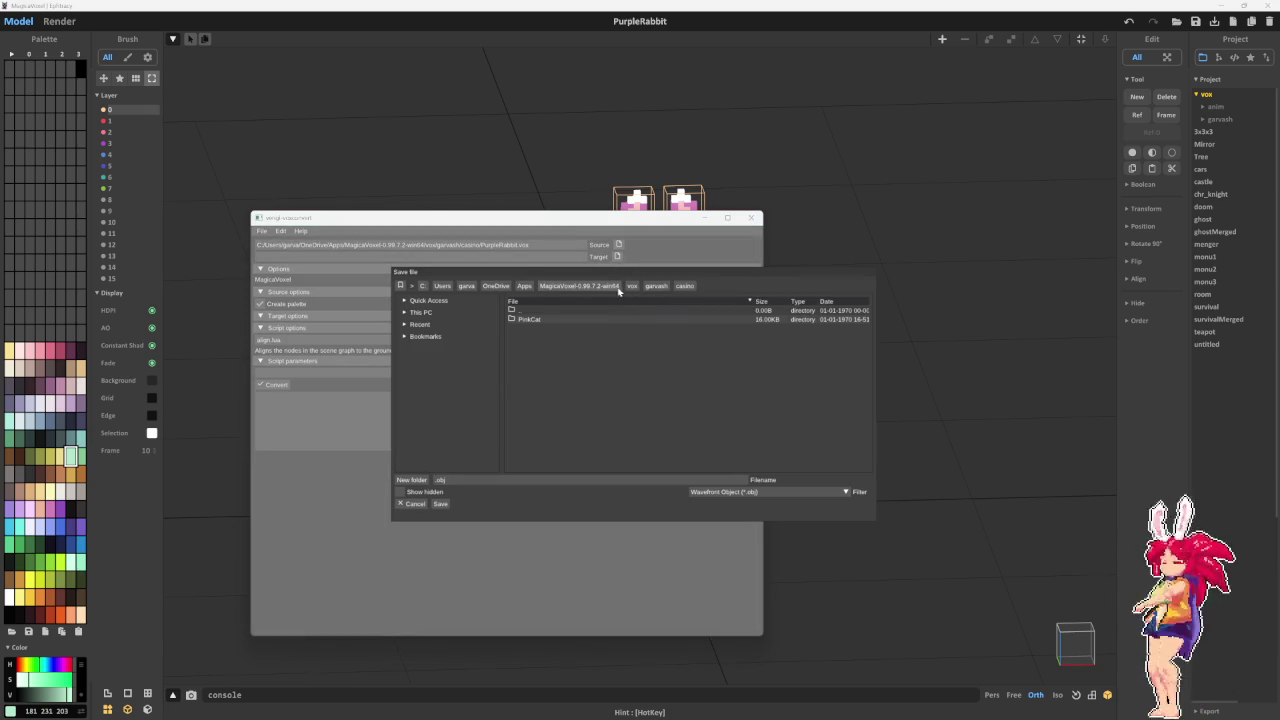
Step: Set the target file to PurpleRabbit.obj in the MagicaVoxel export folder
{"action": "left_click", "coordinate": [612, 288]}
{"action": "double_click", "coordinate": [557, 337]}
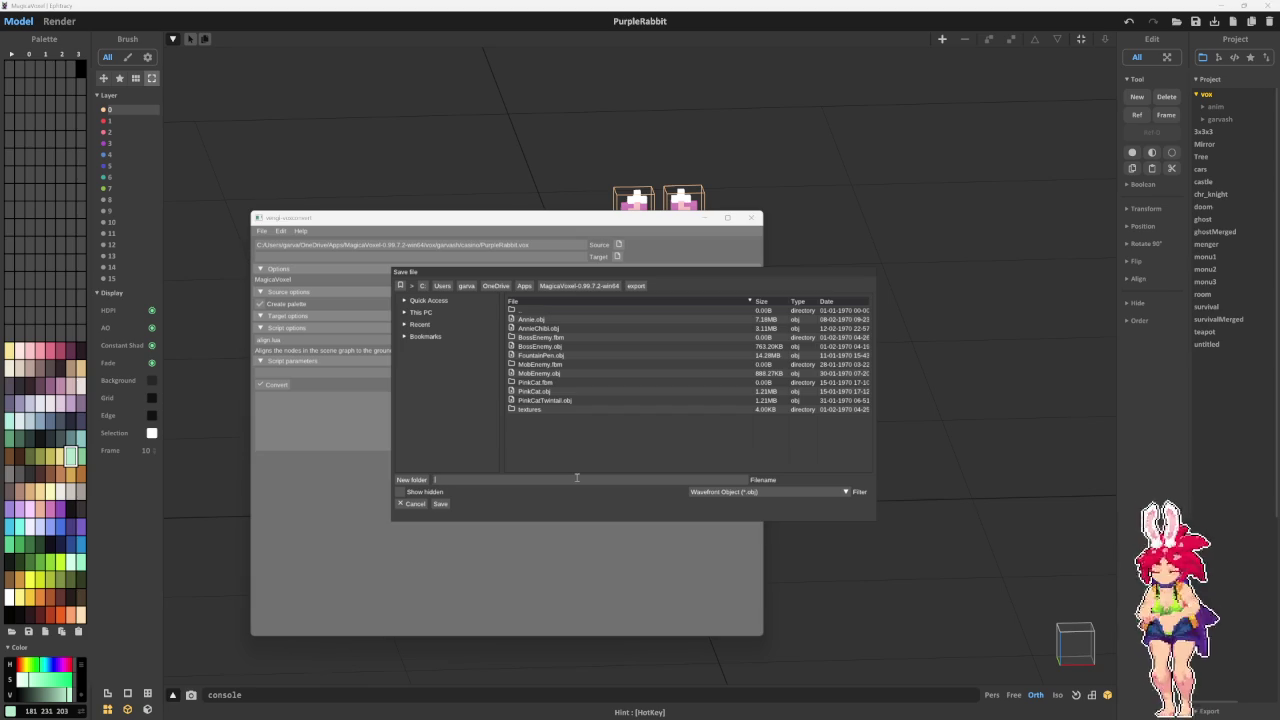
{"action": "type", "text": "Rabbit"}
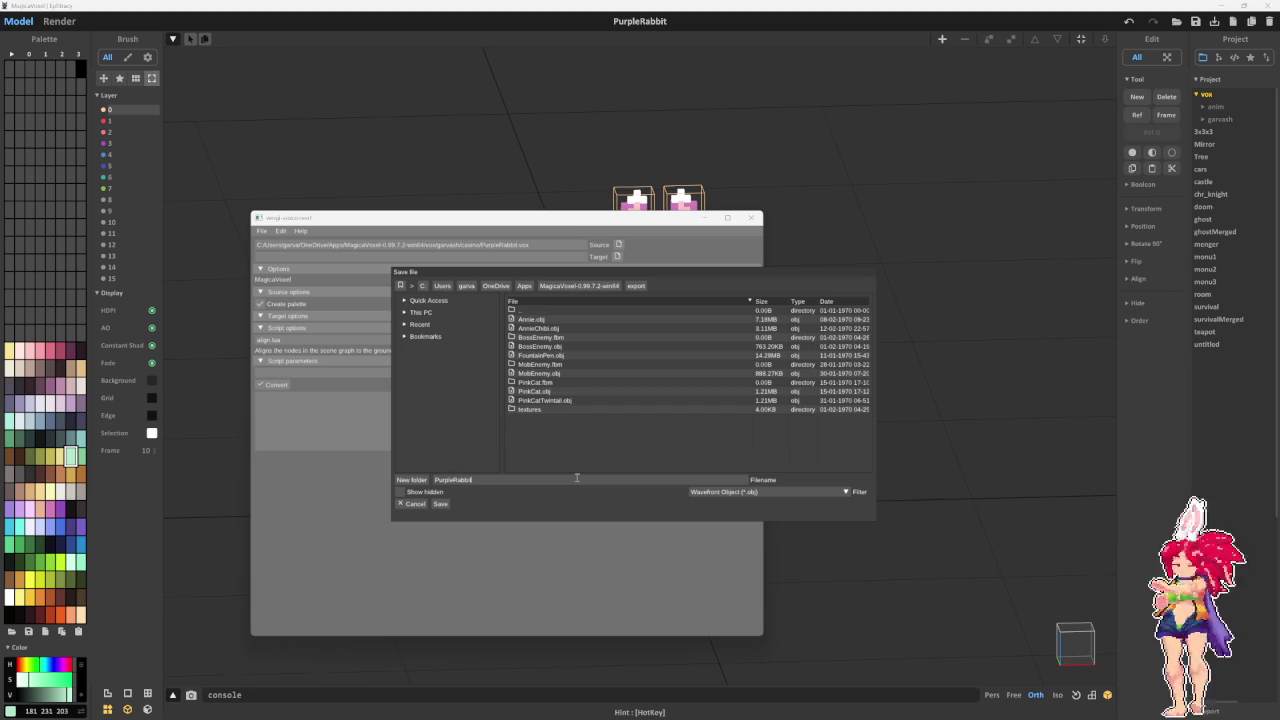
{"action": "type", "text": "j"}
{"action": "key", "text": "Return"}
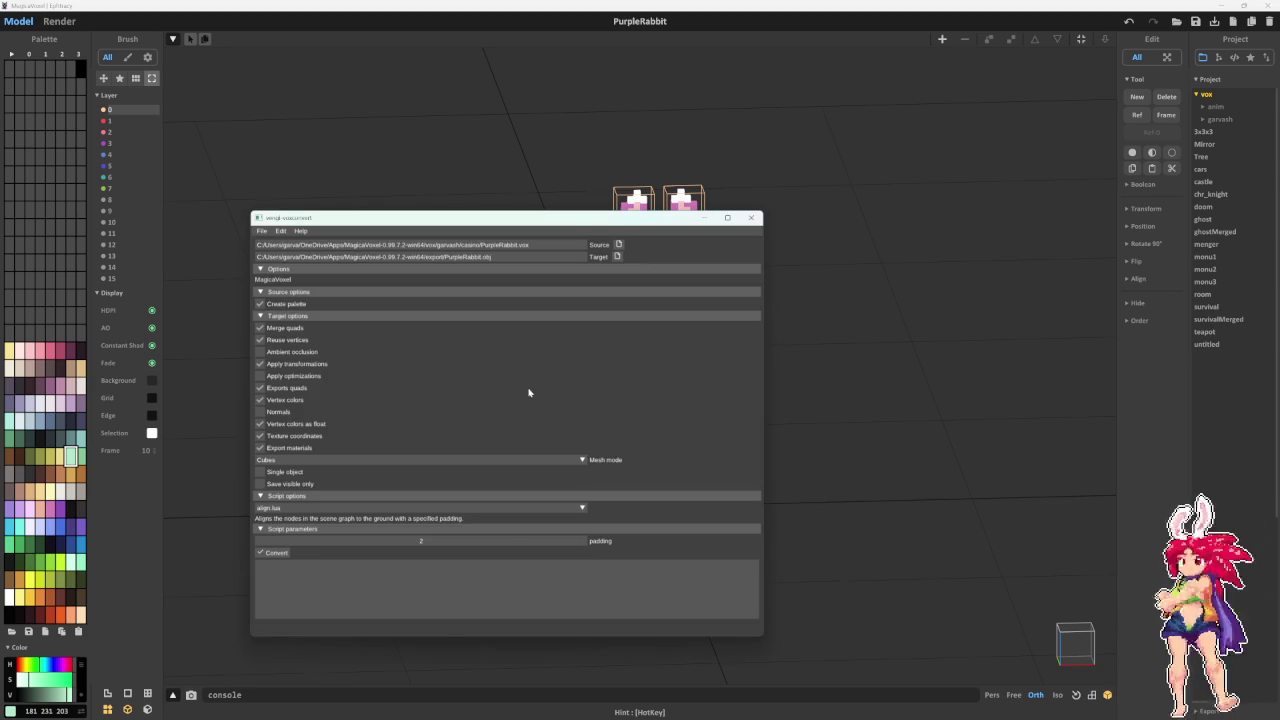
{"action": "mouse_move", "coordinate": [465, 223]}
{"action": "left_mouse_down"}
{"action": "mouse_move", "coordinate": [922, 221]}
{"action": "mouse_move", "coordinate": [957, 183]}
{"action": "left_mouse_up"}
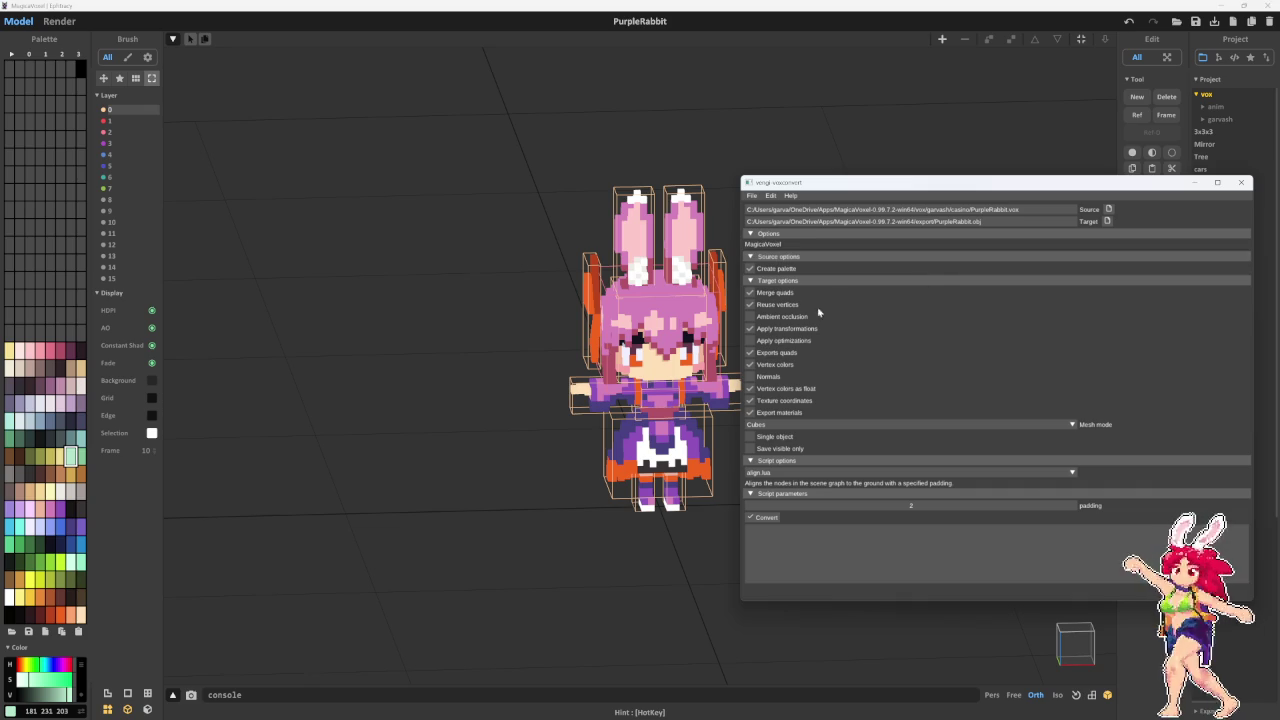
Step: Uncheck Merge quads and convert the rabbit to PurpleRabbit.obj
{"action": "left_click", "coordinate": [781, 294]}
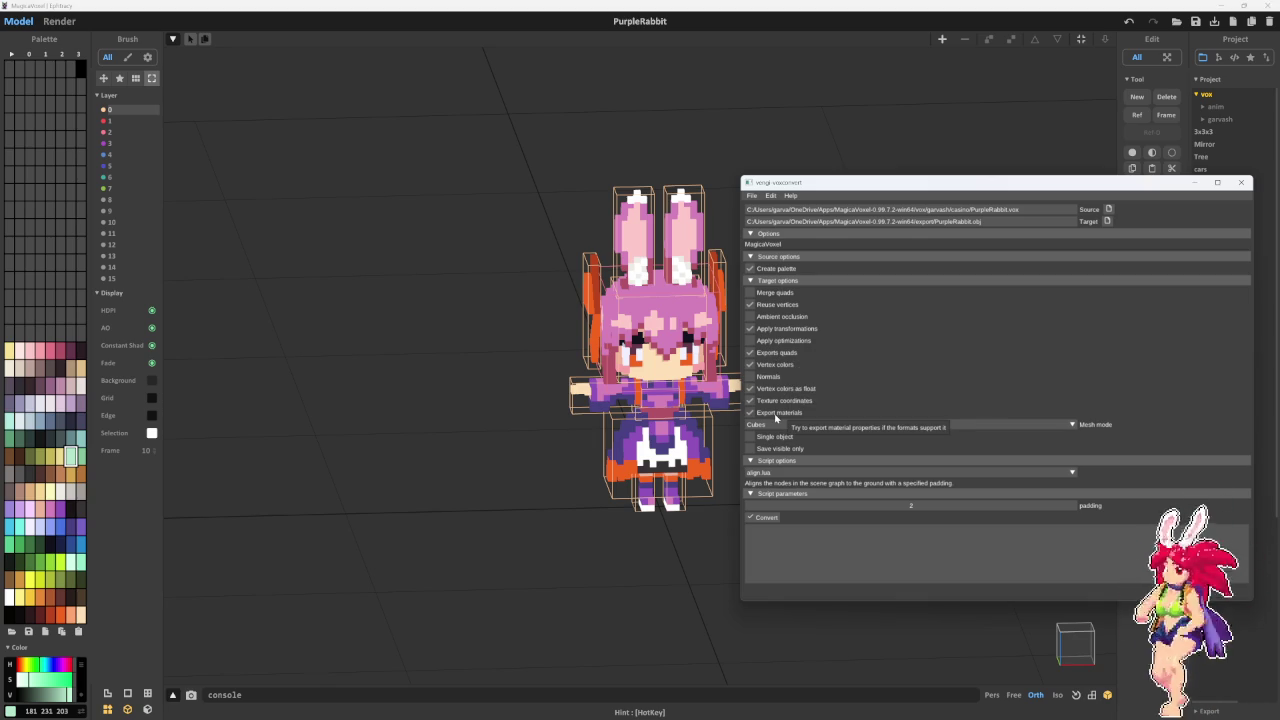
{"action": "left_click", "coordinate": [767, 519]}
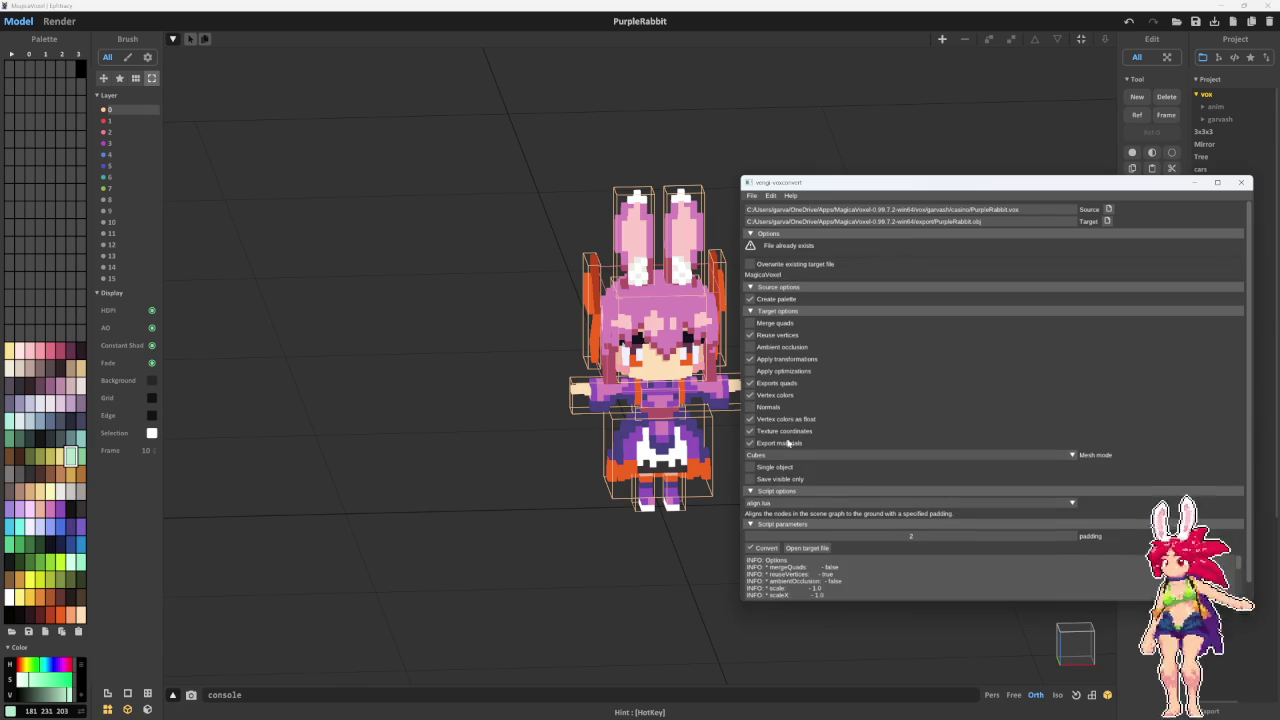
Step: Leave vengi-voxconvert and bring up AccuRIG at its Load Character step
{"action": "left_click", "coordinate": [737, 386]}
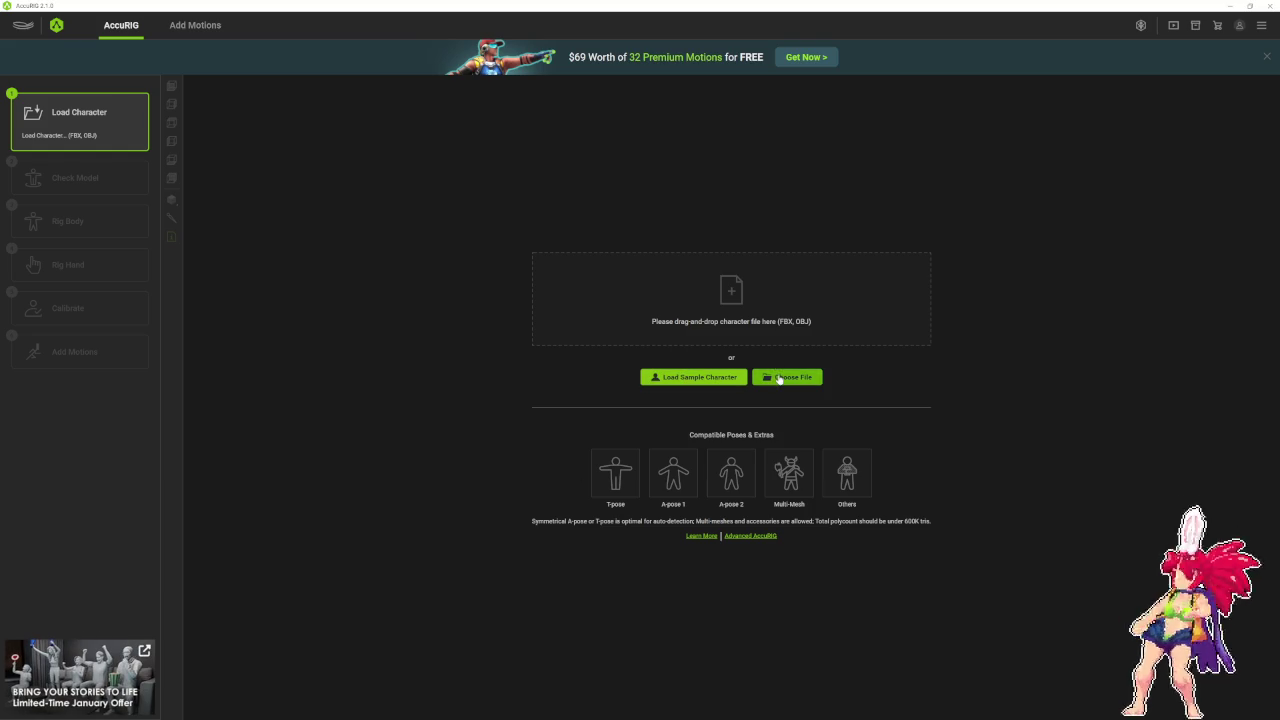
Step: Load PurpleRabbit.obj as the character, giving a 13028-tri, 52 cm tall rabbit
{"action": "left_click", "coordinate": [780, 377]}
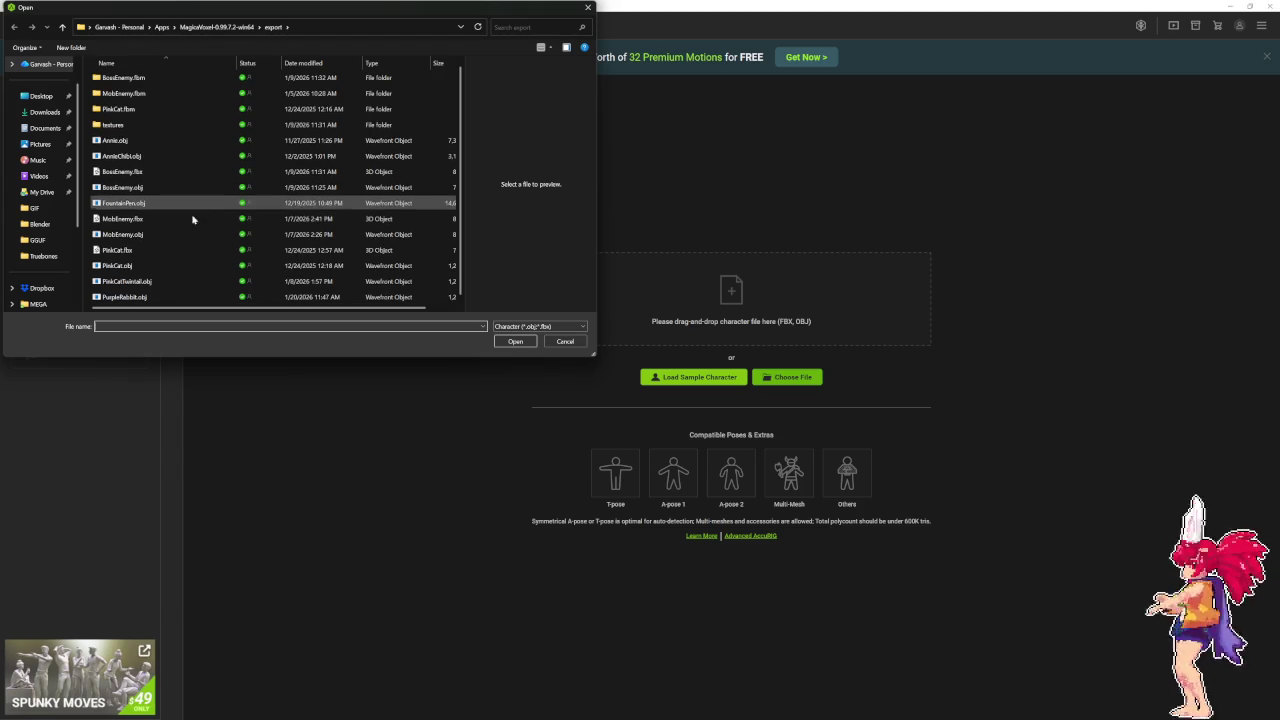
{"action": "left_click", "coordinate": [173, 300]}
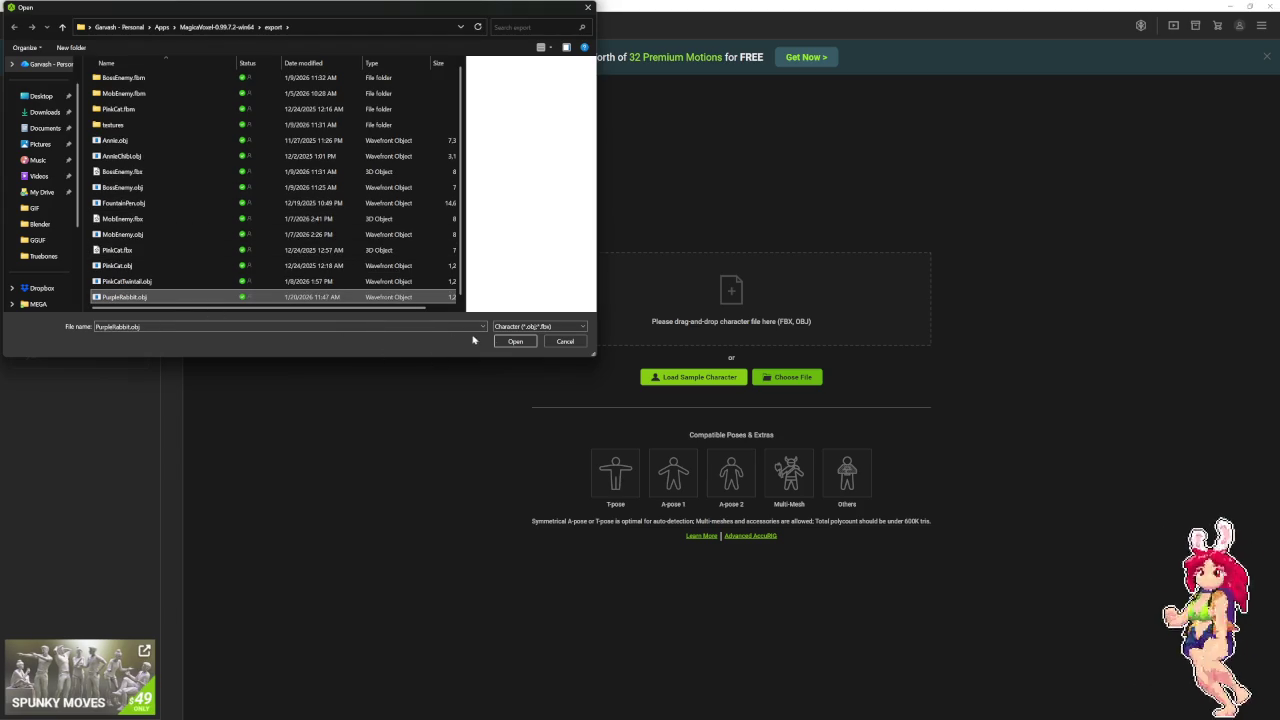
{"action": "left_click", "coordinate": [505, 341]}
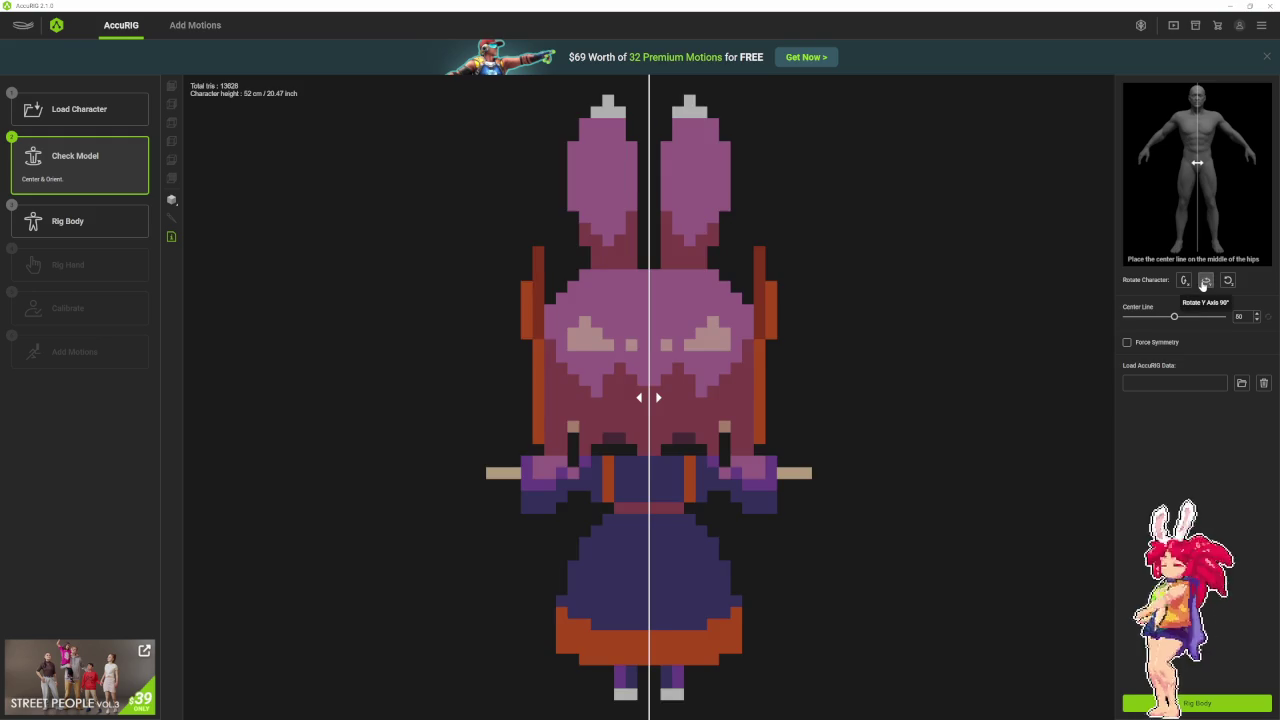
Step: Rotate the rabbit 90° around Y to face front and advance to Rig Body
{"action": "left_click", "coordinate": [1205, 283]}
{"action": "left_click", "coordinate": [1205, 283]}
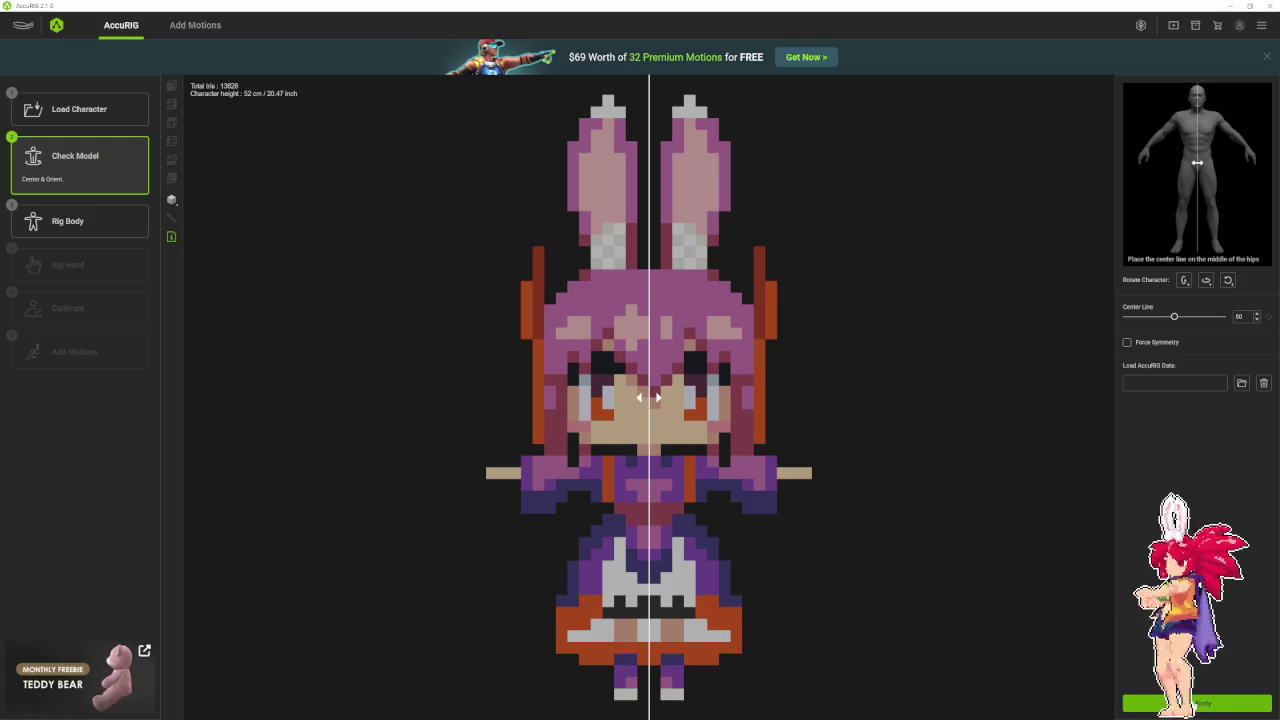
{"action": "left_click", "coordinate": [1197, 703]}
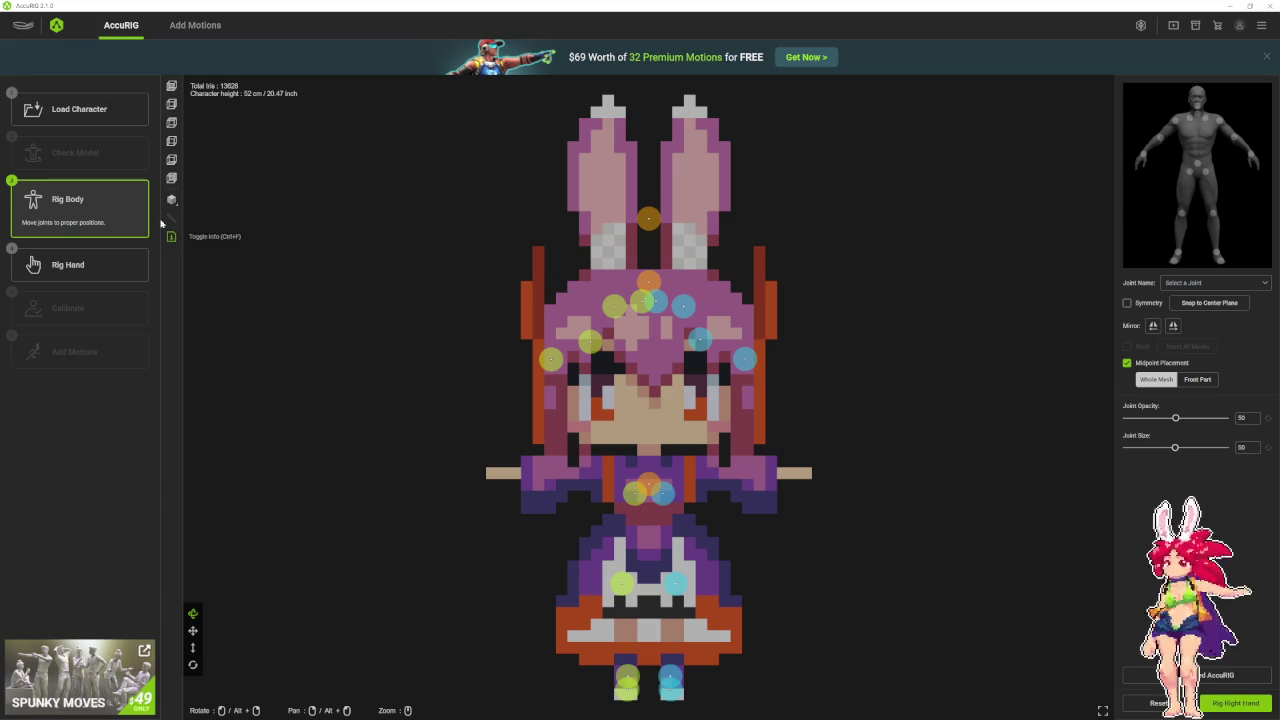
Step: Check back and side views, switch to Wireframe on Shaded, and drag both calf joints lower
{"action": "left_click", "coordinate": [171, 178]}
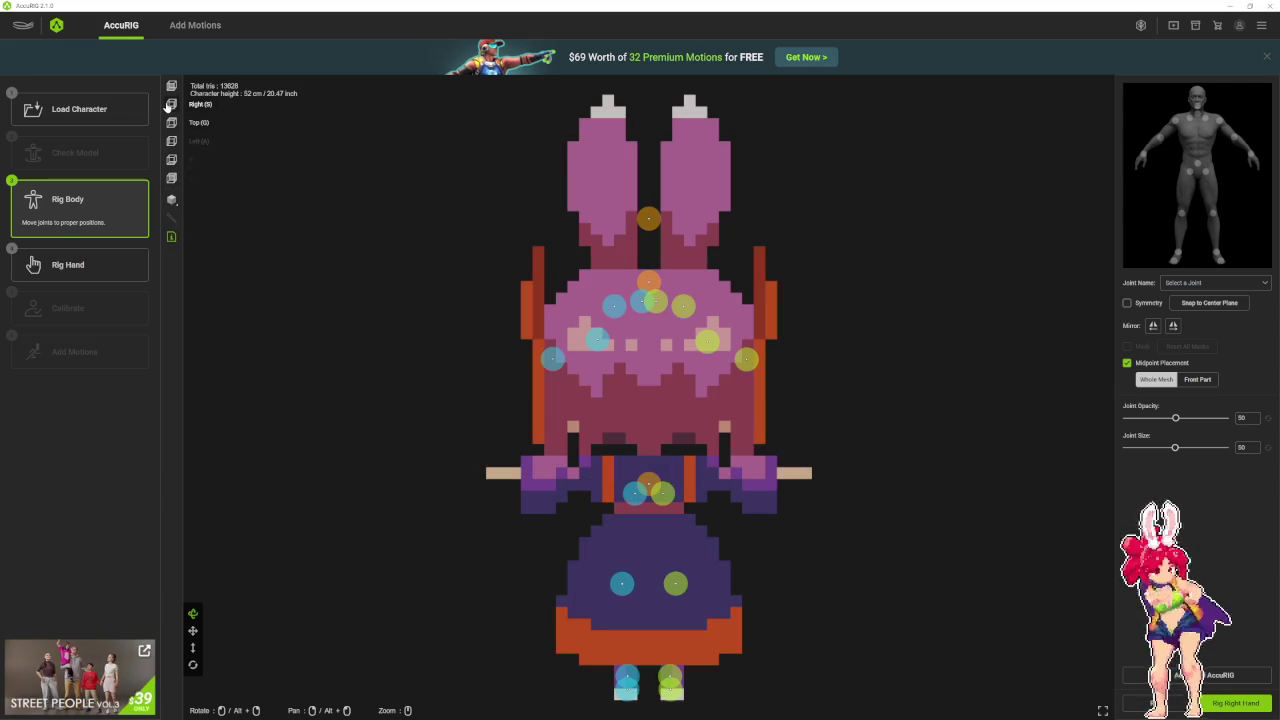
{"action": "left_click", "coordinate": [171, 104]}
{"action": "left_click", "coordinate": [171, 86]}
{"action": "mouse_move", "coordinate": [174, 203]}
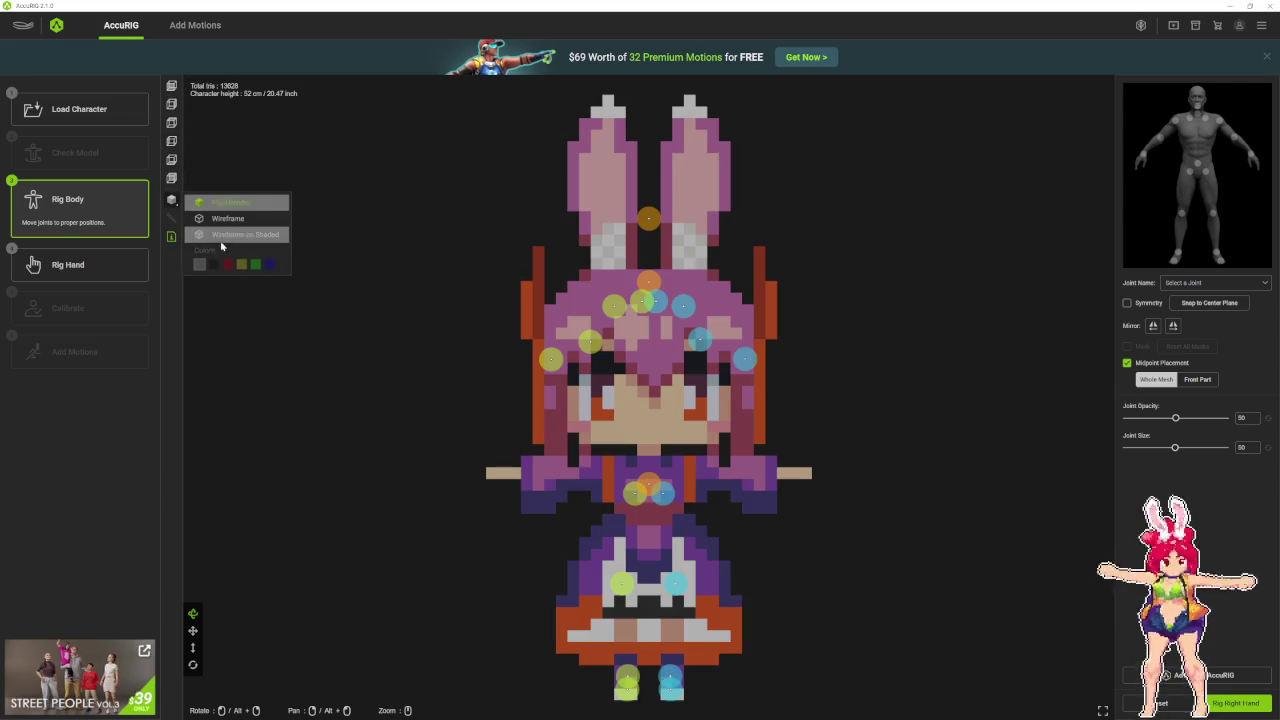
{"action": "left_click", "coordinate": [229, 236]}
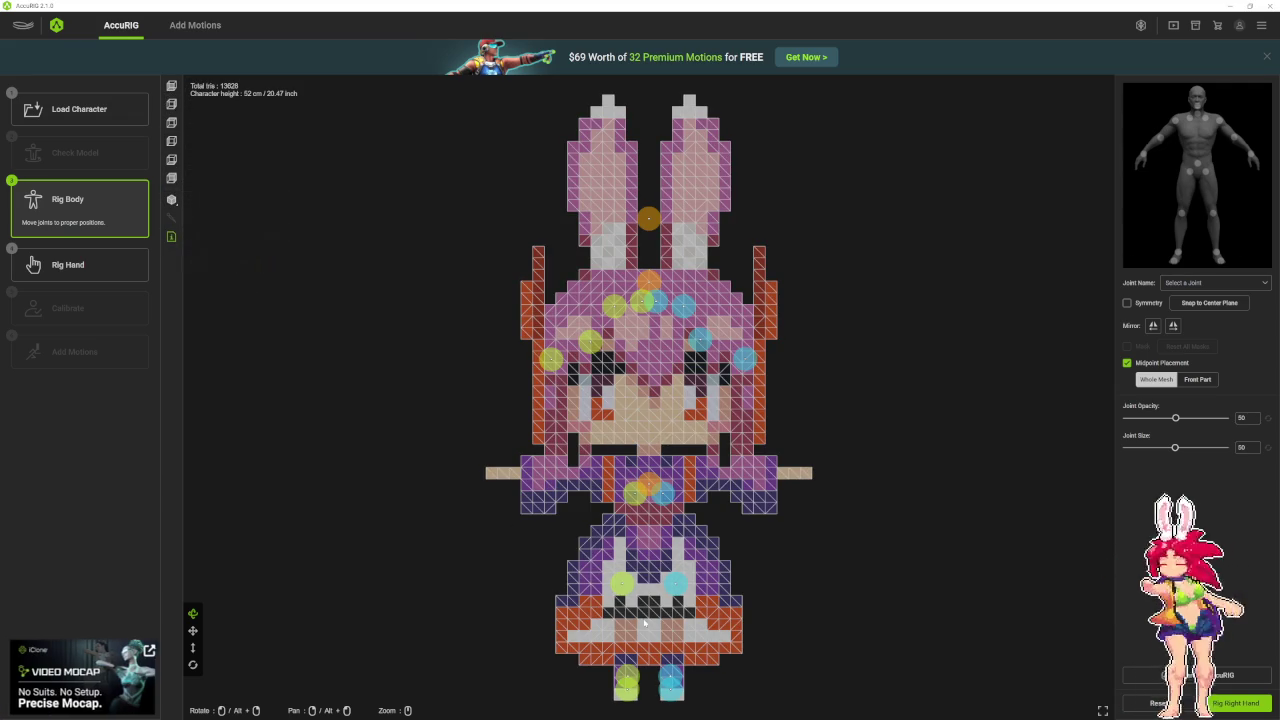
{"action": "mouse_move", "coordinate": [619, 593]}
{"action": "left_mouse_down"}
{"action": "mouse_move", "coordinate": [624, 638]}
{"action": "mouse_move", "coordinate": [624, 623]}
{"action": "left_mouse_up"}
{"action": "left_click_drag", "start_coordinate": [676, 584], "coordinate": [671, 629]}
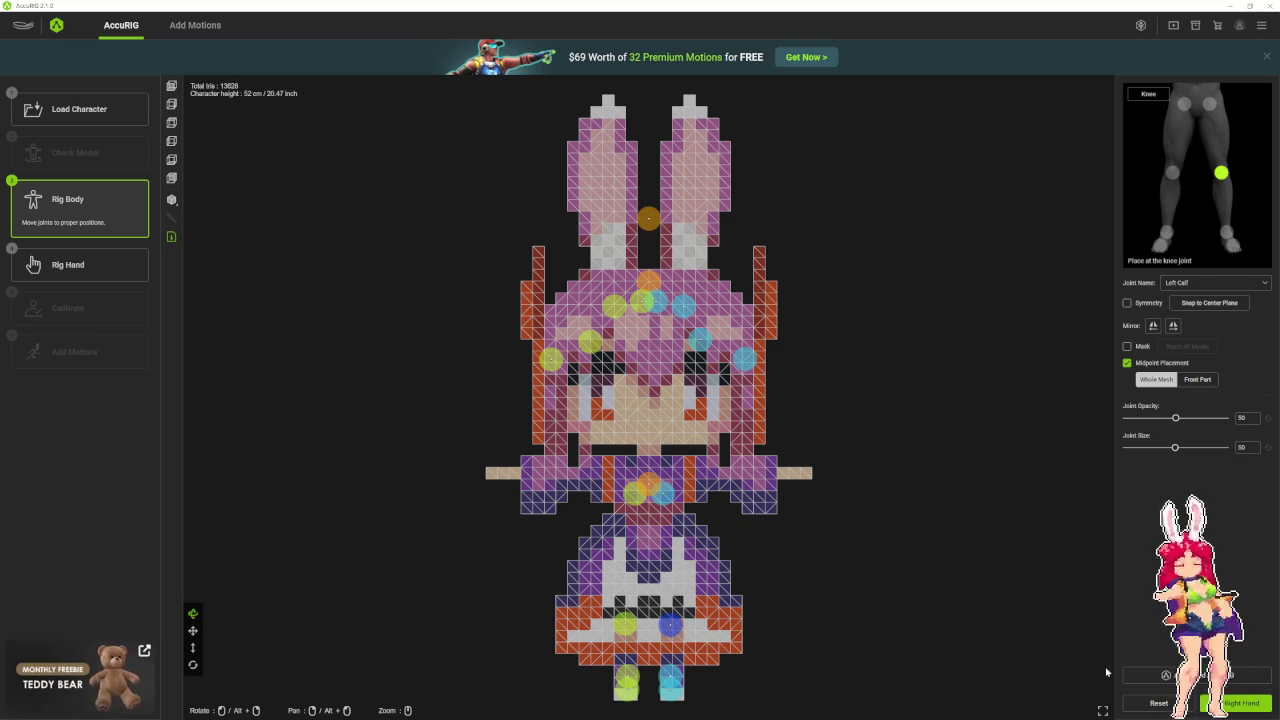
Step: Return to Load Character and reload PurpleRabbit.obj
{"action": "left_click", "coordinate": [92, 111]}
{"action": "left_click", "coordinate": [770, 377]}
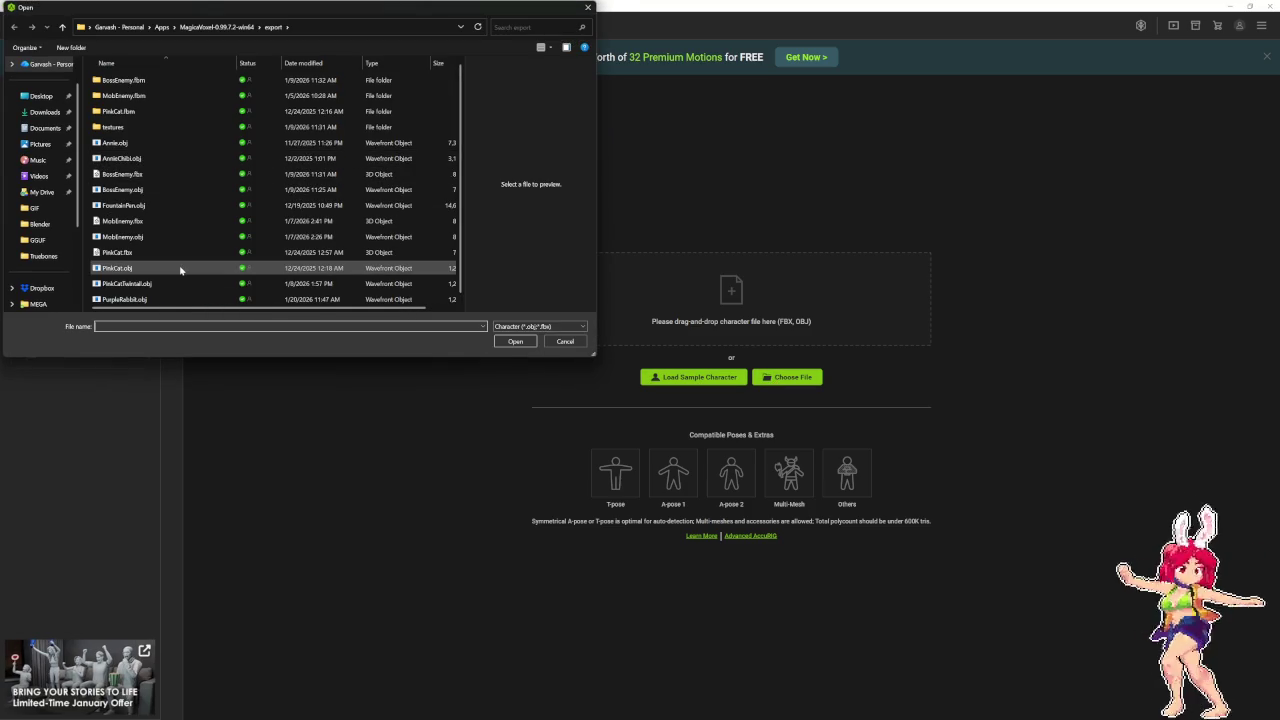
{"action": "double_click", "coordinate": [168, 297]}
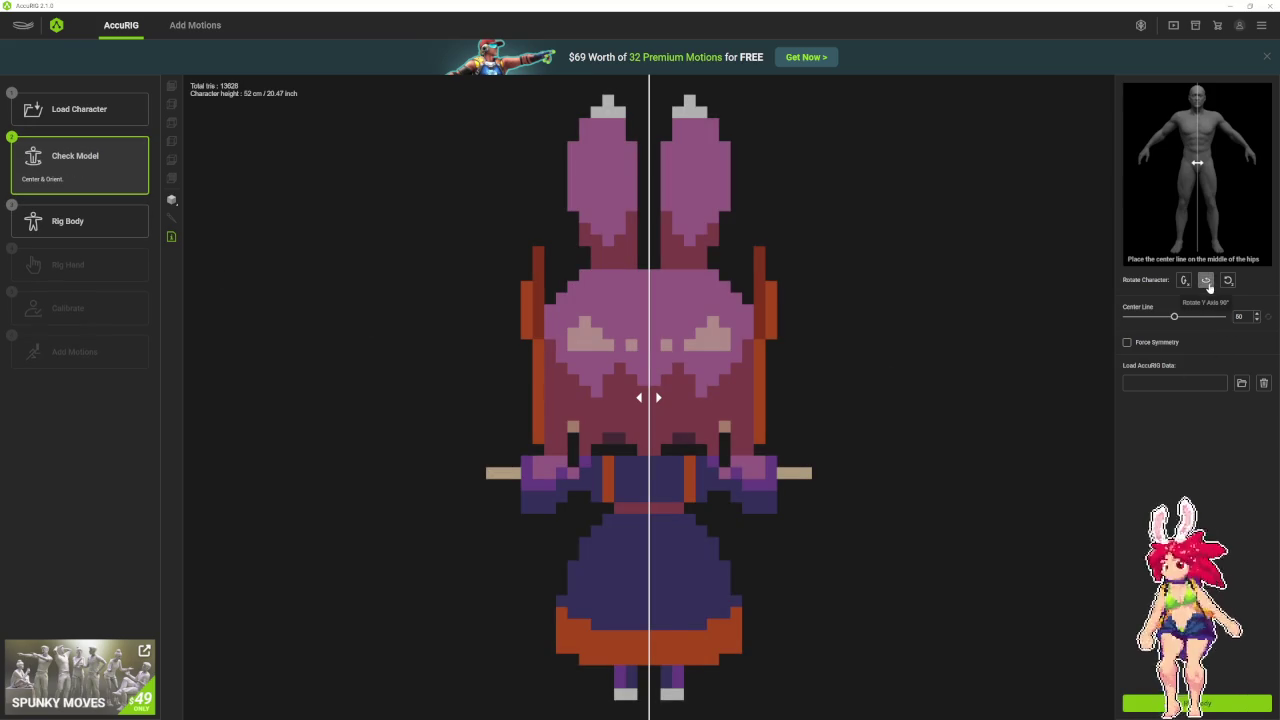
Step: Rotate the rabbit 90° on Y to face front, enable Force Symmetry, and proceed to Rig Body
{"action": "left_click", "coordinate": [1206, 280]}
{"action": "left_click", "coordinate": [1127, 342]}
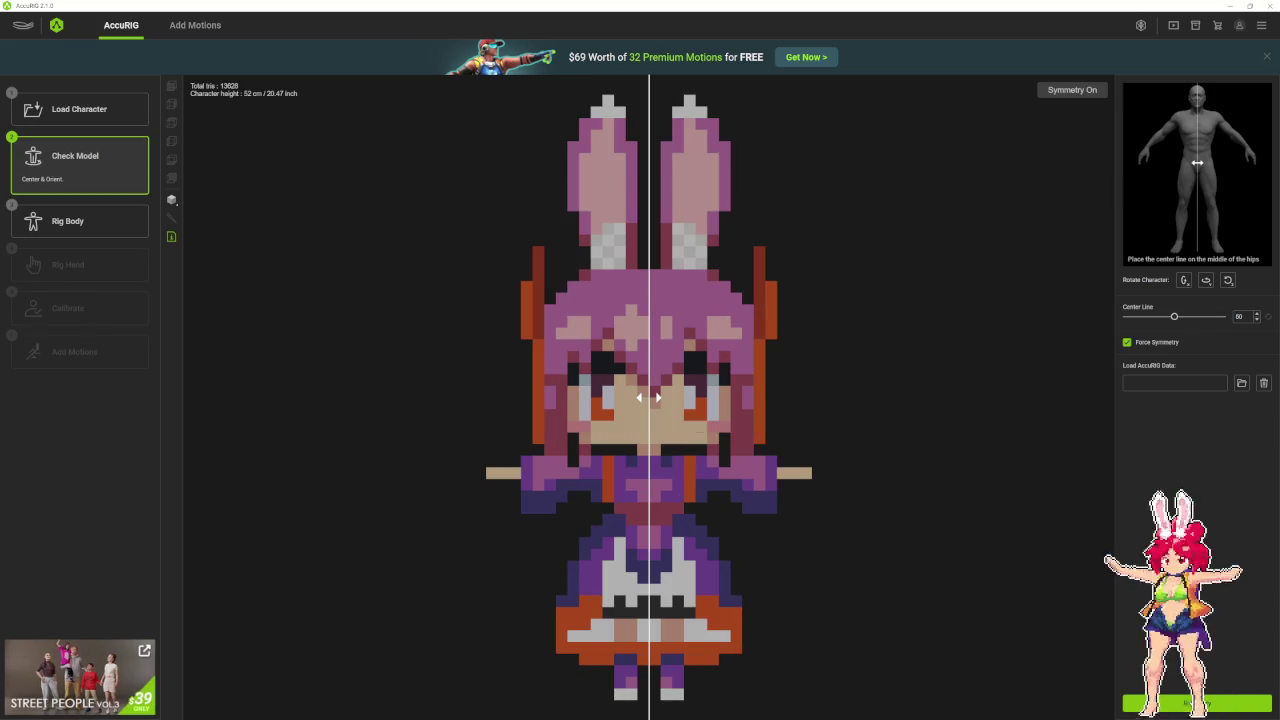
{"action": "left_click", "coordinate": [1192, 700]}
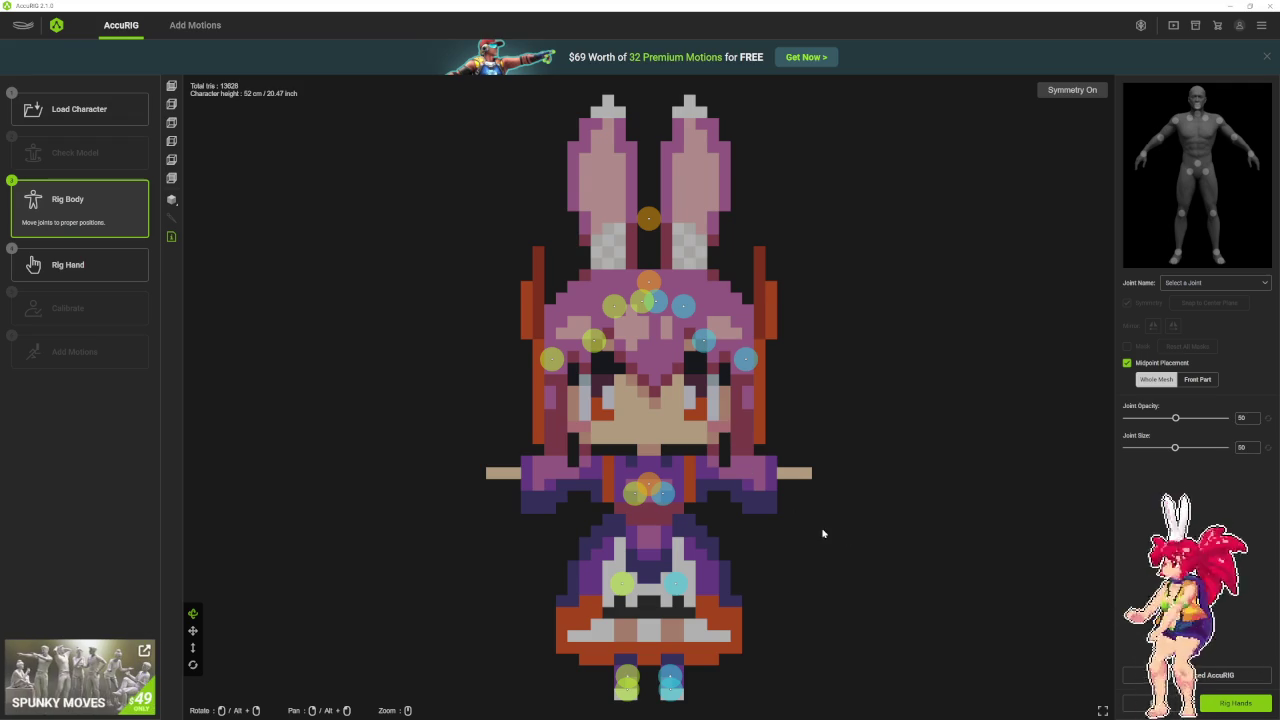
Step: Orbit around the rabbit to inspect the knee, pelvis and wrist joint placement
{"action": "scroll", "coordinate": [832, 562], "scroll_direction": "down", "scroll_amount": 1}
{"action": "mouse_move", "coordinate": [832, 562]}
{"action": "left_mouse_down"}
{"action": "mouse_move", "coordinate": [777, 571]}
{"action": "mouse_move", "coordinate": [650, 555]}
{"action": "mouse_move", "coordinate": [828, 547]}
{"action": "left_mouse_up"}
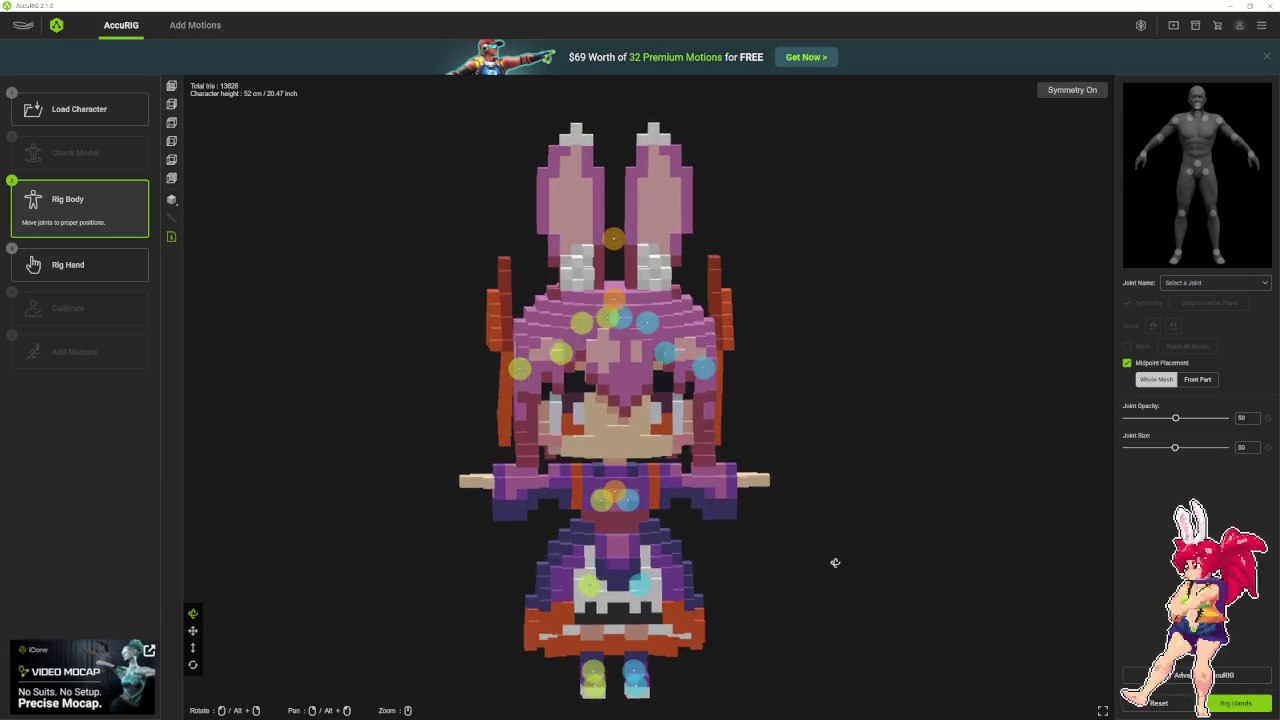
{"action": "left_click", "coordinate": [645, 595]}
{"action": "mouse_move", "coordinate": [739, 593]}
{"action": "left_mouse_down"}
{"action": "mouse_move", "coordinate": [694, 560]}
{"action": "mouse_move", "coordinate": [629, 574]}
{"action": "mouse_move", "coordinate": [589, 528]}
{"action": "left_mouse_up"}
{"action": "mouse_move", "coordinate": [621, 609]}
{"action": "left_mouse_down"}
{"action": "mouse_move", "coordinate": [766, 606]}
{"action": "mouse_move", "coordinate": [734, 602]}
{"action": "left_mouse_up"}
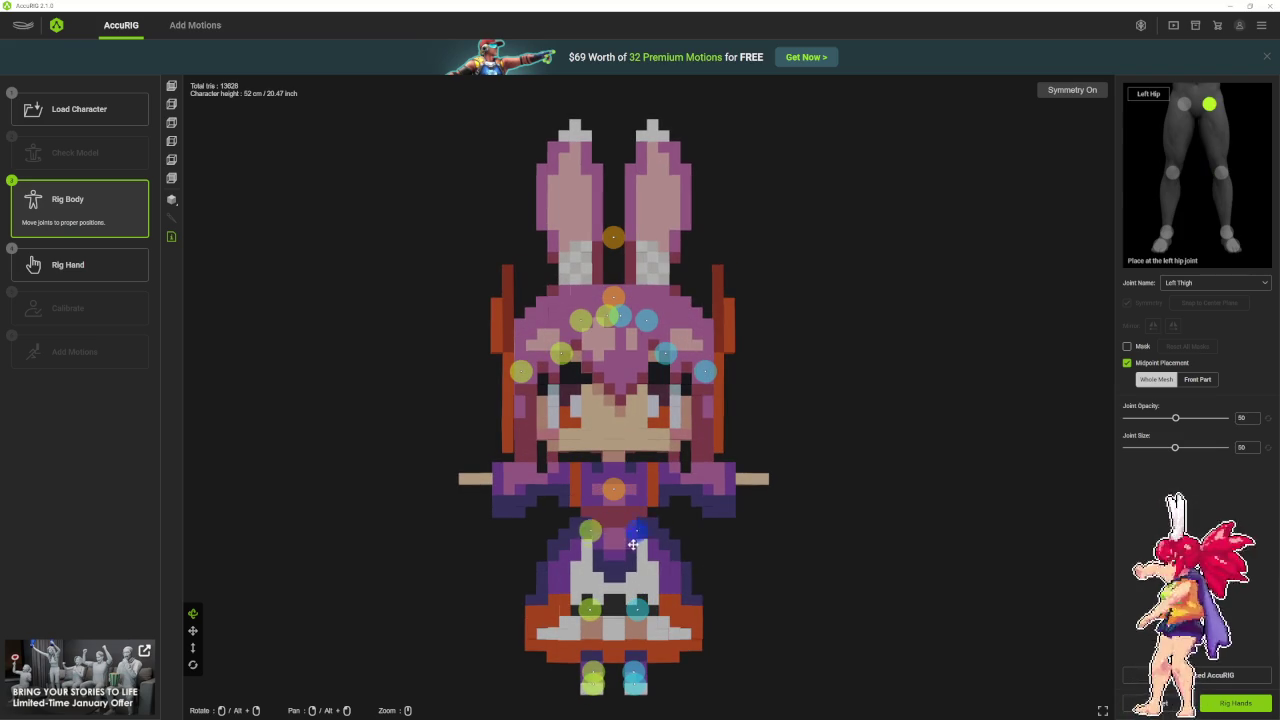
{"action": "left_click", "coordinate": [614, 490]}
{"action": "mouse_move", "coordinate": [617, 543]}
{"action": "left_mouse_down"}
{"action": "mouse_move", "coordinate": [681, 413]}
{"action": "mouse_move", "coordinate": [546, 420]}
{"action": "mouse_move", "coordinate": [531, 431]}
{"action": "mouse_move", "coordinate": [554, 500]}
{"action": "mouse_move", "coordinate": [534, 531]}
{"action": "mouse_move", "coordinate": [706, 546]}
{"action": "left_mouse_up"}
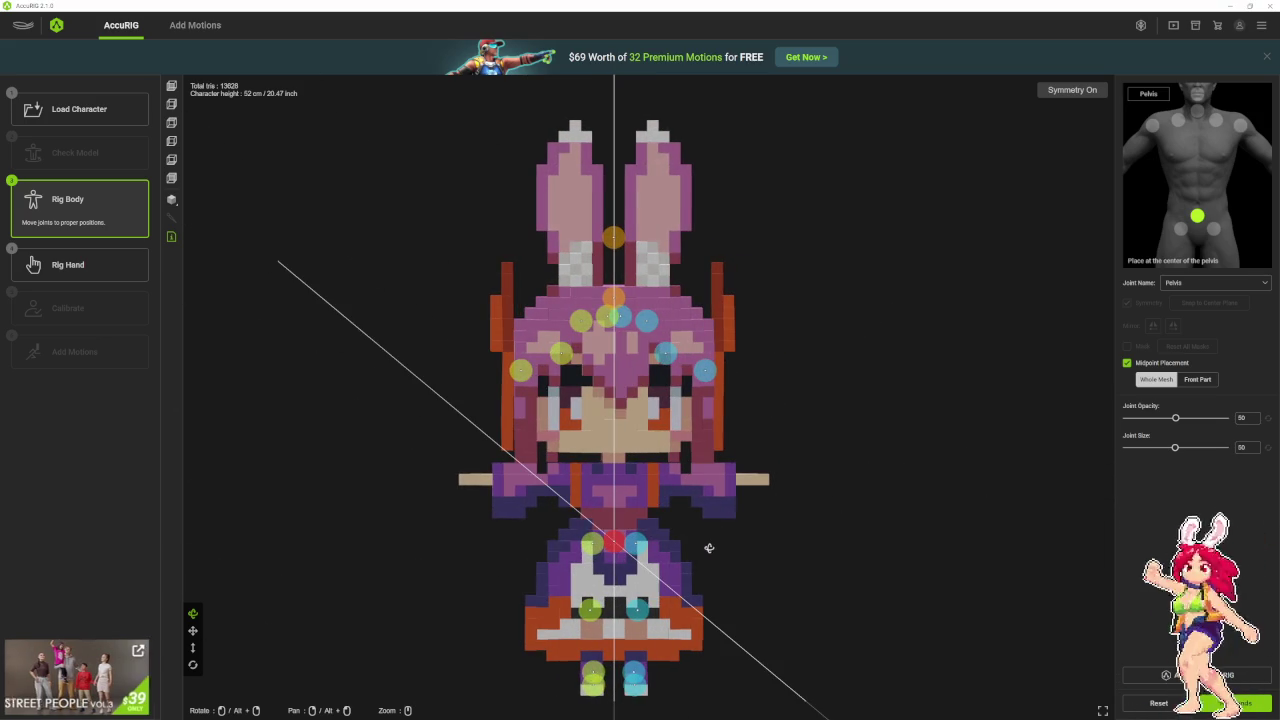
{"action": "left_click", "coordinate": [522, 371]}
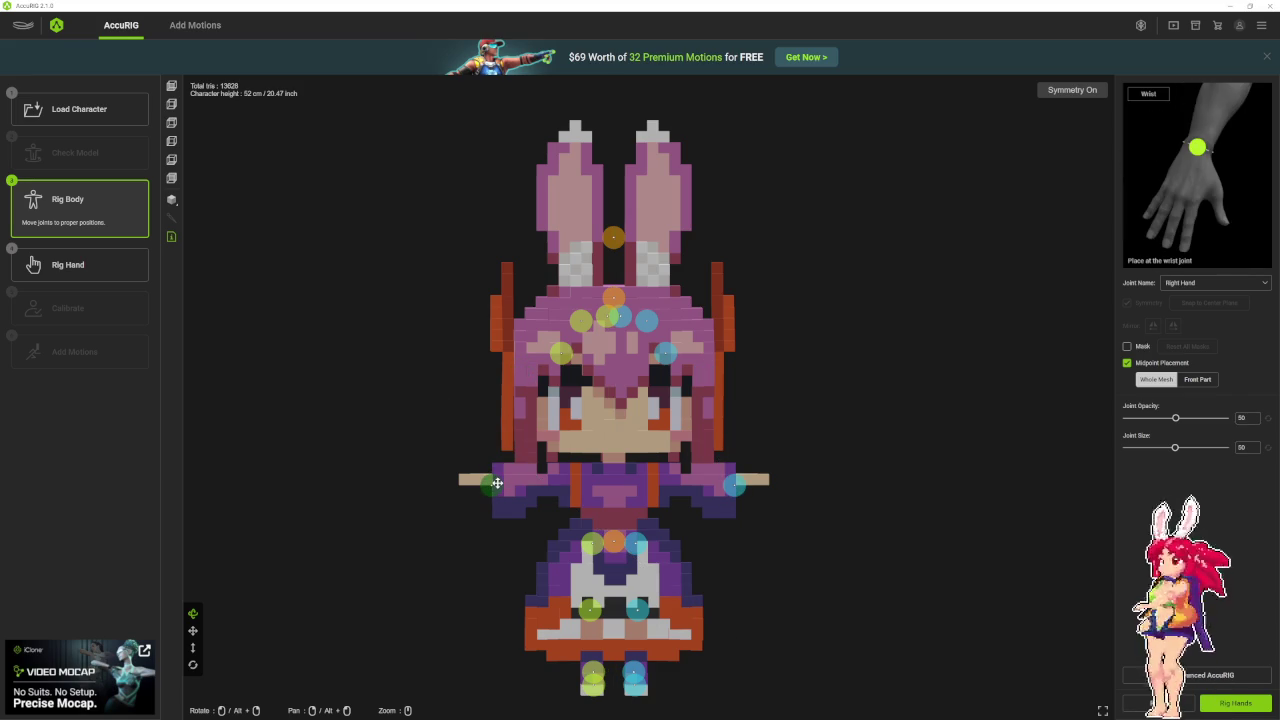
Step: Drag the elbow, shoulder, clavicle, neck and head joints down onto the arms, shoulders, neck and face
{"action": "left_click_drag", "start_coordinate": [561, 352], "coordinate": [536, 468]}
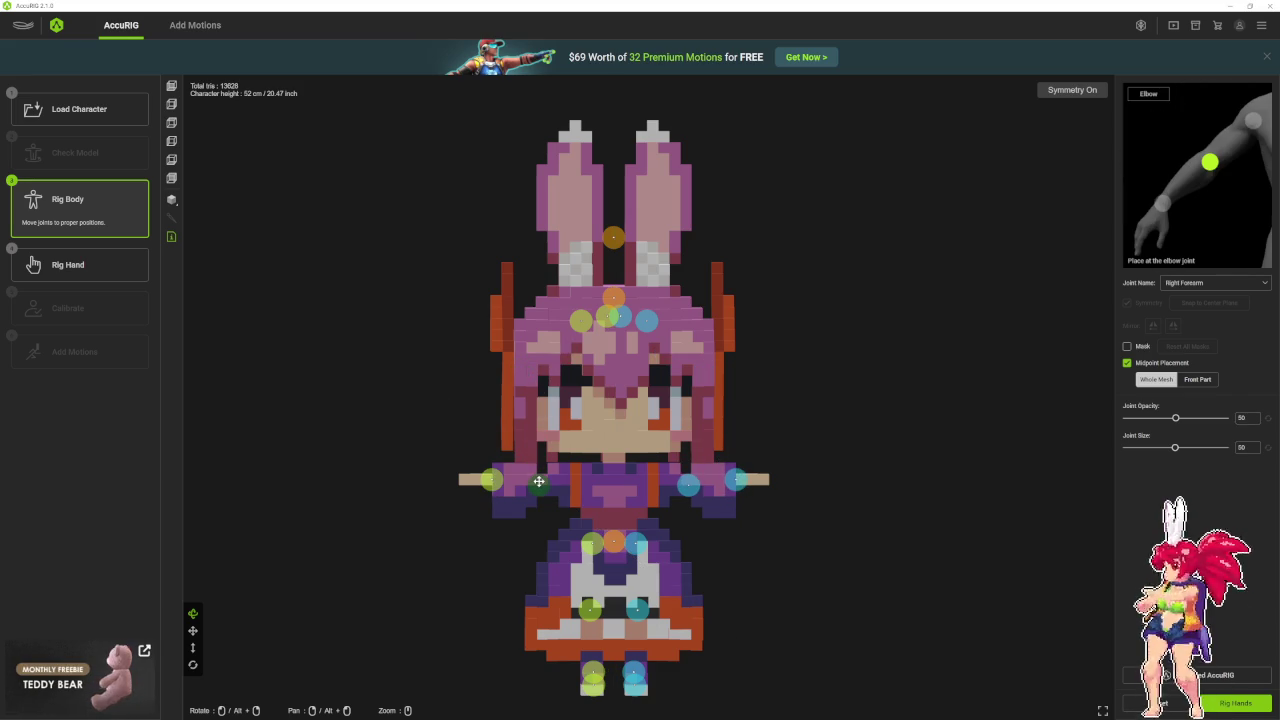
{"action": "left_click_drag", "start_coordinate": [580, 320], "coordinate": [580, 485]}
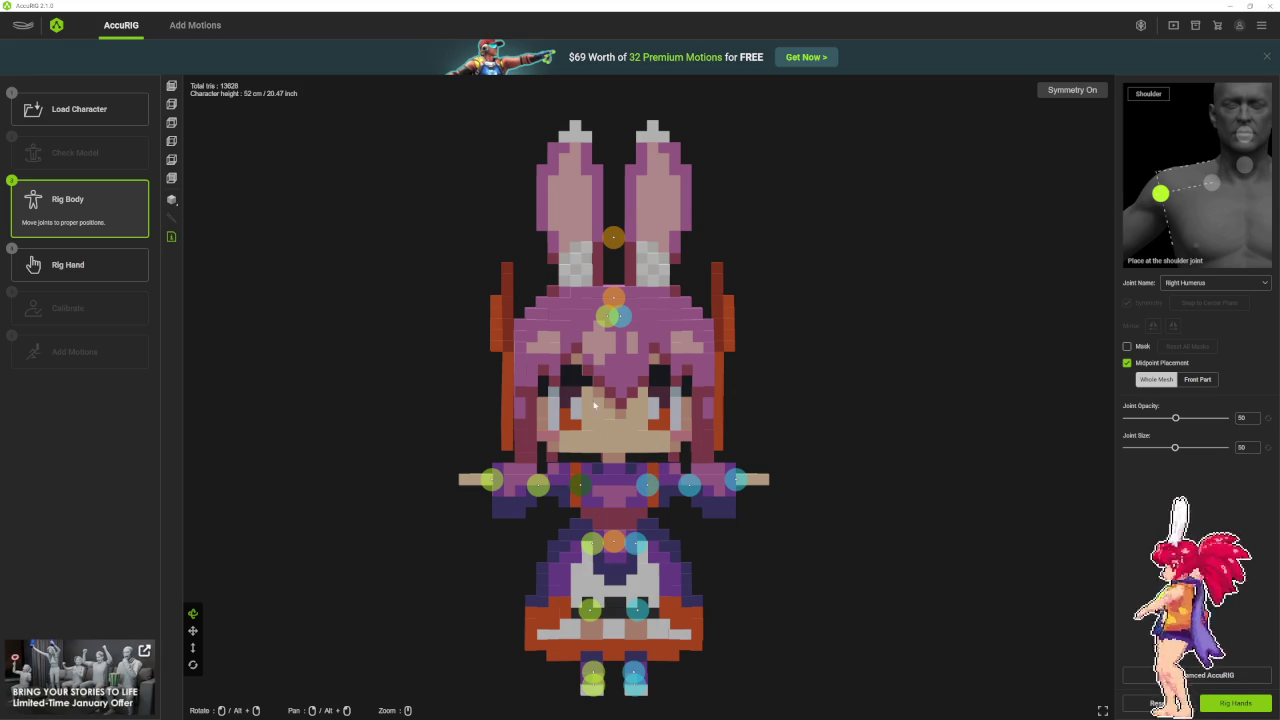
{"action": "left_click_drag", "start_coordinate": [608, 320], "coordinate": [600, 479]}
{"action": "left_click_drag", "start_coordinate": [614, 298], "coordinate": [615, 468]}
{"action": "left_click_drag", "start_coordinate": [614, 237], "coordinate": [609, 455]}
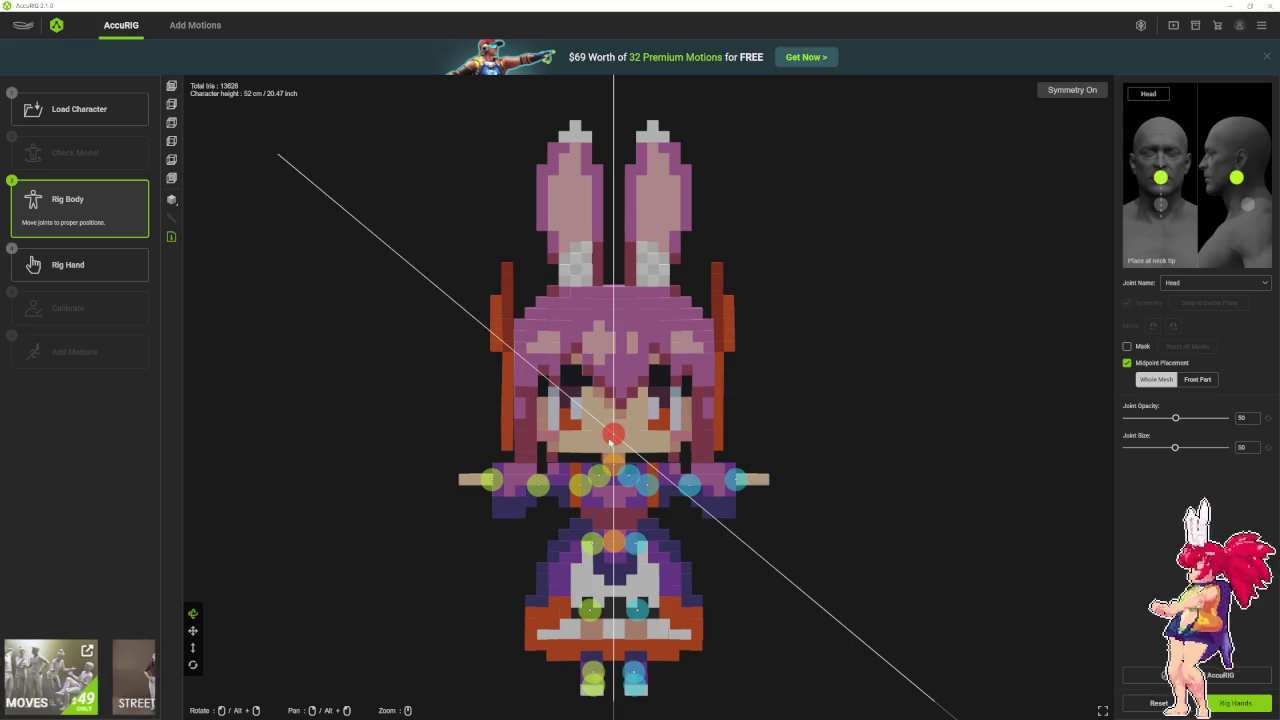
{"action": "left_click", "coordinate": [1237, 703]}
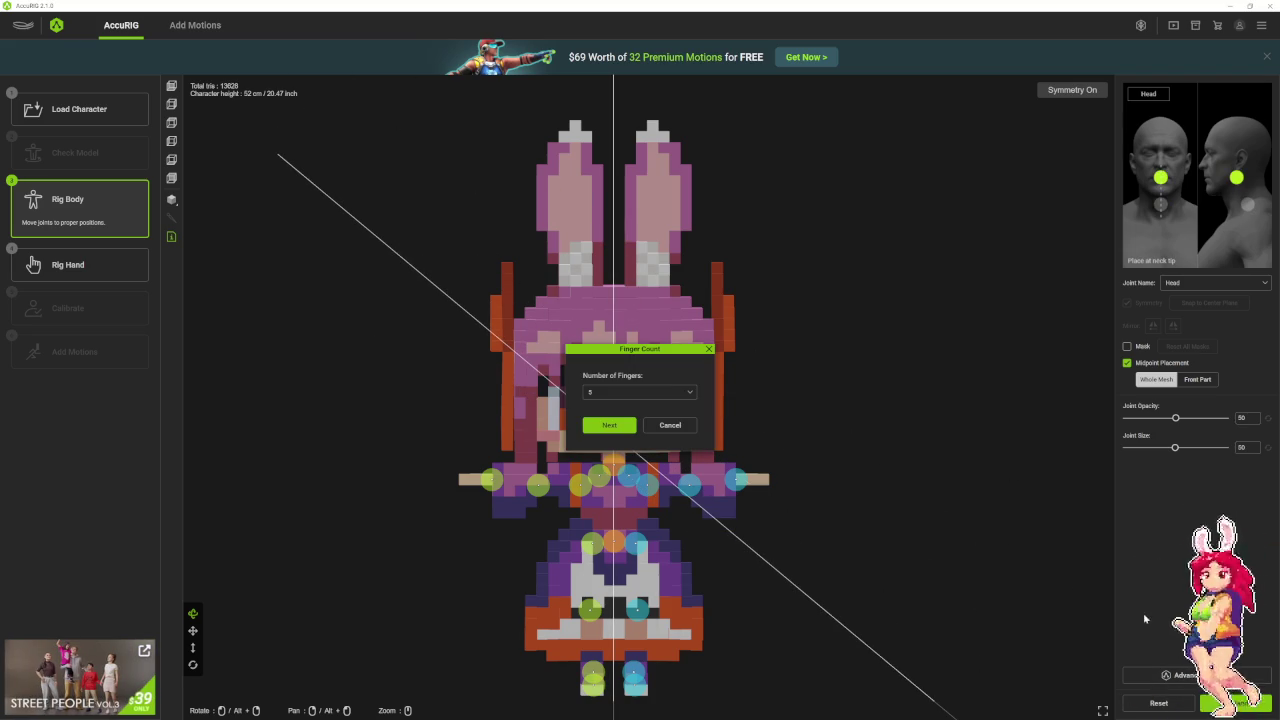
Step: Set Number of Fingers to 2 in the Finger Count dialog and continue
{"action": "left_click", "coordinate": [600, 394]}
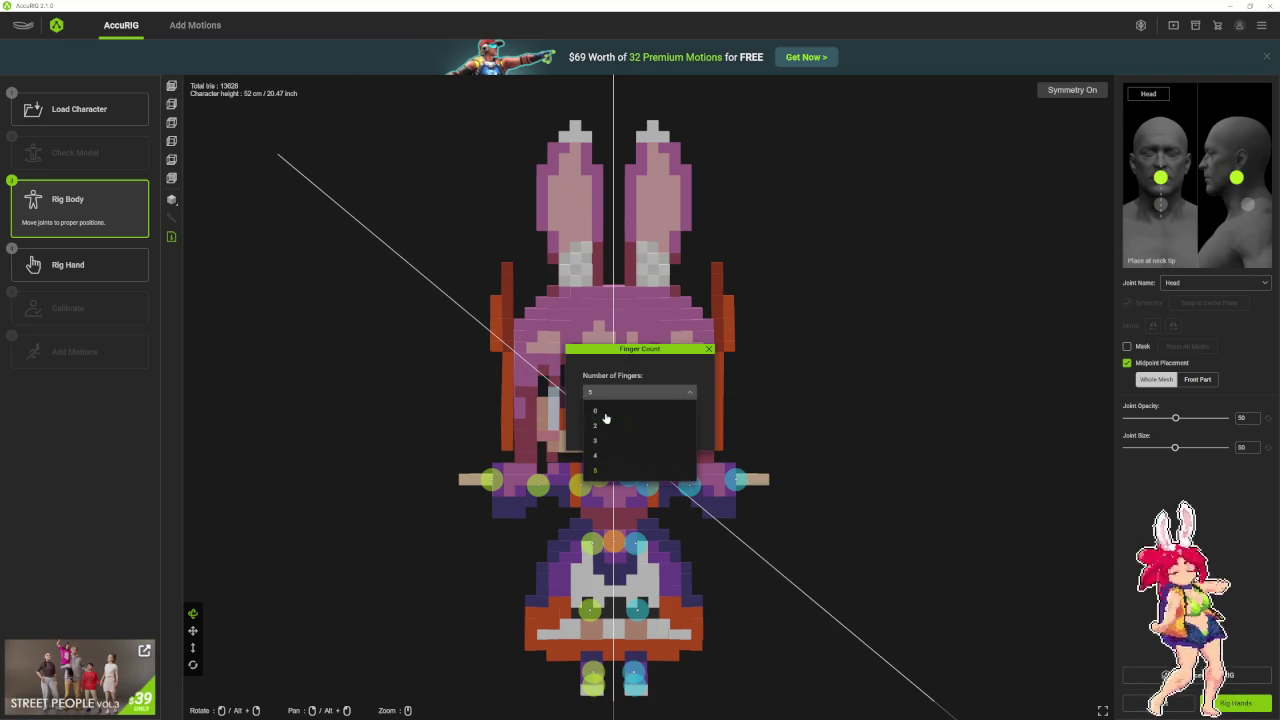
{"action": "left_click", "coordinate": [606, 425]}
{"action": "left_click", "coordinate": [607, 430]}
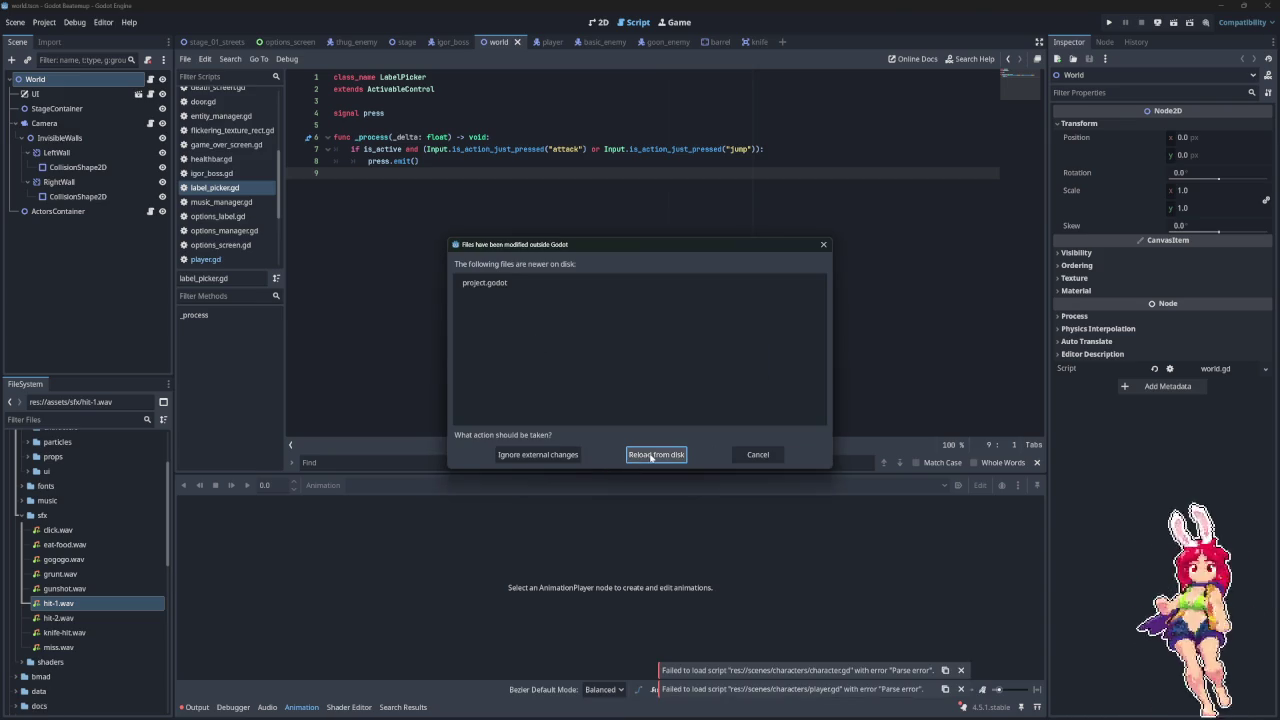
Step: Reload project.godot from disk and run the beat-em-up project with F5
{"action": "left_click", "coordinate": [652, 456]}
{"action": "key", "text": "F5"}
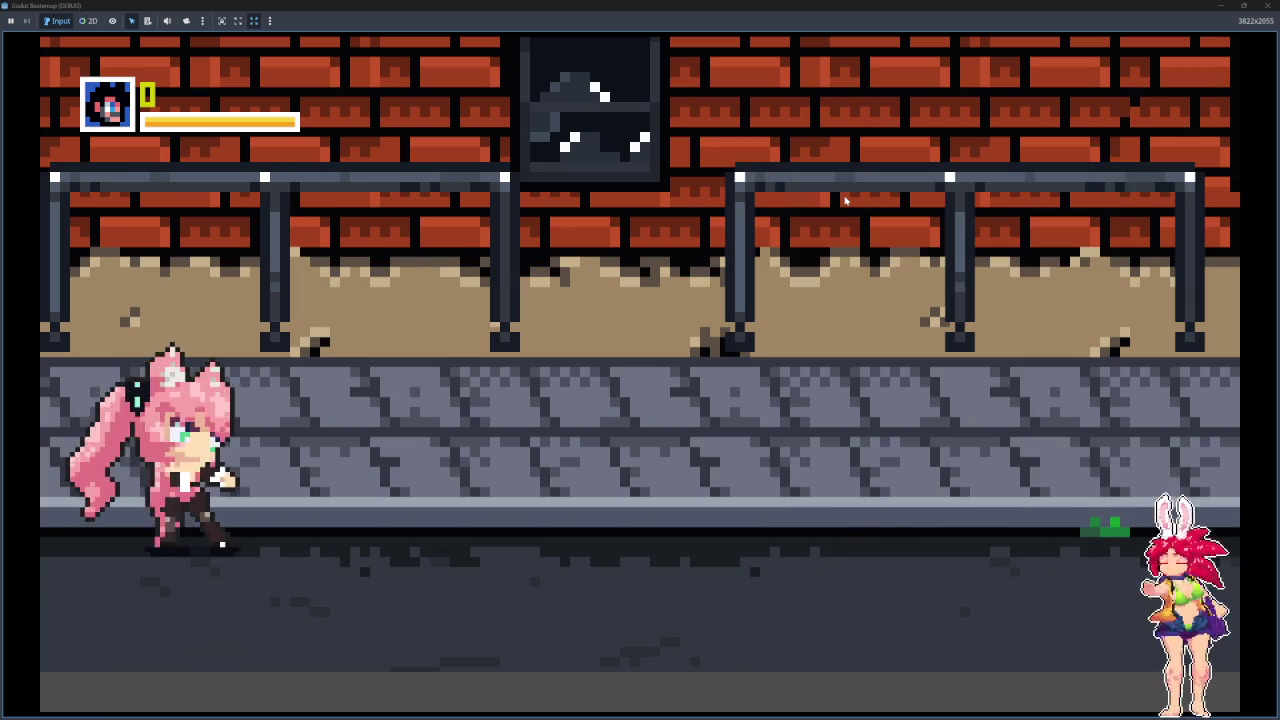
Step: Walk right and beat up the first enemy, the blond enemy and the redhead
{"action": "key", "text": "Right"}
{"action": "key", "text": "Right"}
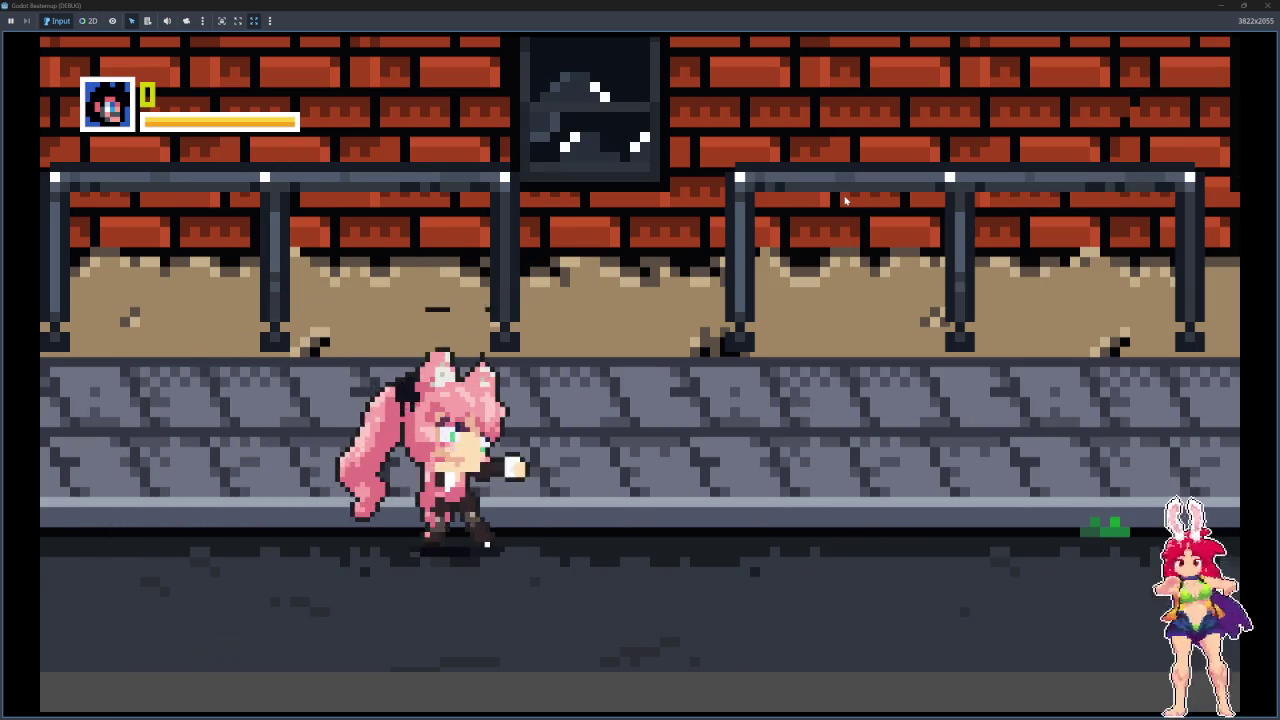
{"action": "key", "text": "z"}
{"action": "key", "text": "z"}
{"action": "key", "text": "z"}
{"action": "key", "text": "z"}
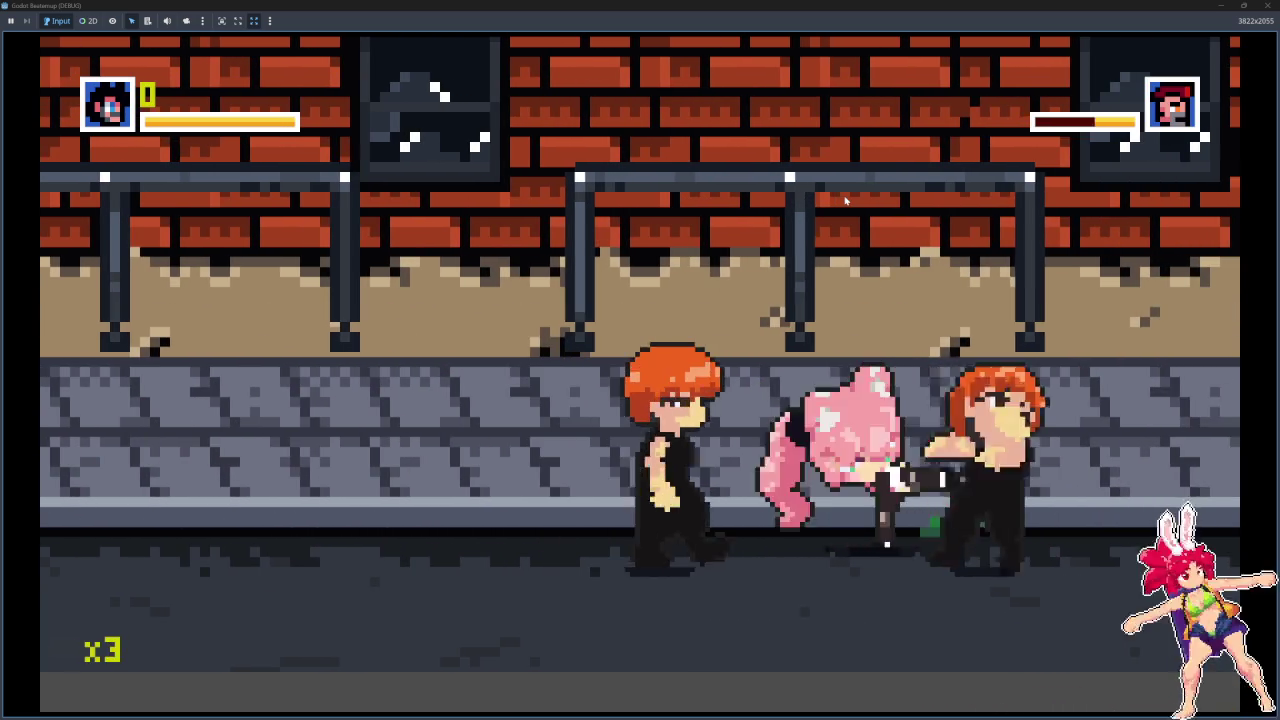
{"action": "key", "text": "z"}
{"action": "key", "text": "z"}
{"action": "key", "text": "z"}
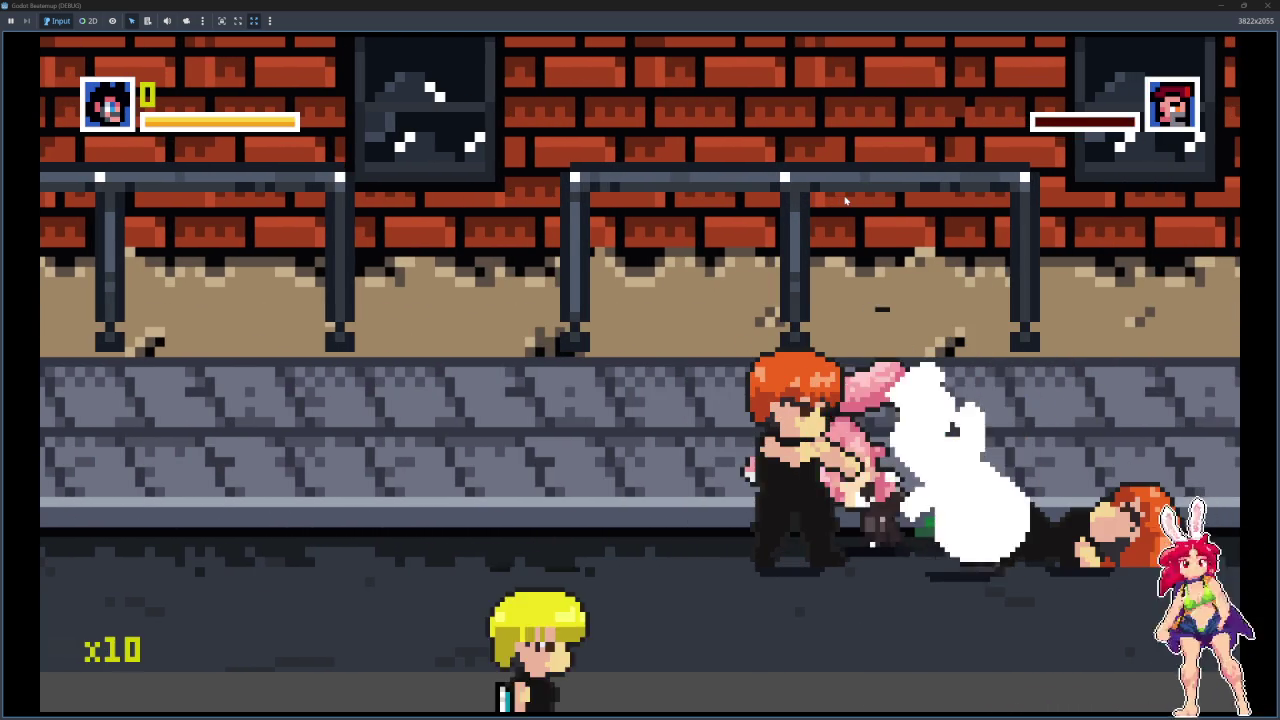
{"action": "key", "text": "Left"}
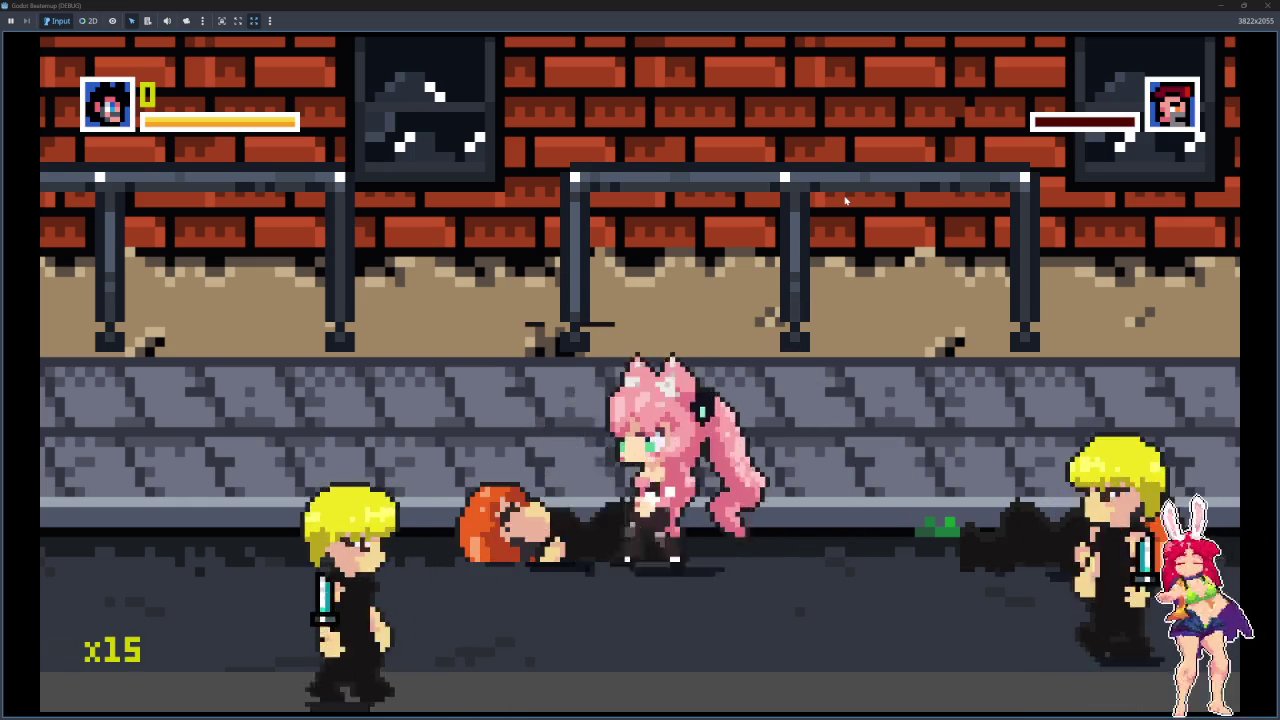
{"action": "key", "text": "z"}
{"action": "key", "text": "z"}
{"action": "key", "text": "z"}
{"action": "key", "text": "z"}
{"action": "key", "text": "z"}
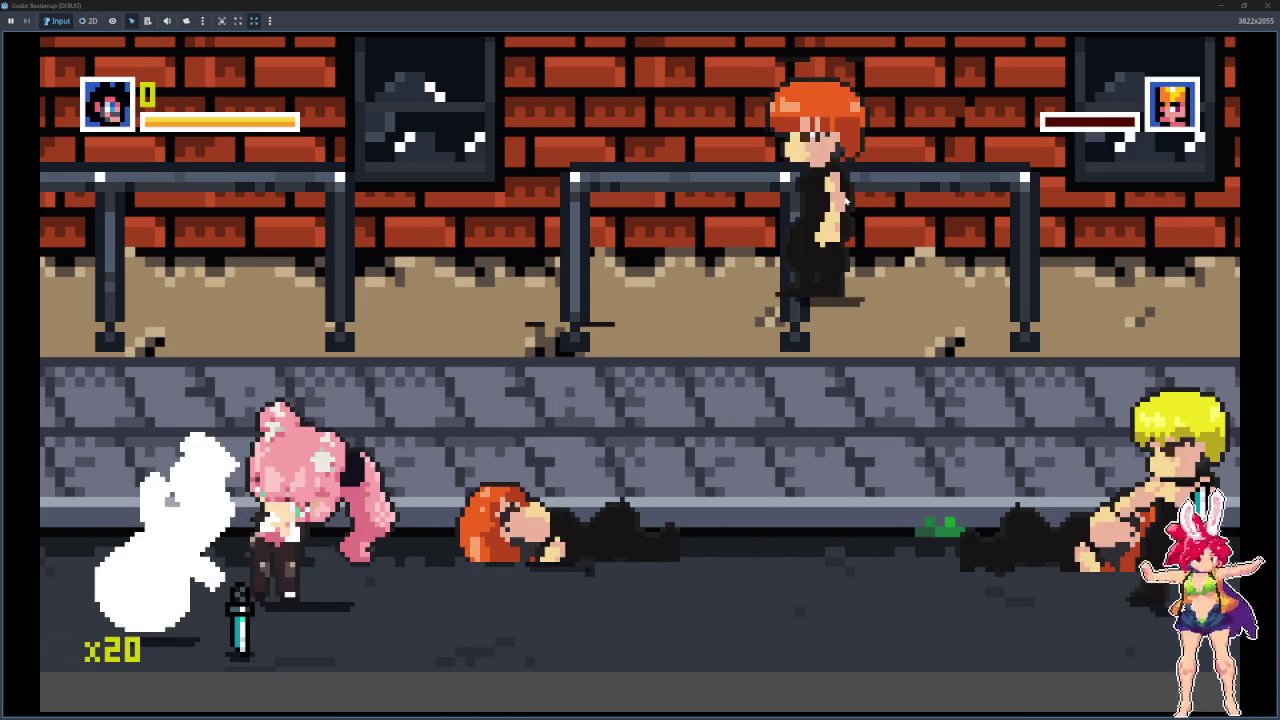
{"action": "key", "text": "Up"}
{"action": "key", "text": "Right"}
{"action": "key", "text": "z"}
{"action": "key", "text": "z"}
{"action": "key", "text": "z"}
{"action": "key", "text": "z"}
{"action": "key", "text": "z"}
{"action": "key", "text": "Down"}
{"action": "key", "text": "Left"}
{"action": "key", "text": "z"}
{"action": "key", "text": "z"}
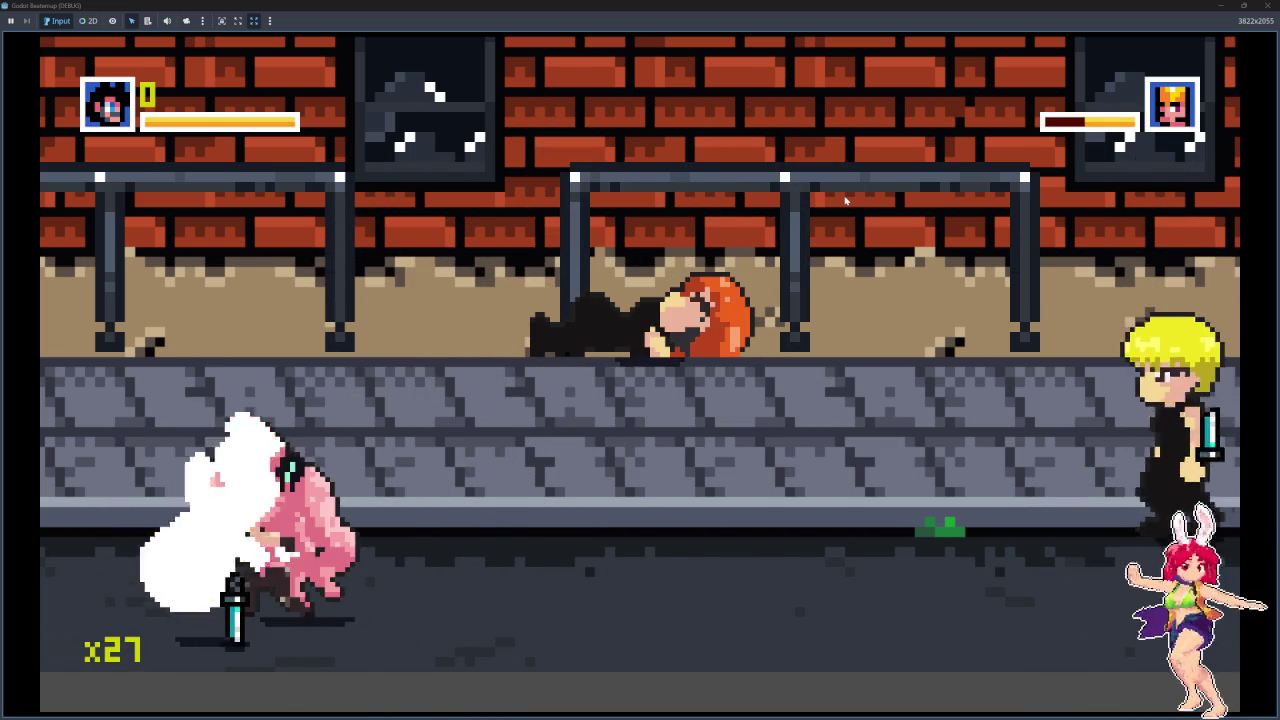
{"action": "key", "text": "Right"}
Step: Fight the far blond enemy and the next enemy group, then smash the blue barrel
{"action": "key", "text": "Up"}
{"action": "key", "text": "Right"}
{"action": "key", "text": "Up"}
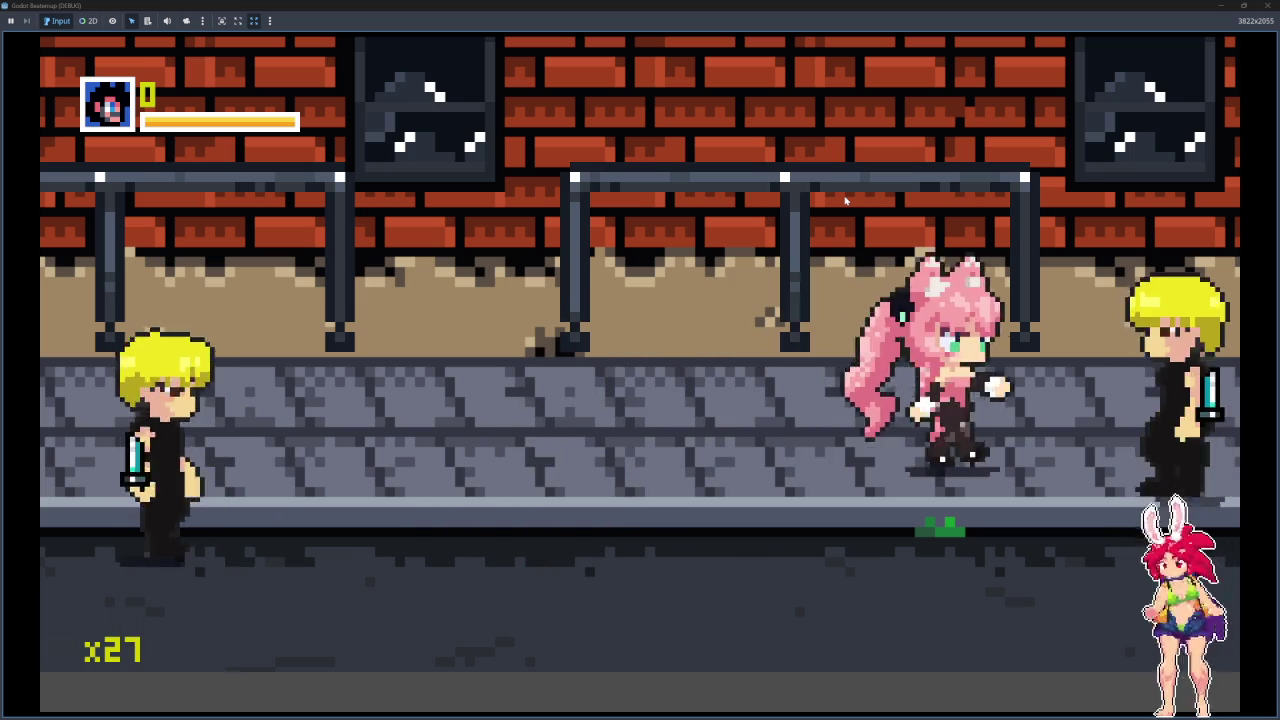
{"action": "key", "text": "Right"}
{"action": "key", "text": "z"}
{"action": "key", "text": "z"}
{"action": "key", "text": "z"}
{"action": "key", "text": "z"}
{"action": "key", "text": "z"}
{"action": "key", "text": "Down"}
{"action": "key", "text": "Left"}
{"action": "key", "text": "z"}
{"action": "key", "text": "z"}
{"action": "key", "text": "z"}
{"action": "key", "text": "z"}
{"action": "key", "text": "Left"}
{"action": "key", "text": "Up"}
{"action": "key", "text": "z"}
{"action": "key", "text": "z"}
{"action": "key", "text": "z"}
{"action": "key", "text": "z"}
{"action": "key", "text": "z"}
{"action": "key", "text": "Left"}
{"action": "key", "text": "z"}
{"action": "key", "text": "z"}
{"action": "key", "text": "z"}
{"action": "key", "text": "Down"}
{"action": "key", "text": "Left"}
{"action": "key", "text": "z"}
{"action": "key", "text": "z"}
{"action": "key", "text": "z"}
{"action": "key", "text": "Up"}
{"action": "key", "text": "Right"}
{"action": "key", "text": "Right"}
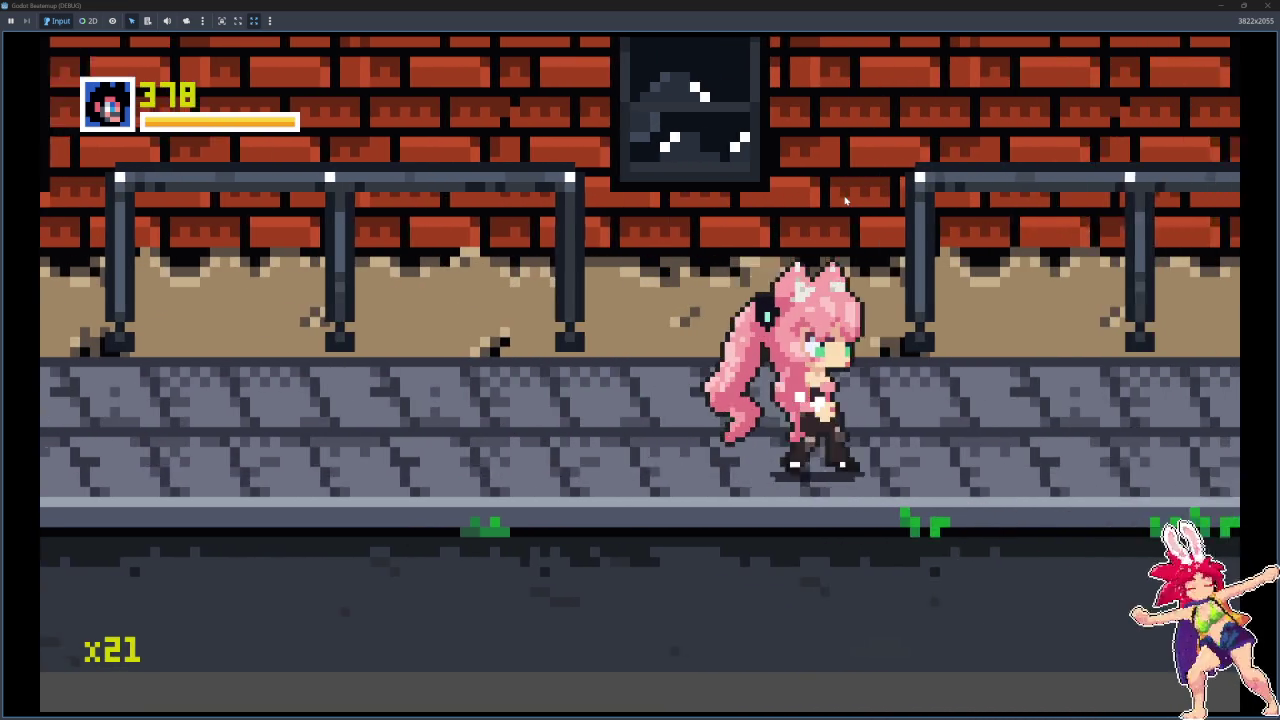
{"action": "key", "text": "z"}
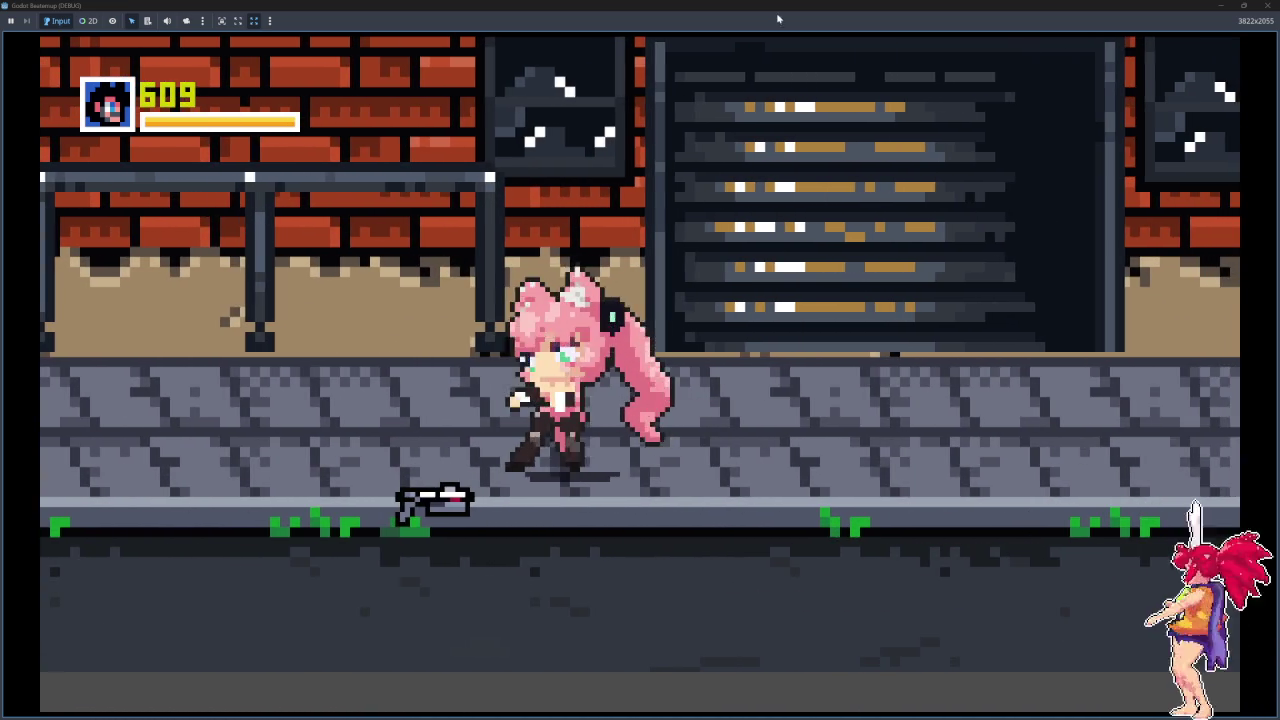
Step: Restore the game to a smaller window over the editor and keep walking right
{"action": "double_click", "coordinate": [783, 7]}
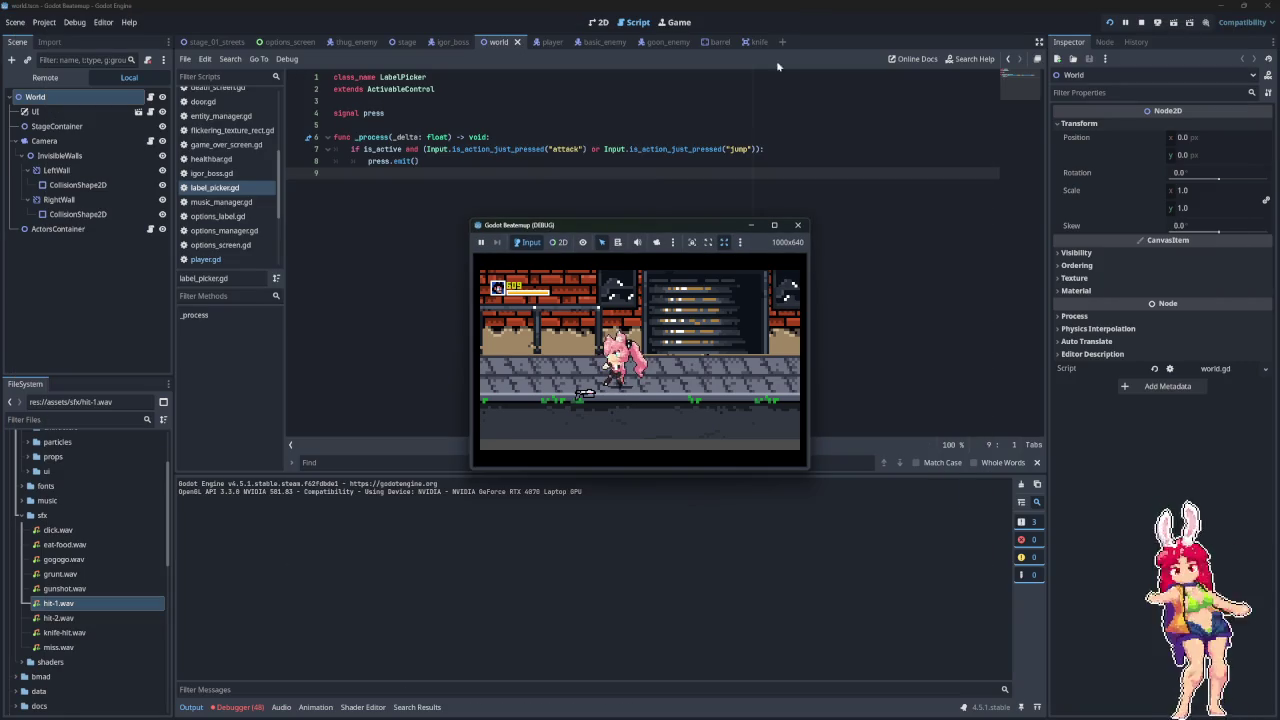
{"action": "left_click", "coordinate": [780, 340]}
{"action": "key", "text": "Right"}
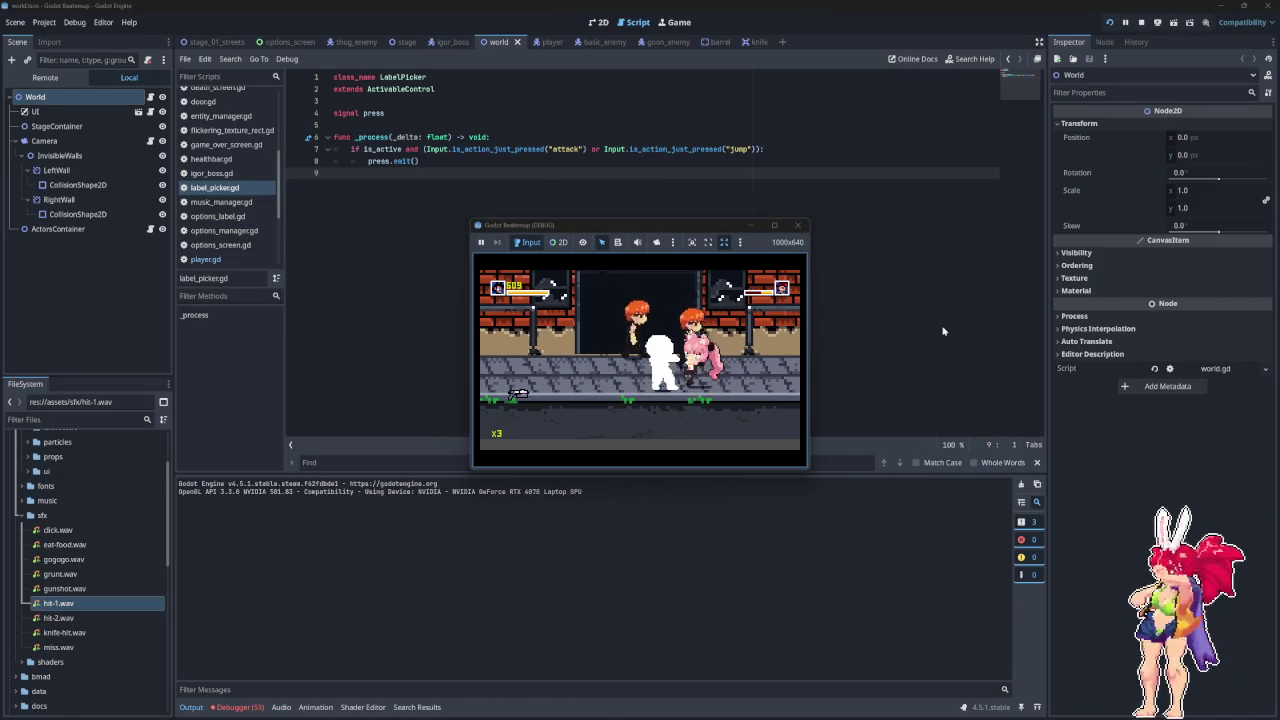
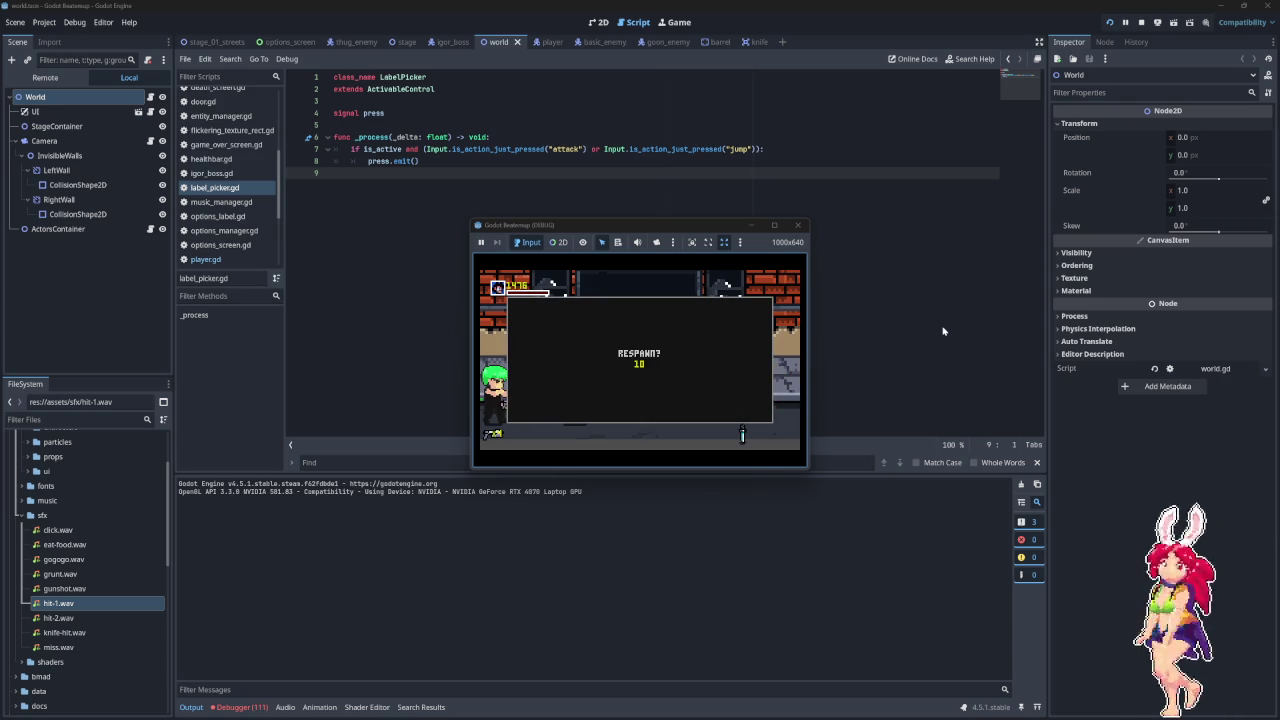
Step: Respawn the player and knock down the orange-haired and green-haired enemies
{"action": "key", "text": "space"}
{"action": "key", "text": "Right"}
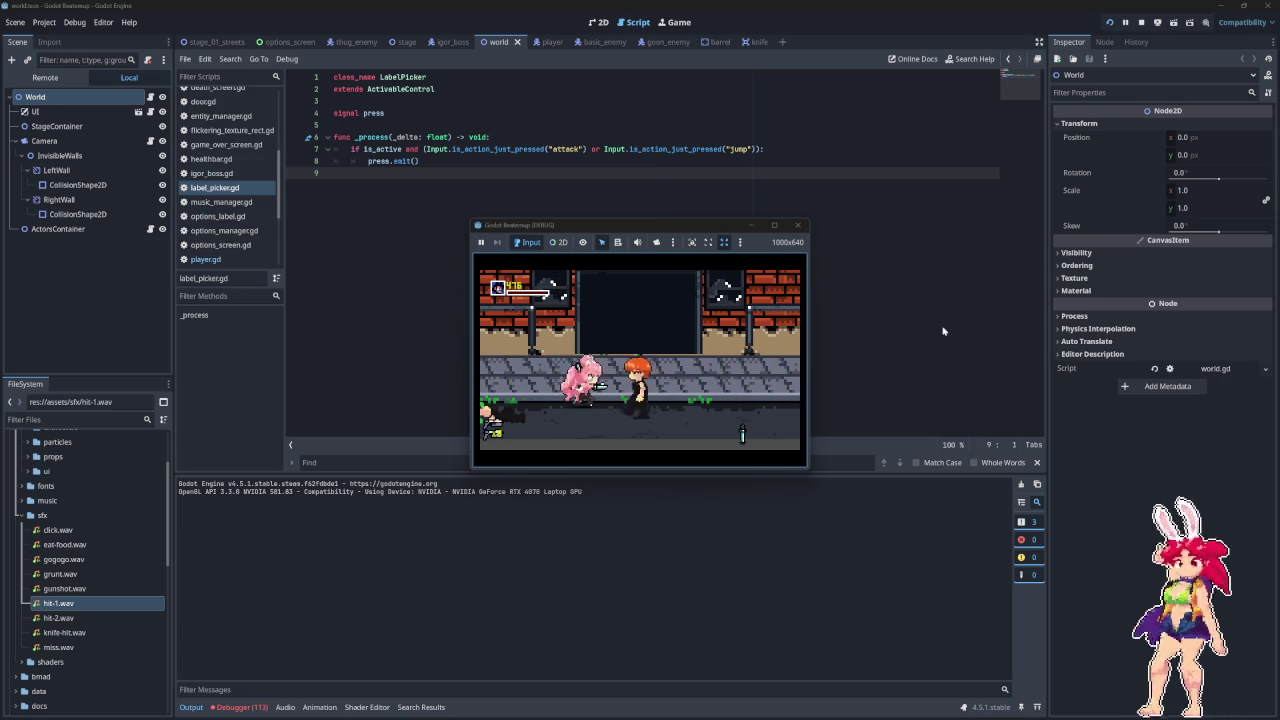
{"action": "key", "text": "j"}
{"action": "key", "text": "j"}
{"action": "key", "text": "Left"}
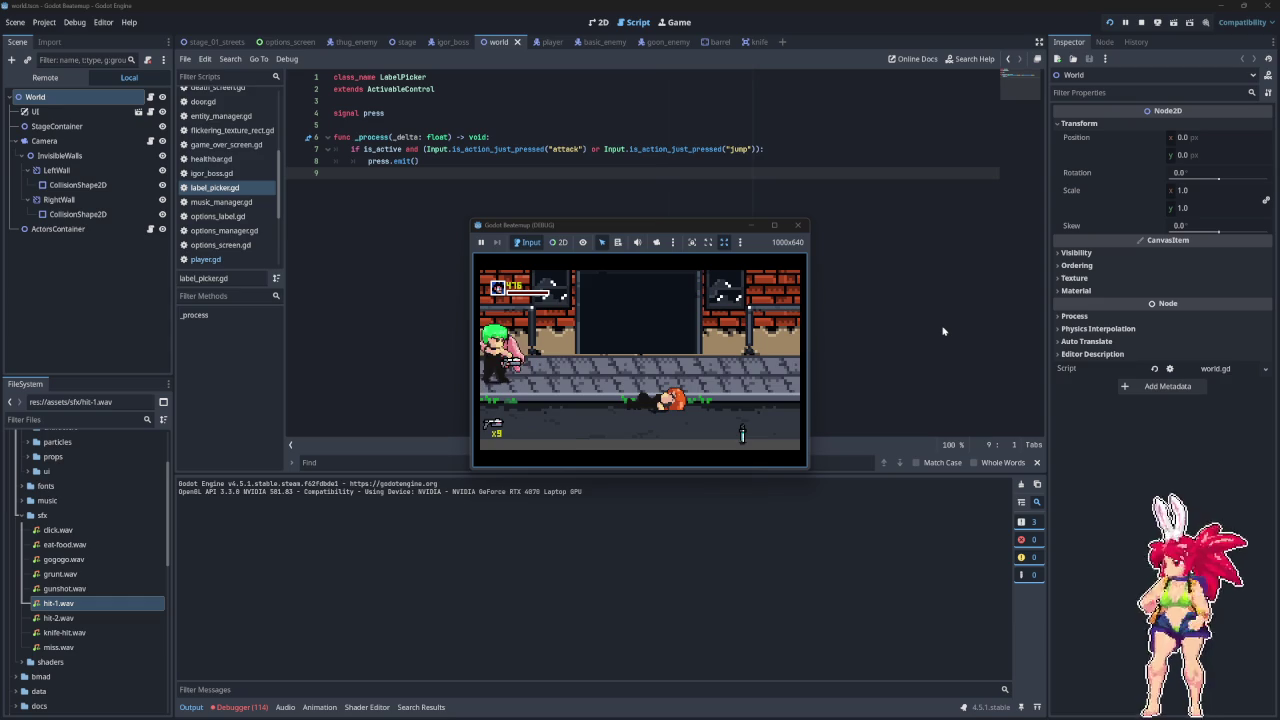
{"action": "key", "text": "j"}
{"action": "key", "text": "j"}
{"action": "key", "text": "j"}
{"action": "key", "text": "Right"}
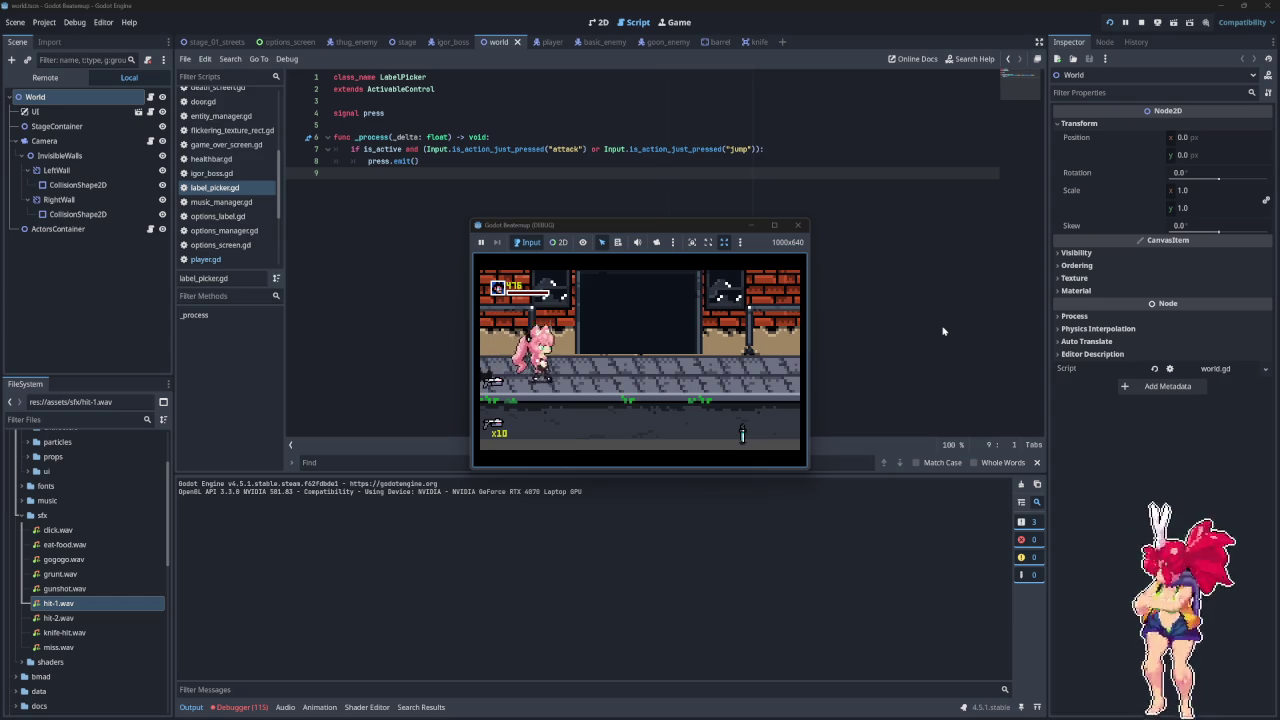
Step: Walk the player between the upper and lower lanes across the street, then stop the game
{"action": "key", "text": "Down"}
{"action": "key", "text": "Left"}
{"action": "key", "text": "Up"}
{"action": "key", "text": "Right"}
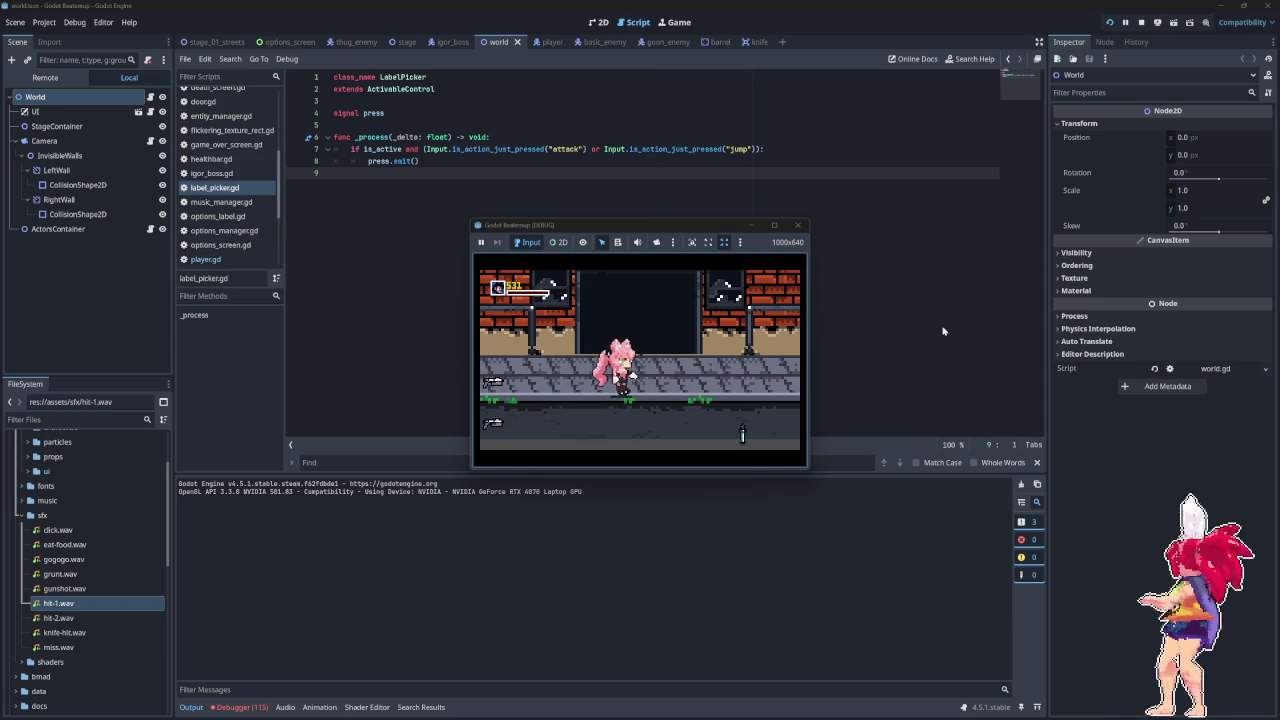
{"action": "key", "text": "Right"}
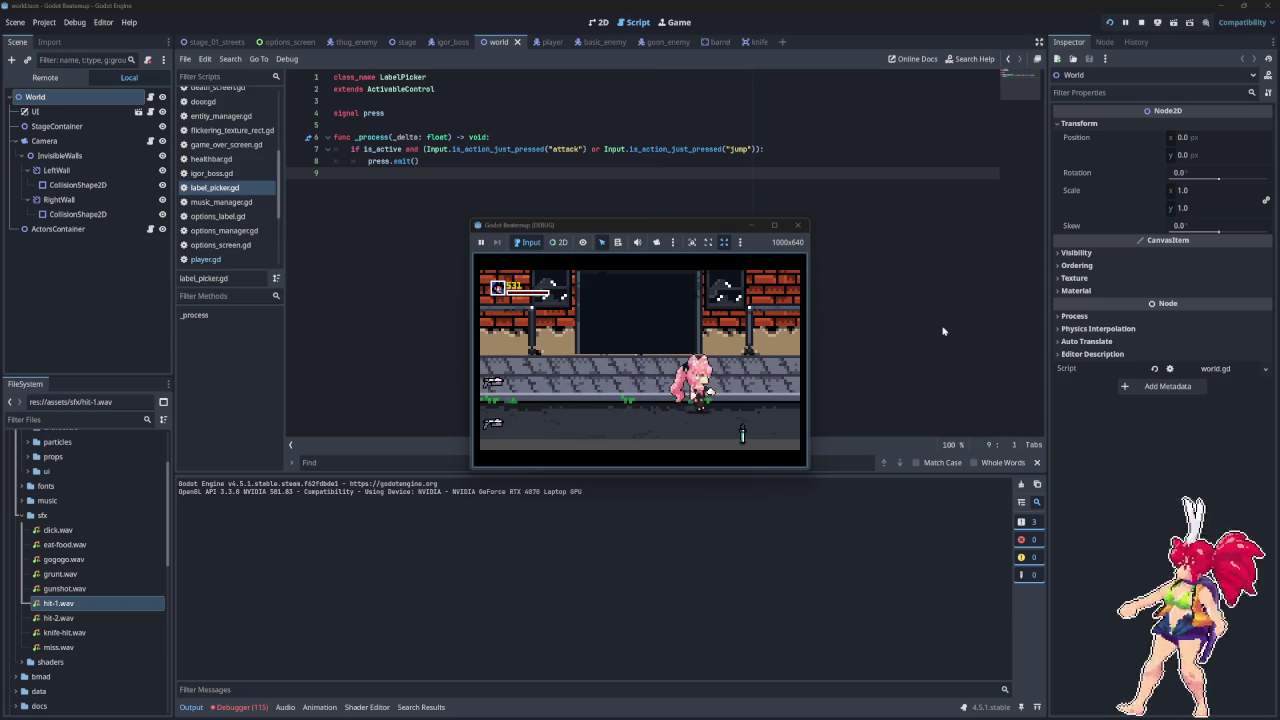
{"action": "key", "text": "Left"}
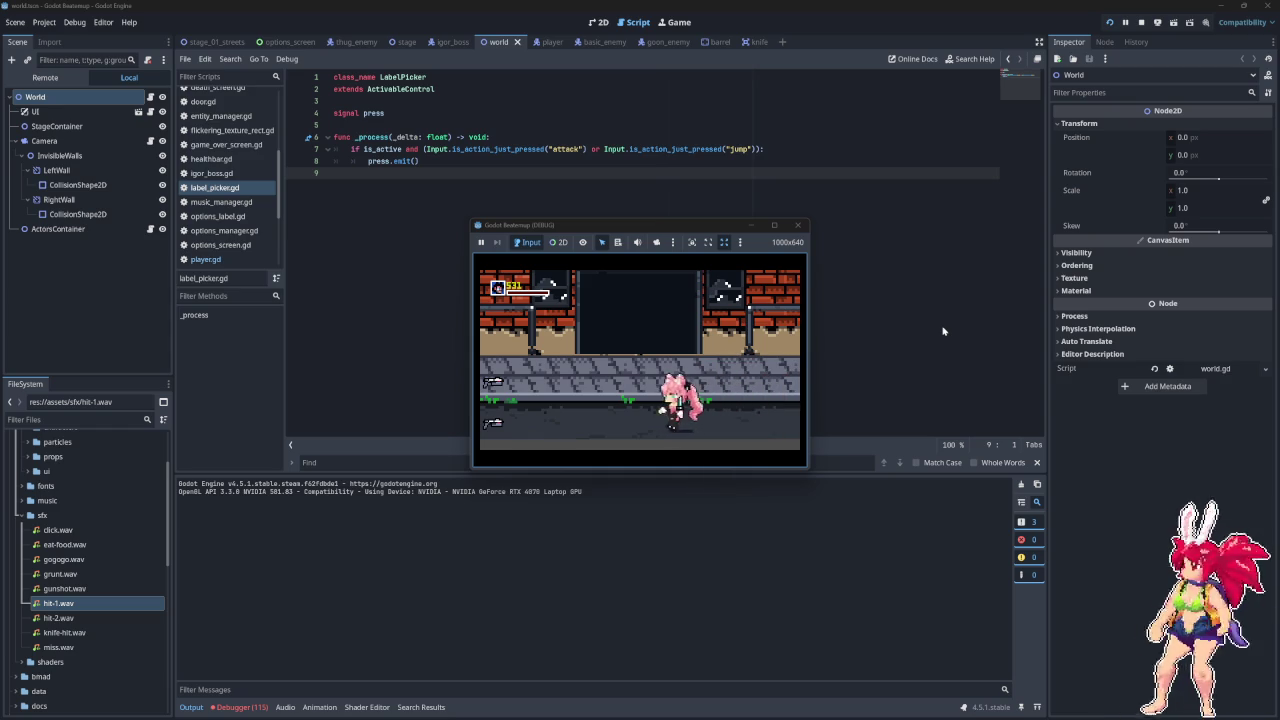
{"action": "key", "text": "Left"}
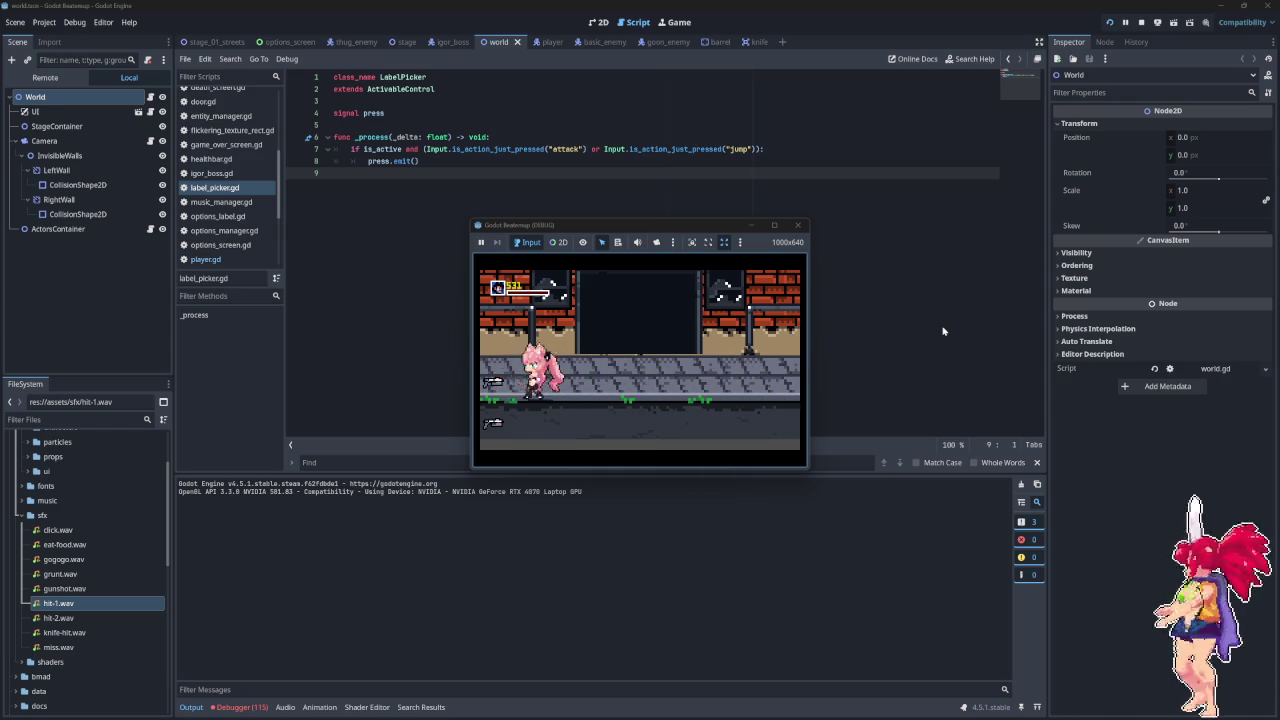
{"action": "key", "text": "Up"}
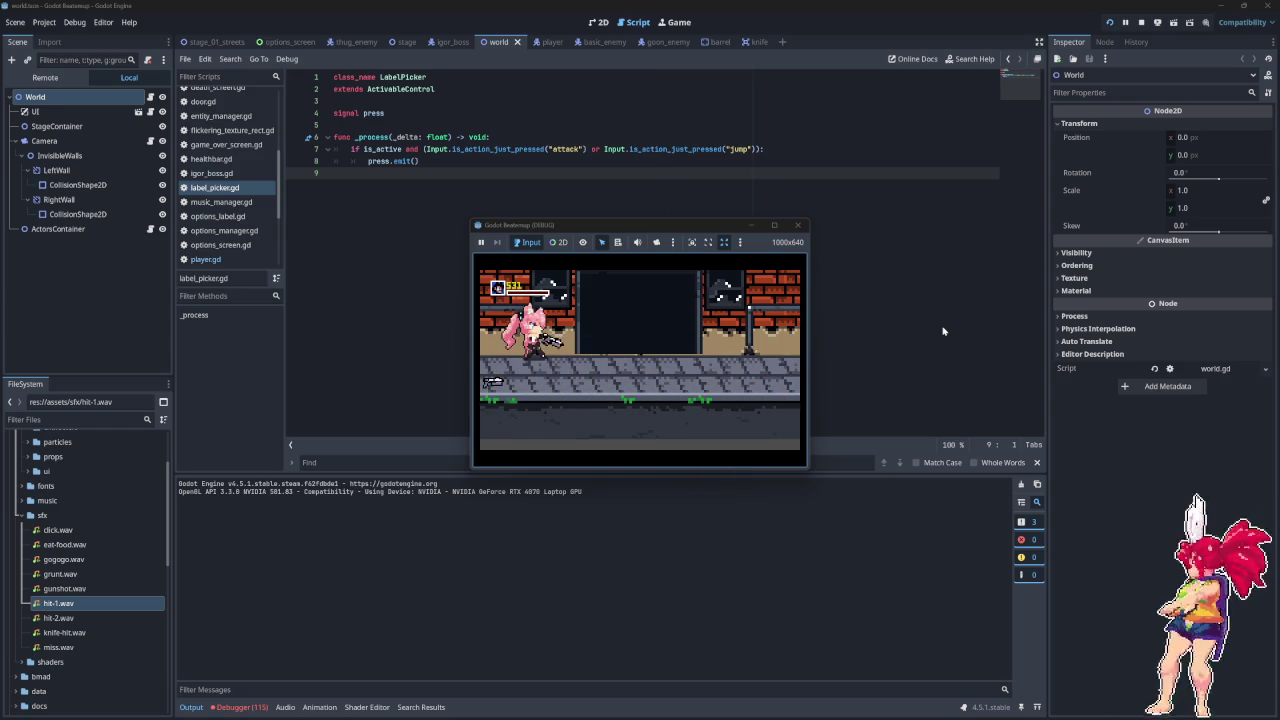
{"action": "key", "text": "Down"}
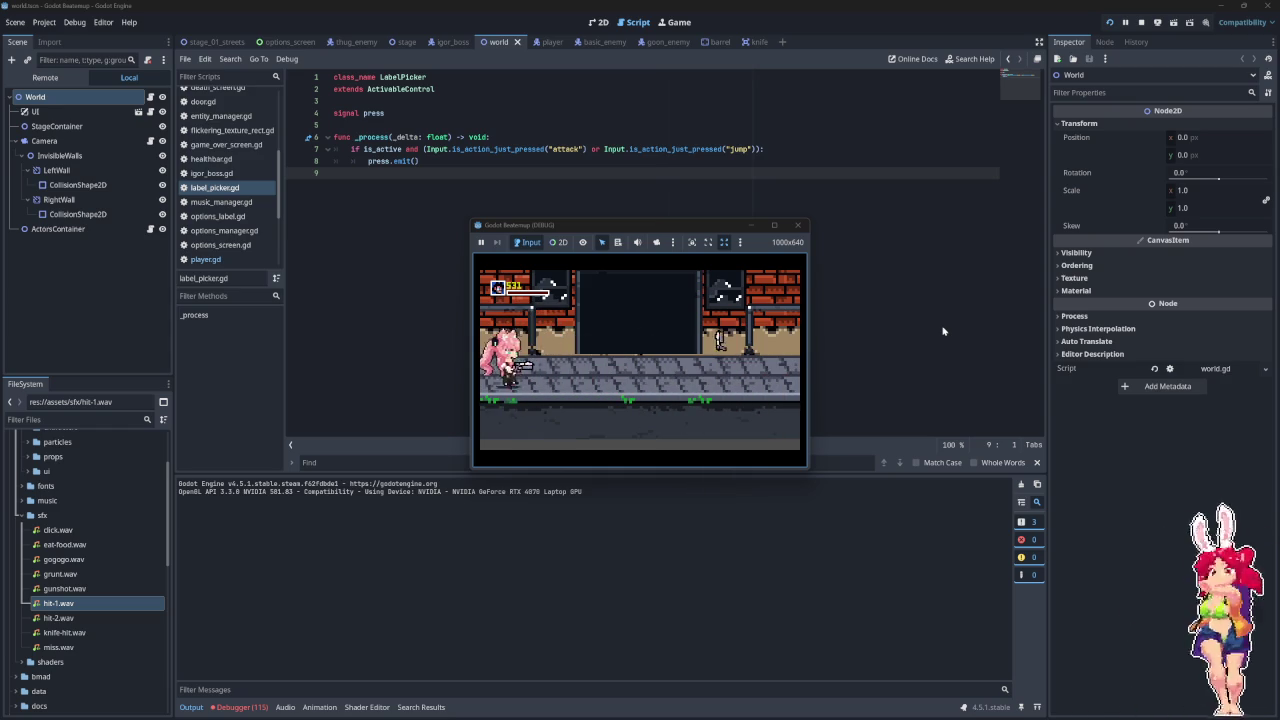
{"action": "key", "text": "Right"}
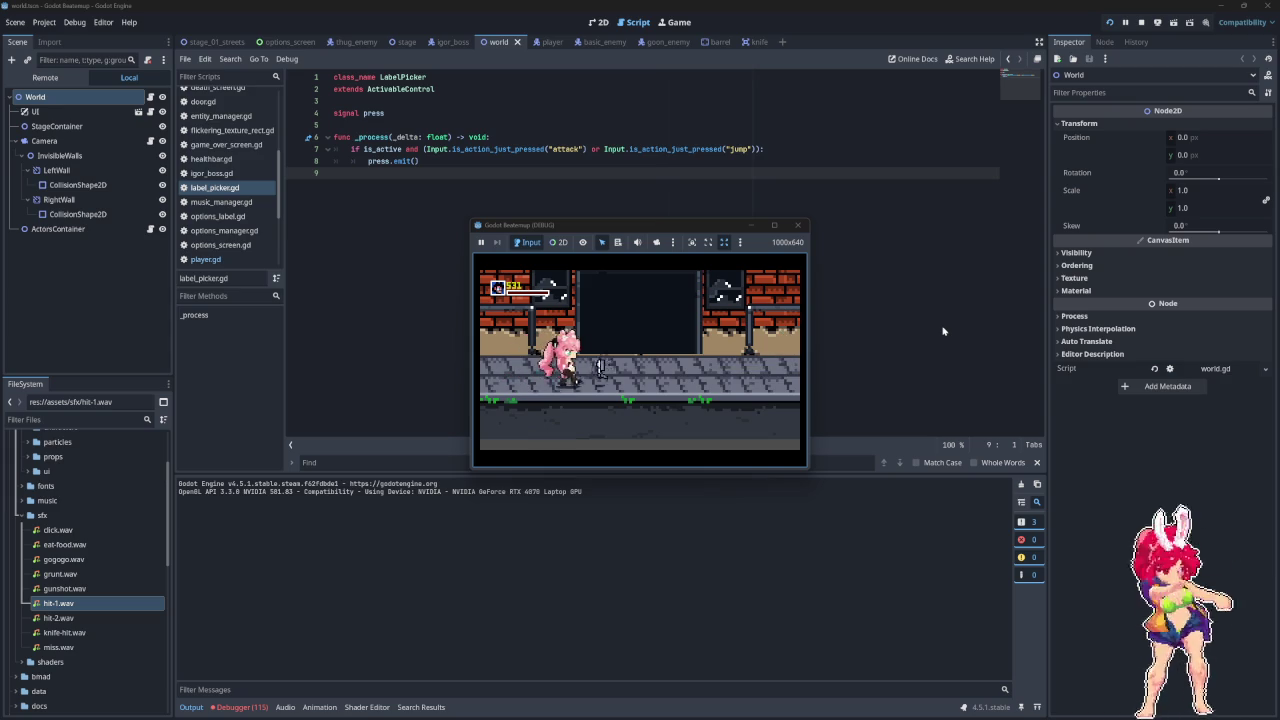
{"action": "left_click", "coordinate": [800, 225]}
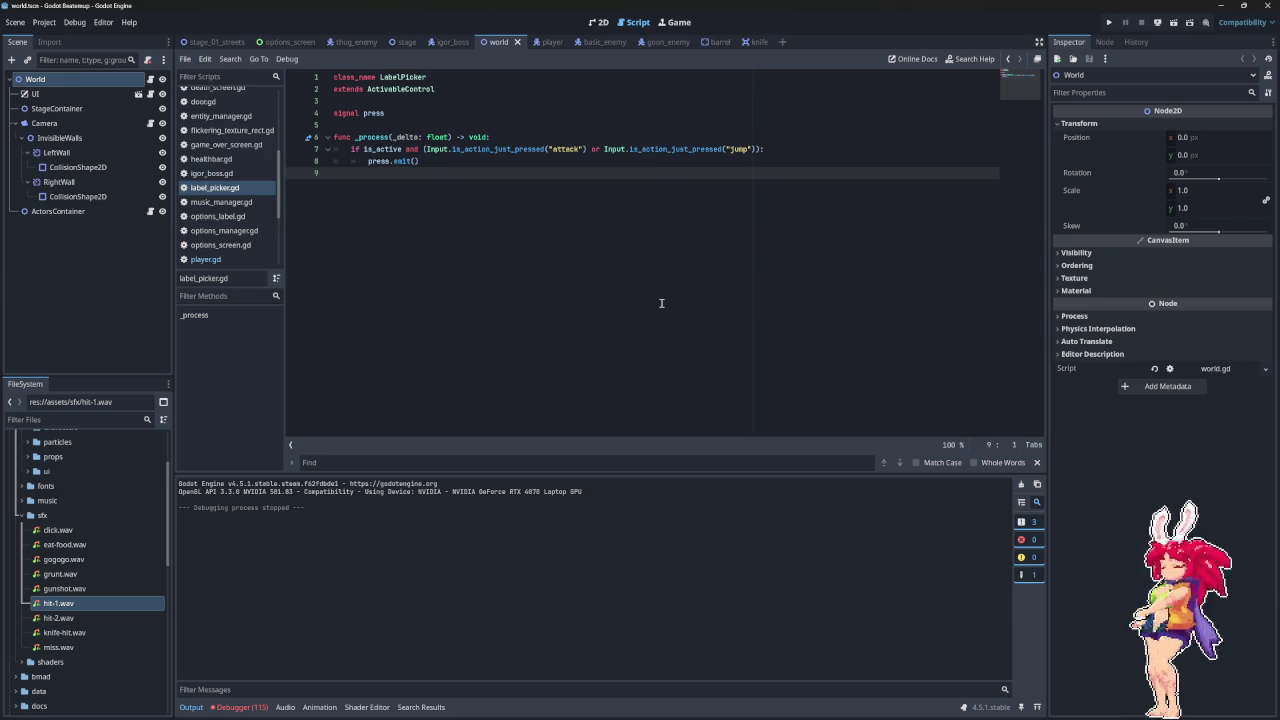
Step: Relaunch the game with F5 from the start of the street stage
{"action": "key", "text": "F5"}
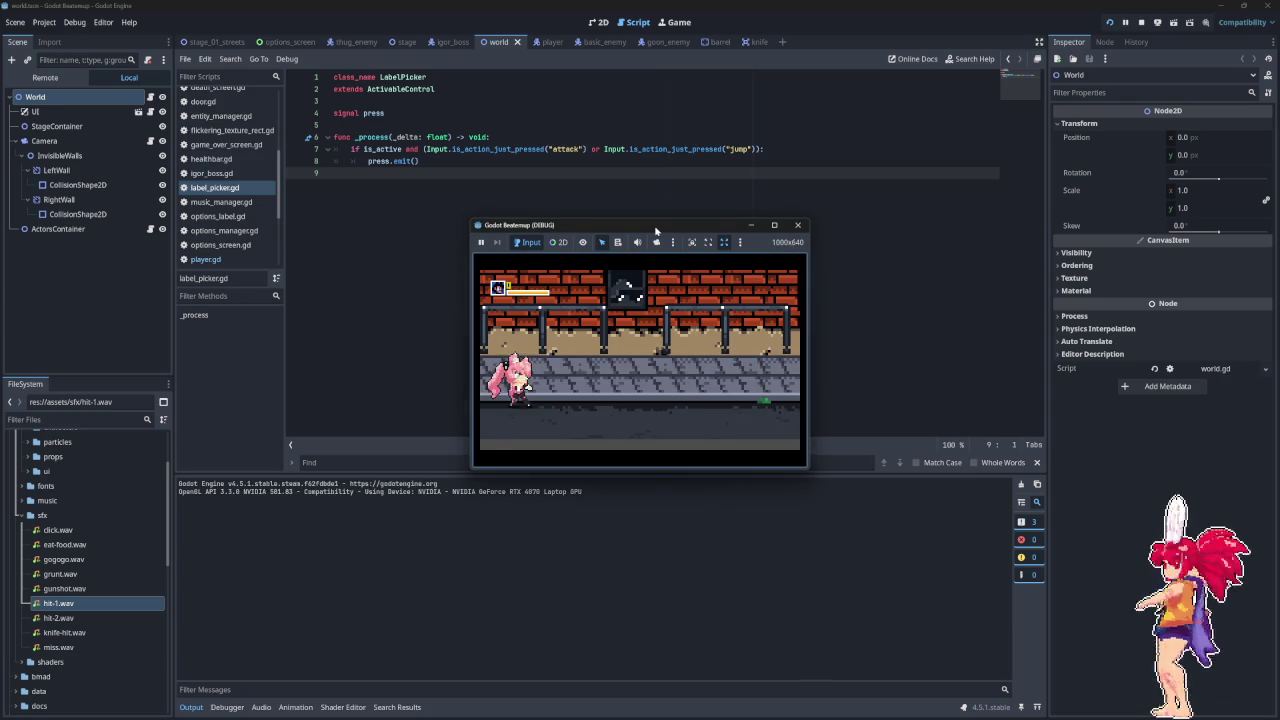
Step: Walk the player right while attacking to knock down an enemy and build a combo
{"action": "left_click", "coordinate": [549, 322]}
{"action": "key", "text": "Right"}
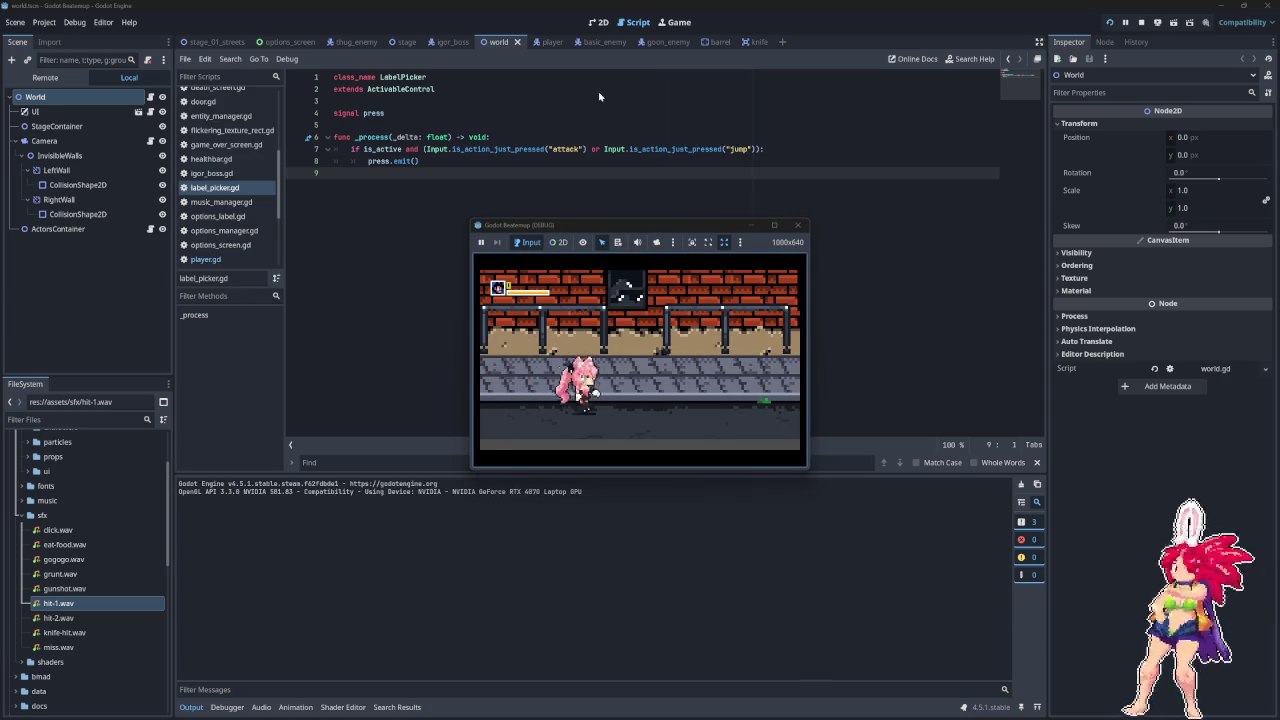
{"action": "key", "text": "Right"}
{"action": "key", "text": "j"}
{"action": "key", "text": "j"}
{"action": "key", "text": "j"}
{"action": "key", "text": "j"}
{"action": "key", "text": "j"}
{"action": "key", "text": "j"}
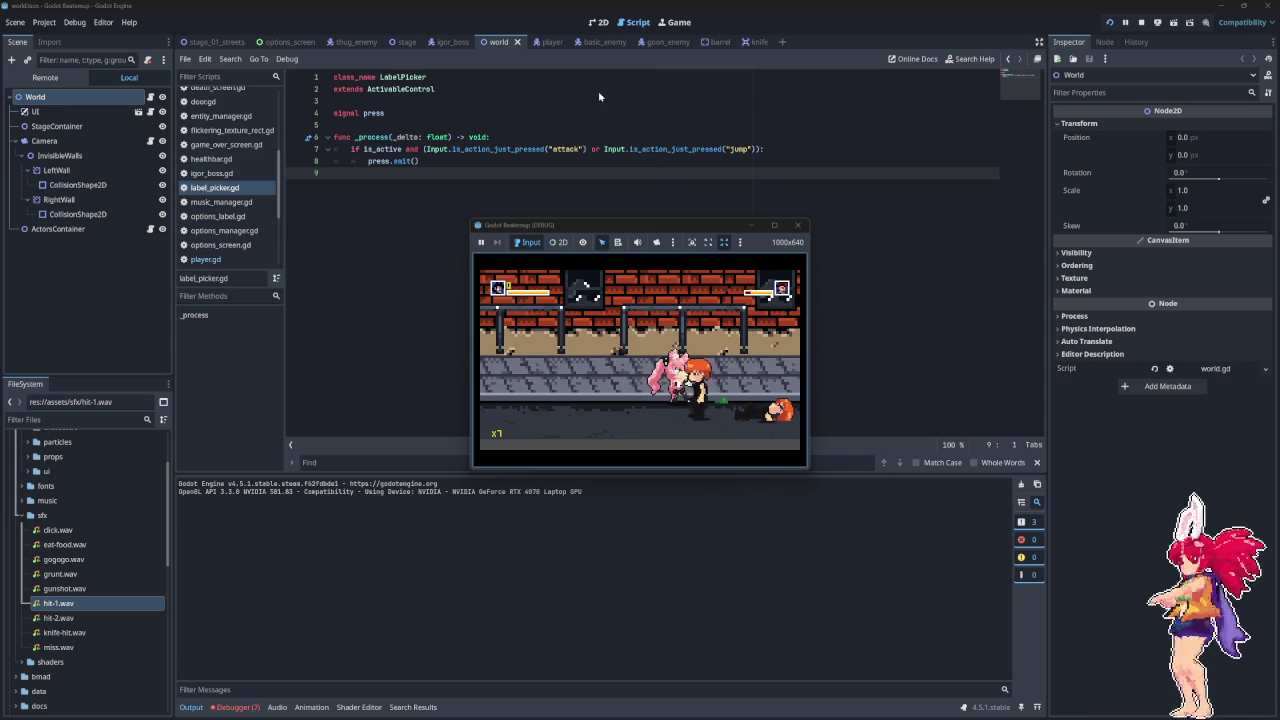
{"action": "key", "text": "j"}
{"action": "key", "text": "j"}
{"action": "key", "text": "j"}
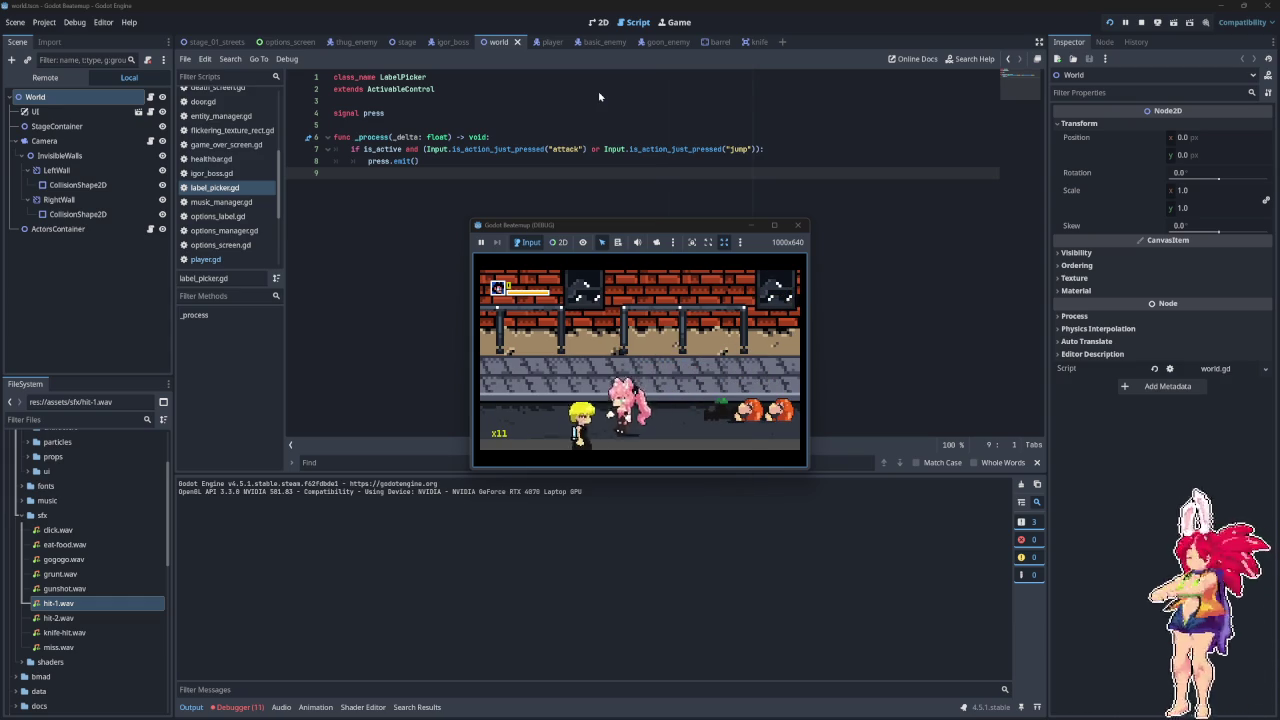
{"action": "key", "text": "Right"}
{"action": "key", "text": "j"}
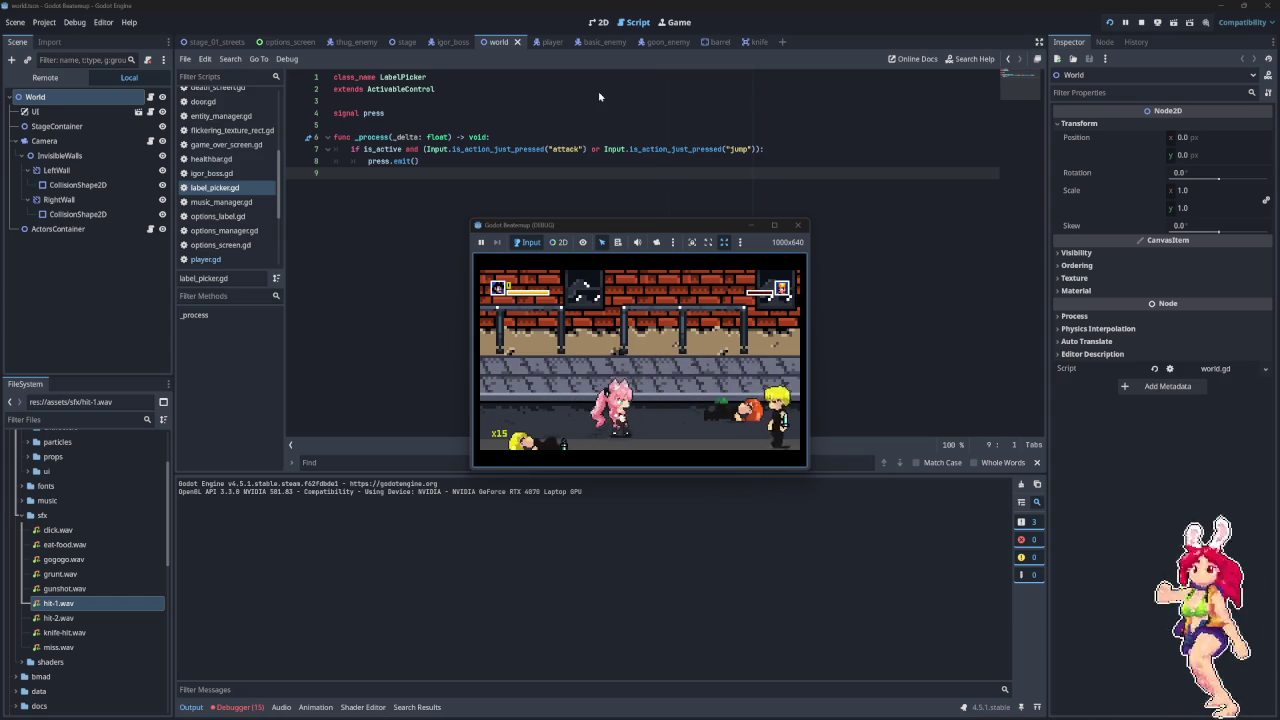
{"action": "key", "text": "Right"}
{"action": "key", "text": "j"}
{"action": "key", "text": "j"}
{"action": "key", "text": "j"}
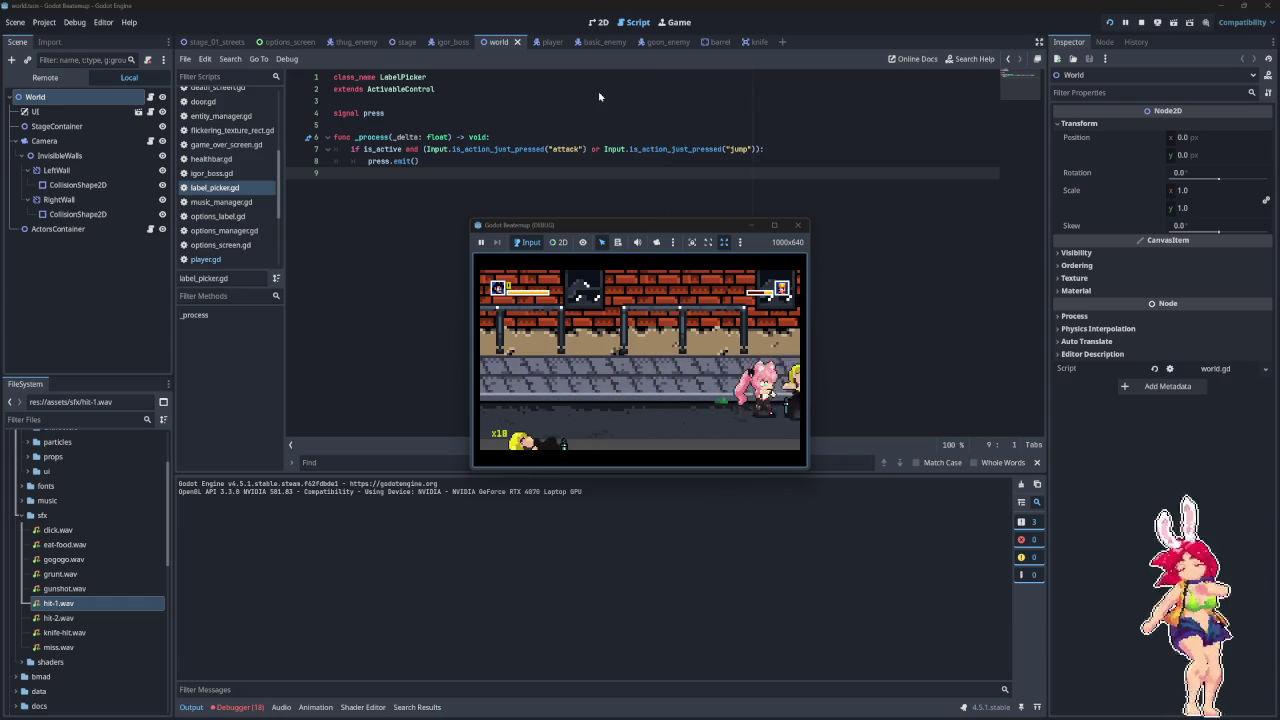
{"action": "key", "text": "j"}
{"action": "key", "text": "j"}
{"action": "key", "text": "j"}
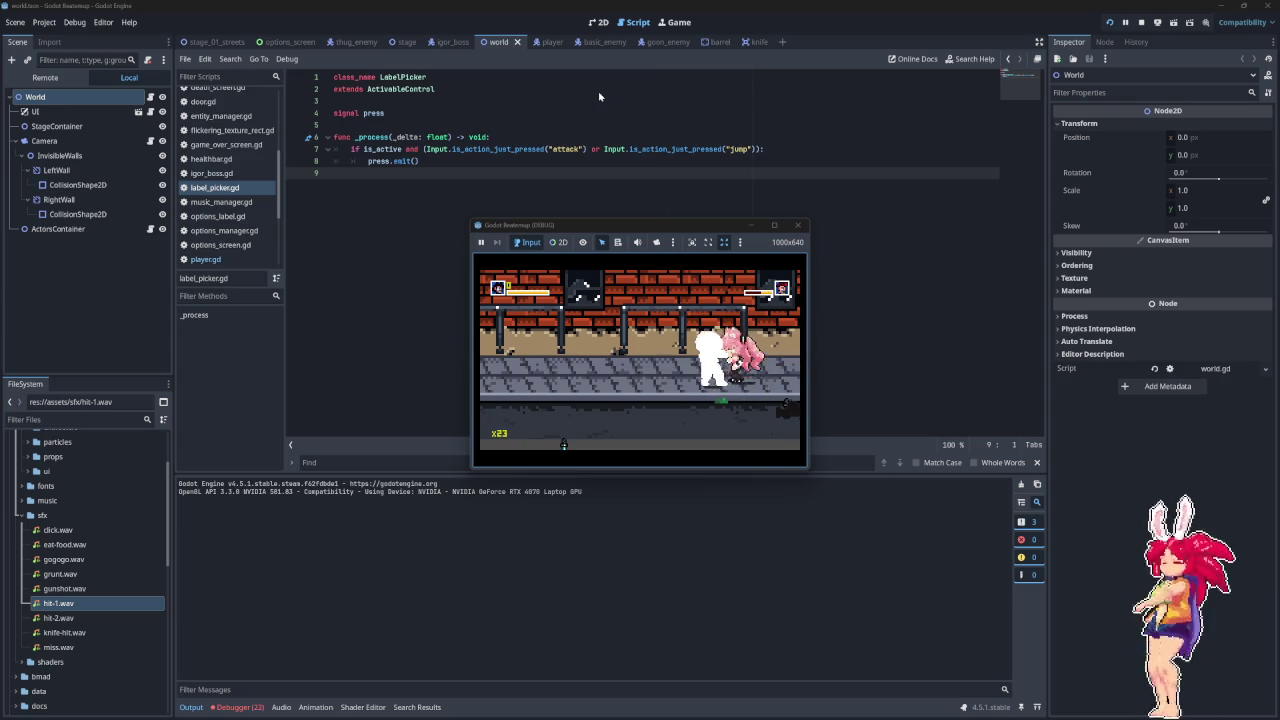
Step: Move left, up and down to hit the blond and red-haired enemies
{"action": "key", "text": "Left"}
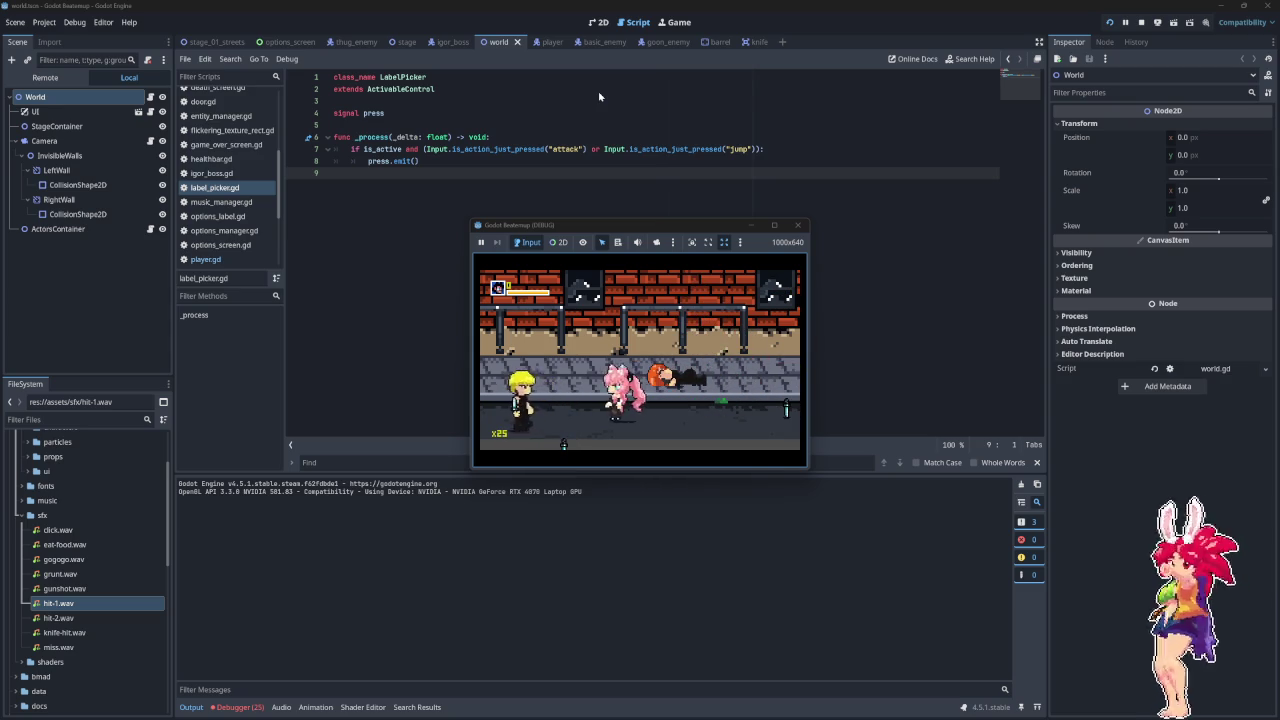
{"action": "key", "text": "j"}
{"action": "key", "text": "j"}
{"action": "key", "text": "j"}
{"action": "key", "text": "j"}
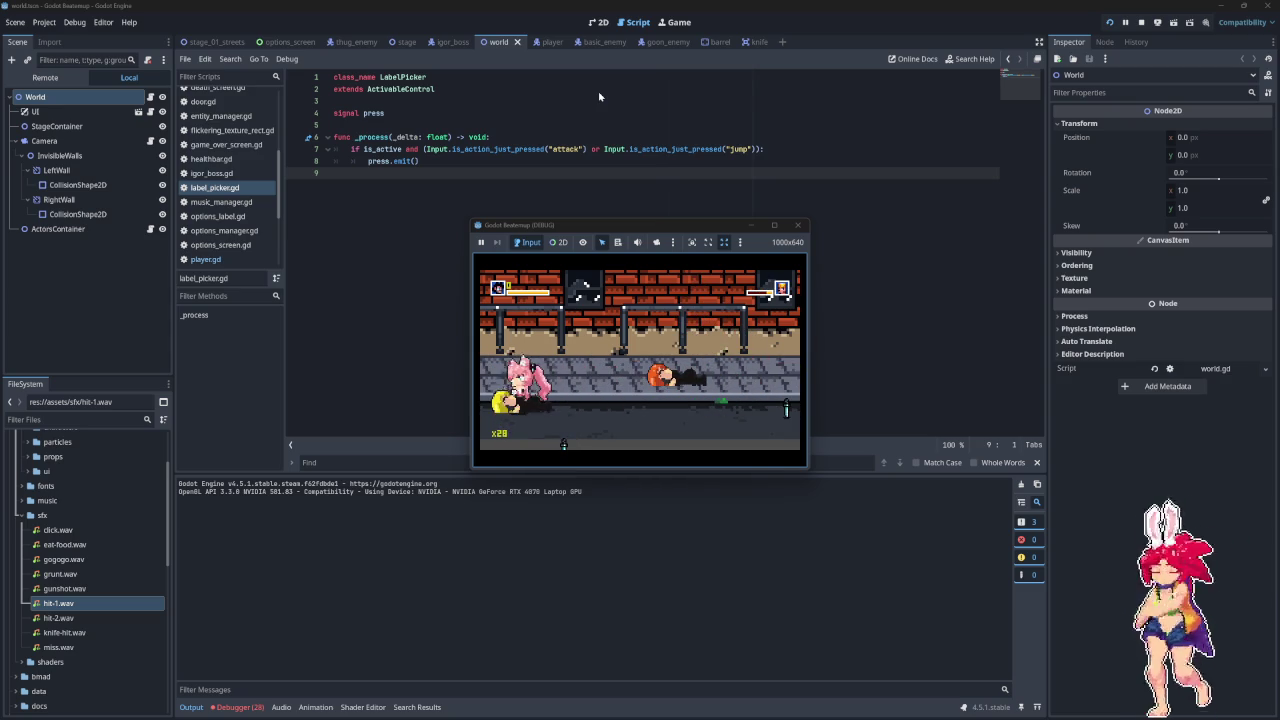
{"action": "key", "text": "Up"}
{"action": "key", "text": "j"}
{"action": "key", "text": "j"}
{"action": "key", "text": "j"}
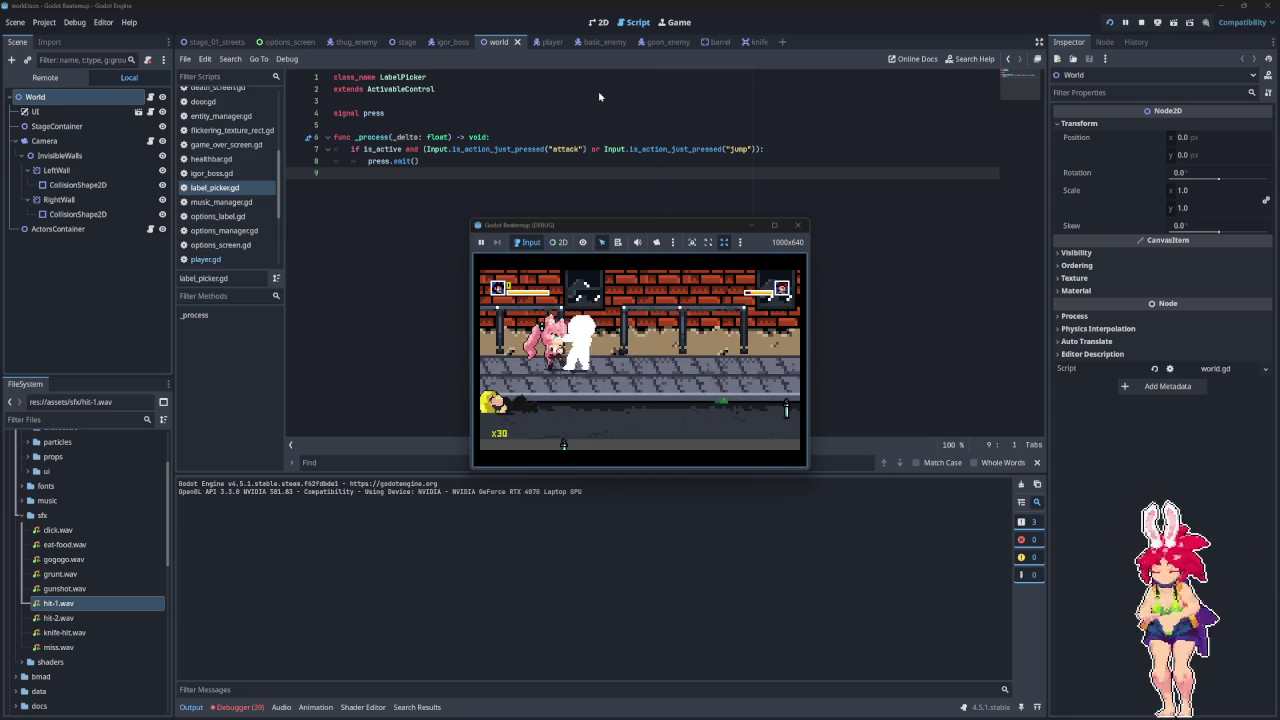
{"action": "key", "text": "j"}
{"action": "key", "text": "j"}
{"action": "key", "text": "j"}
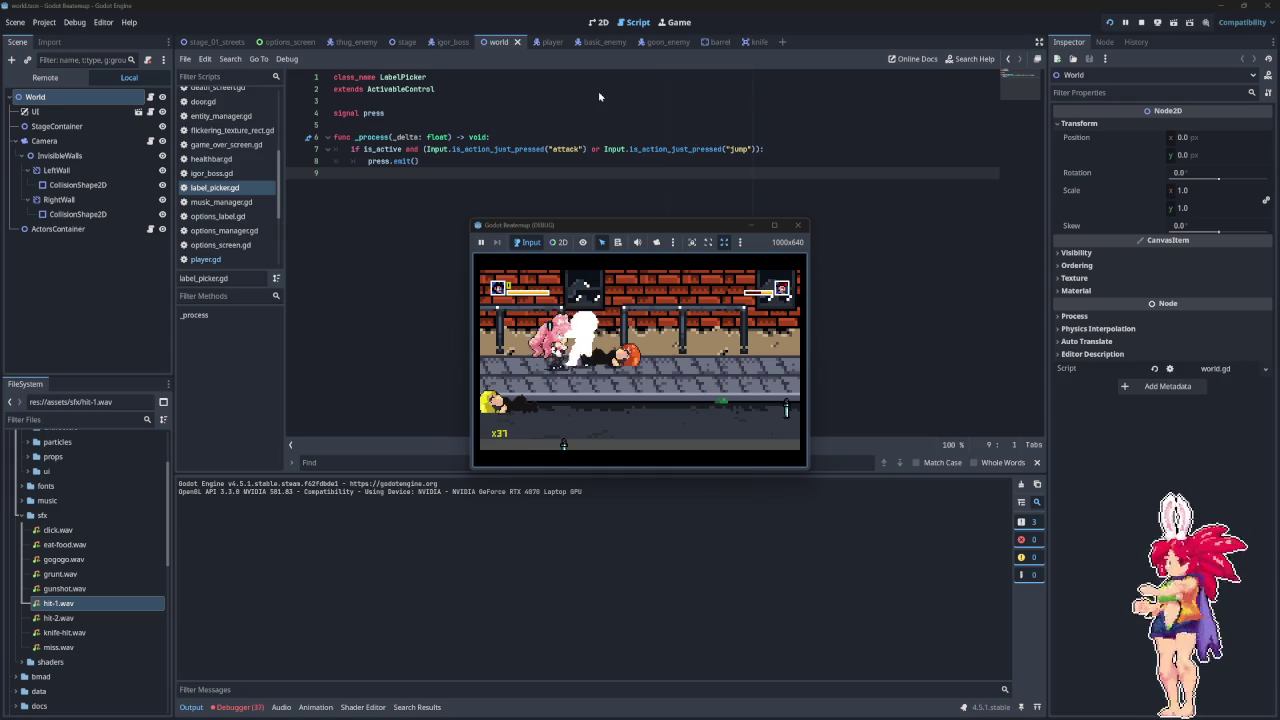
{"action": "key", "text": "Down"}
{"action": "key", "text": "j"}
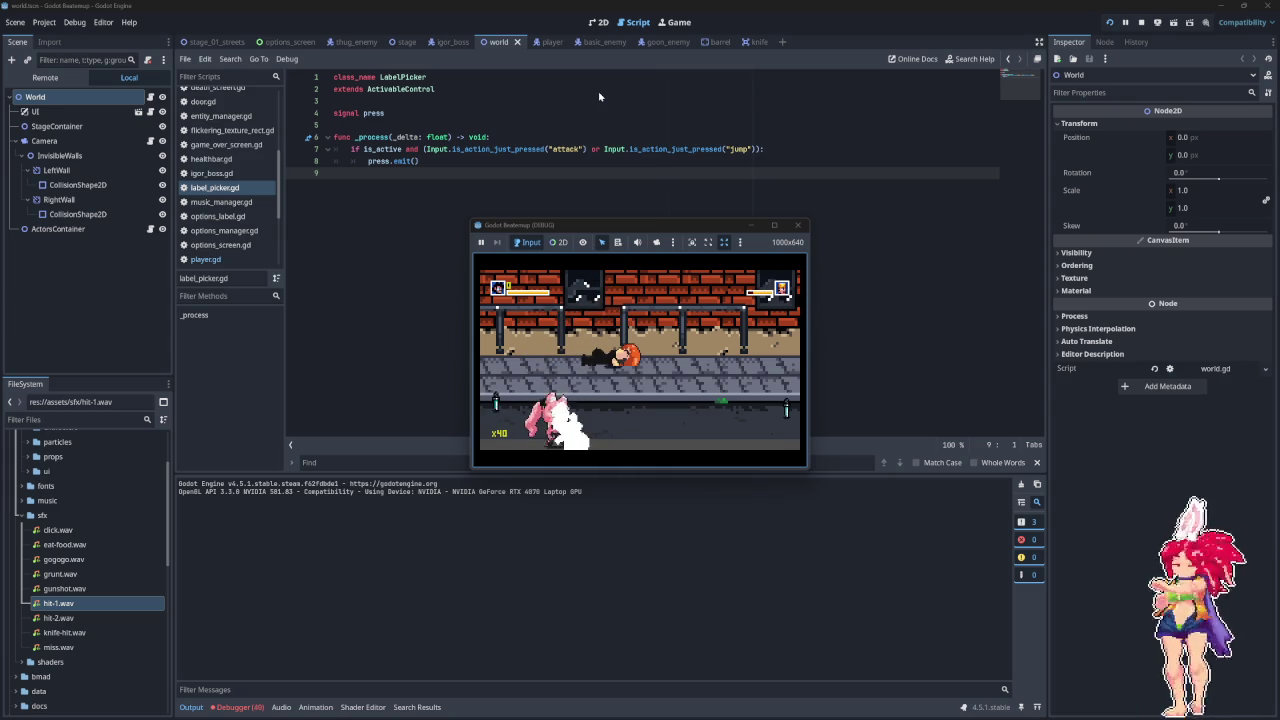
{"action": "key", "text": "Right"}
{"action": "key", "text": "j"}
{"action": "key", "text": "j"}
{"action": "key", "text": "j"}
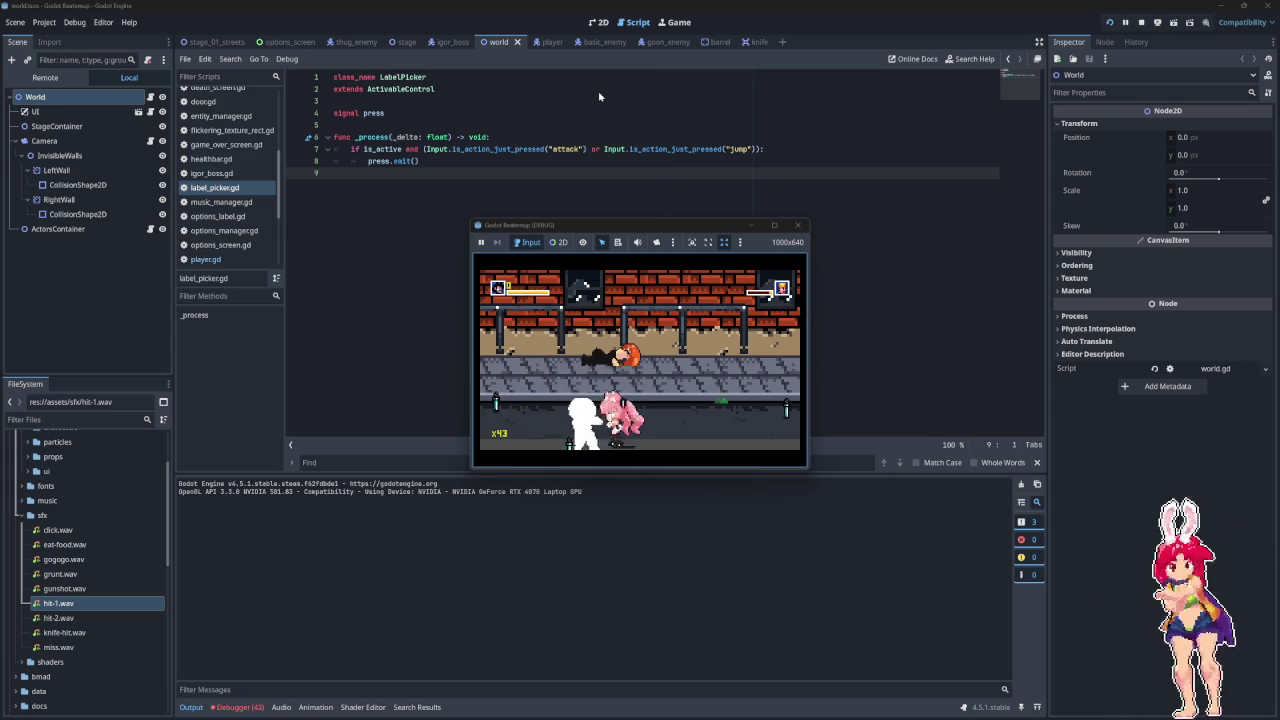
Step: Walk the player right onto the walkway and back toward the centre
{"action": "key", "text": "Right"}
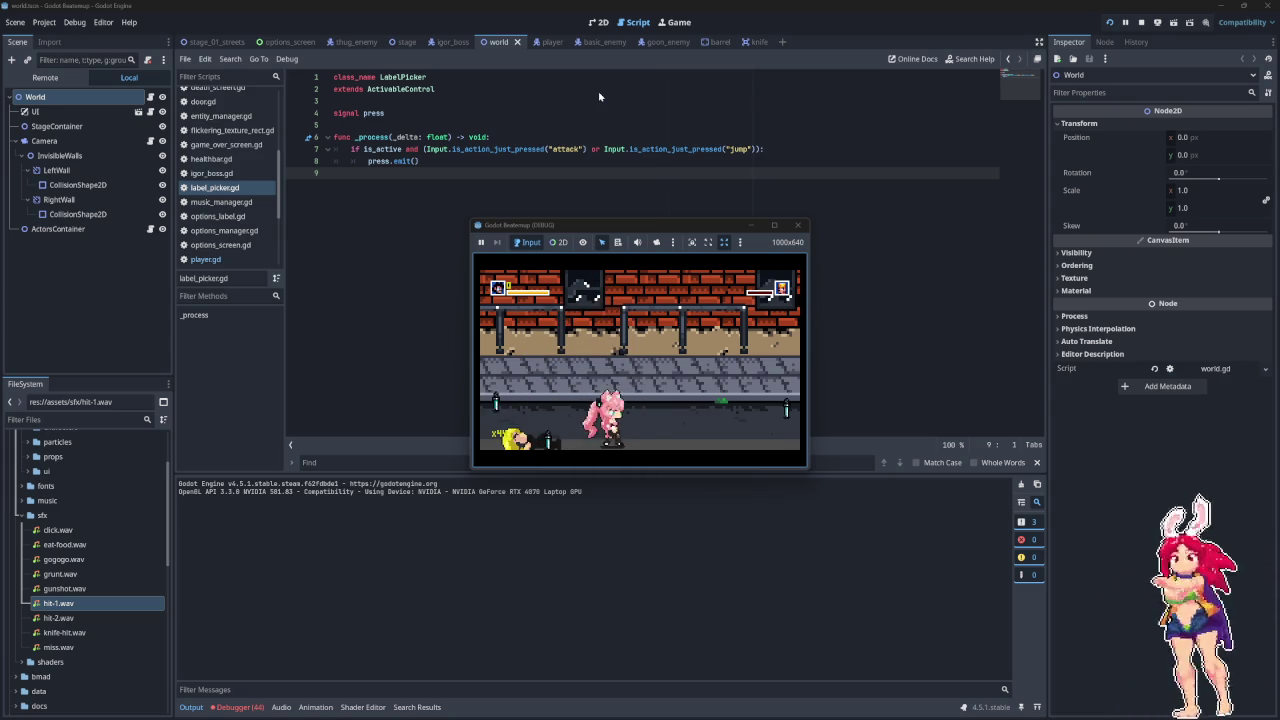
{"action": "key", "text": "Left"}
{"action": "key", "text": "Left"}
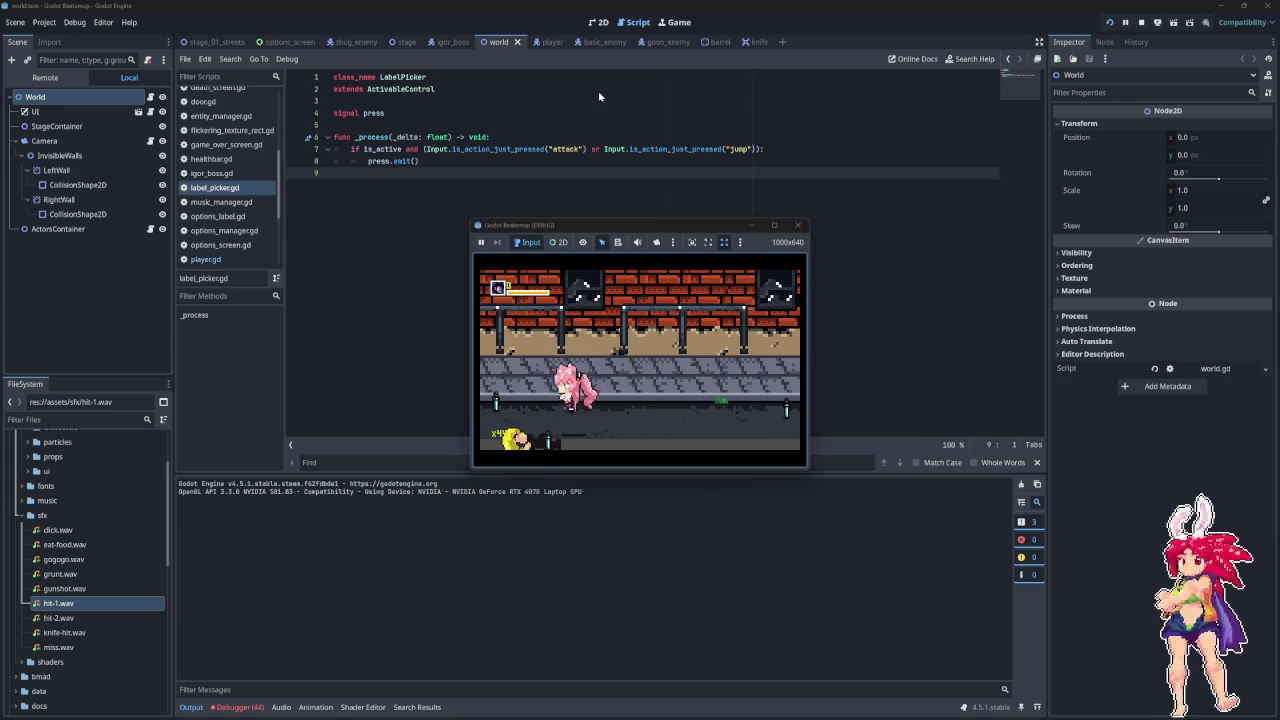
{"action": "key", "text": "Right"}
{"action": "key", "text": "Right"}
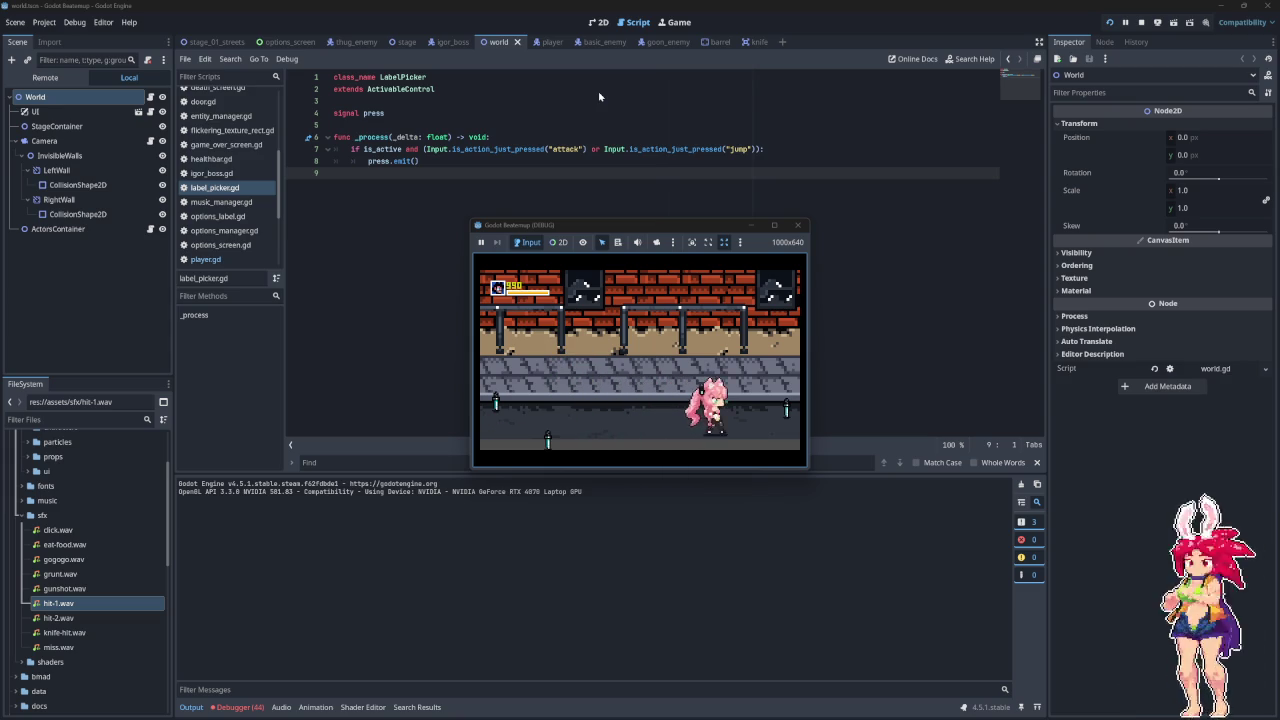
{"action": "key", "text": "Up"}
{"action": "key", "text": "Left"}
{"action": "key", "text": "Down"}
{"action": "key", "text": "Left"}
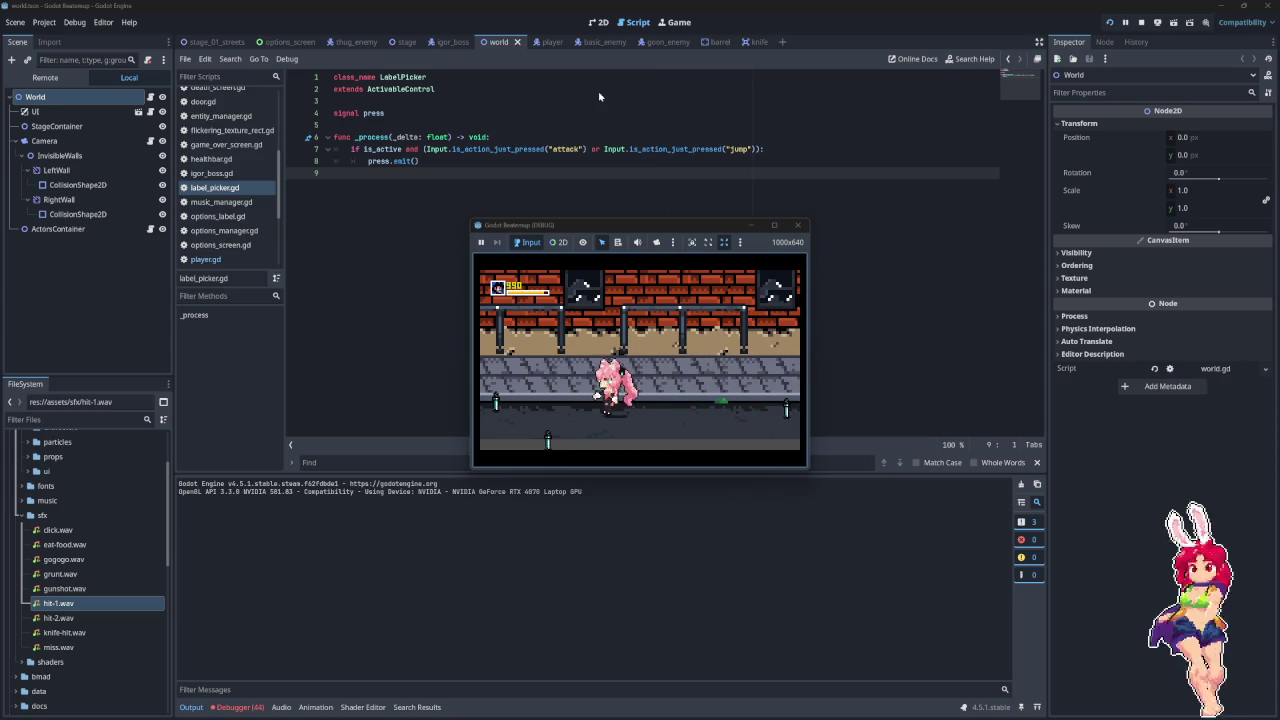
Step: Make the player jump and attack several times in a row
{"action": "key", "text": "space"}
{"action": "key", "text": "j"}
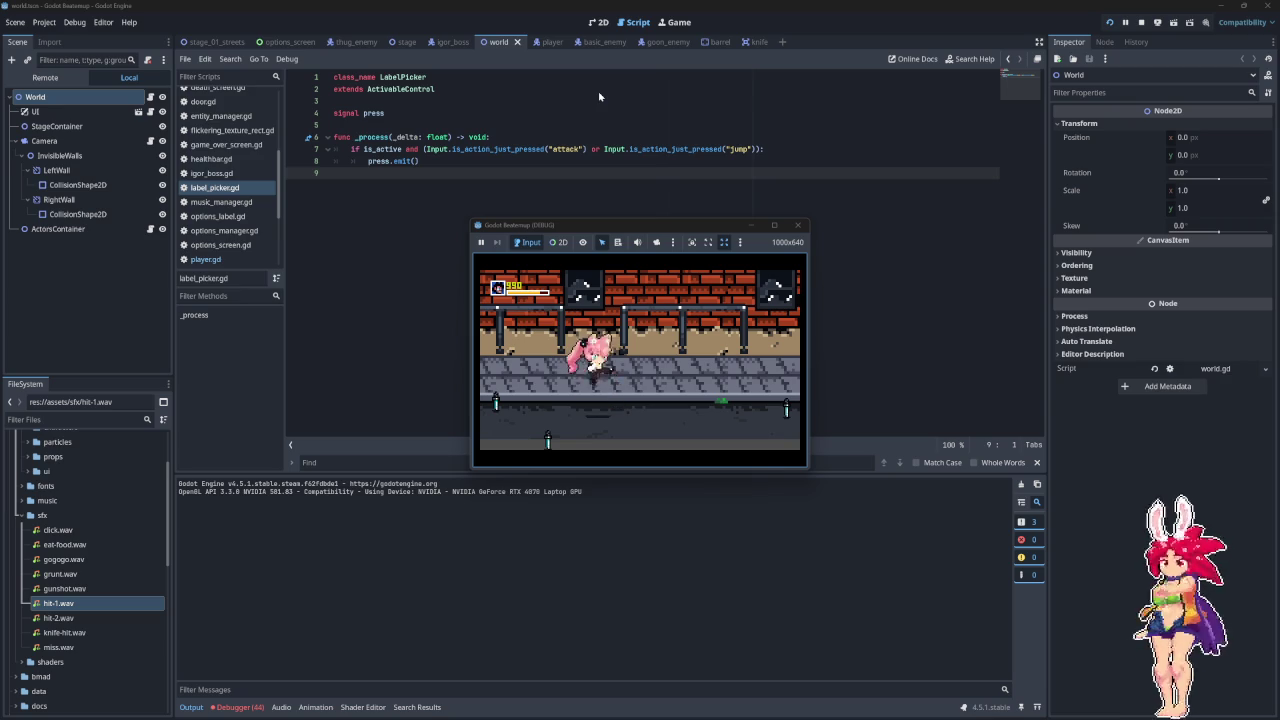
{"action": "key", "text": "space"}
{"action": "key", "text": "j"}
{"action": "key", "text": "space"}
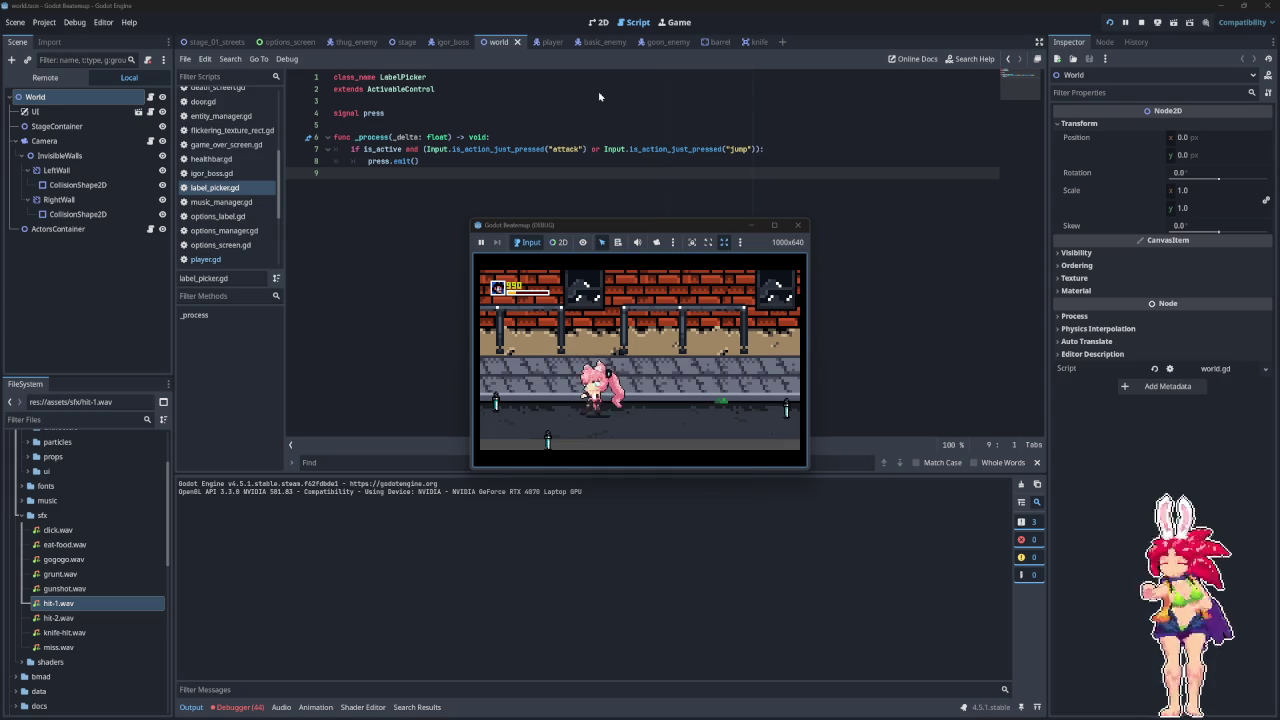
Step: Close the game, then preview the 'burst' animation in the player scene's AnimationPlayer
{"action": "left_click", "coordinate": [797, 227]}
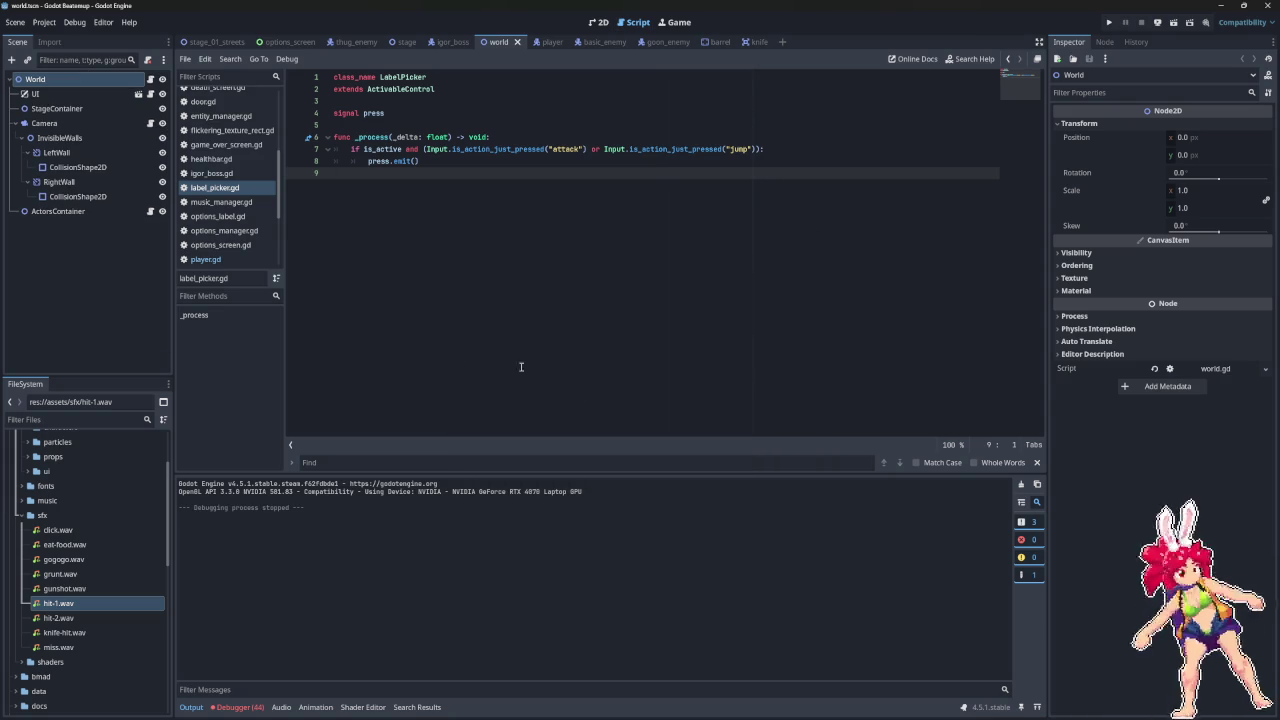
{"action": "left_click", "coordinate": [548, 42]}
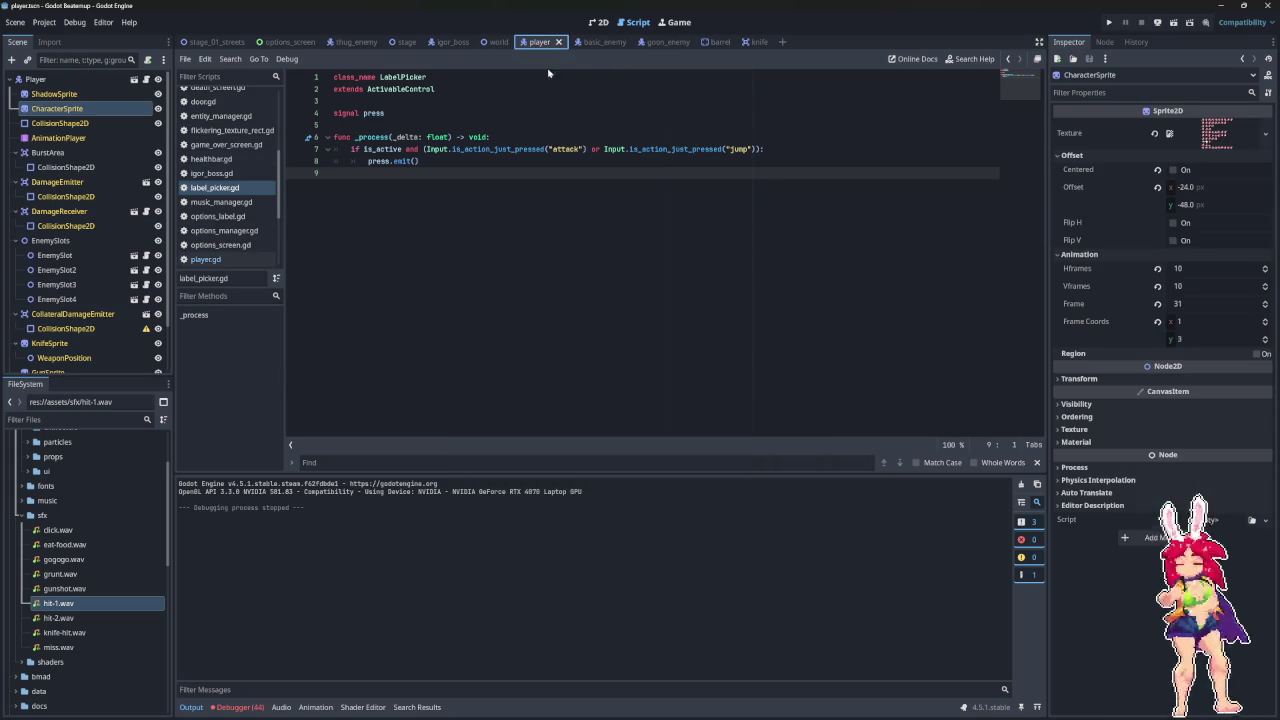
{"action": "left_click", "coordinate": [597, 22]}
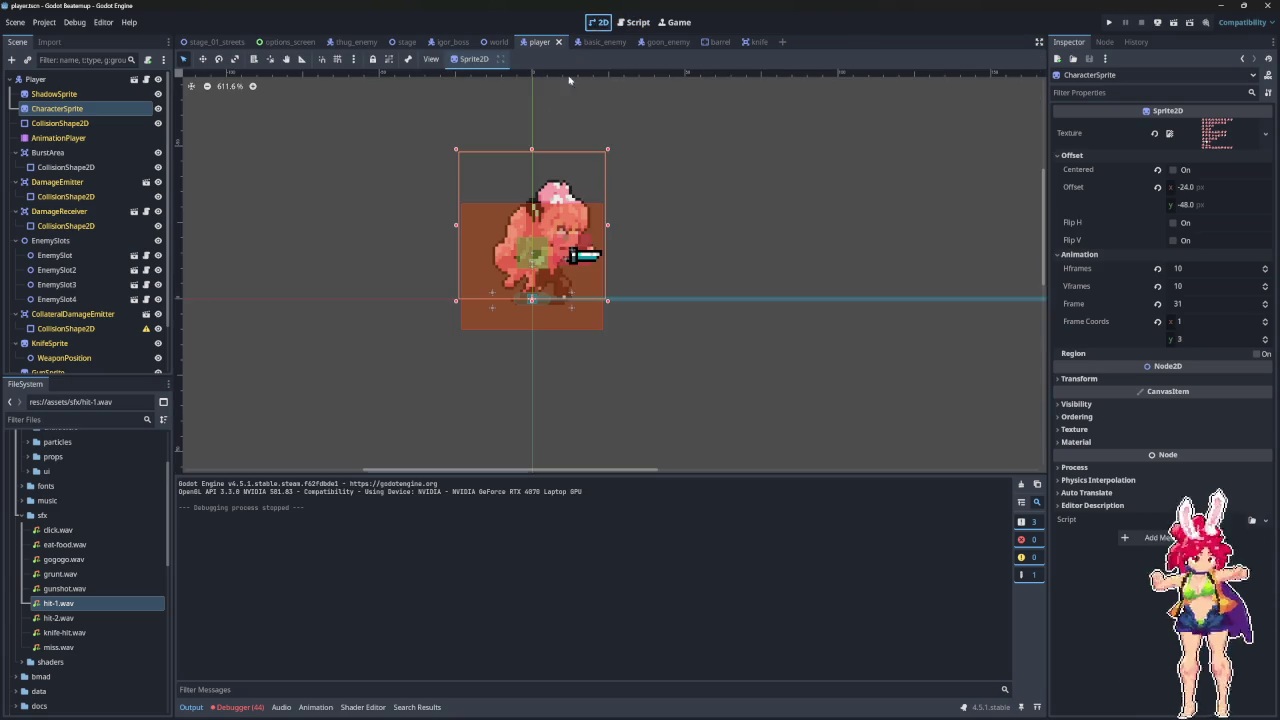
{"action": "left_click", "coordinate": [60, 137]}
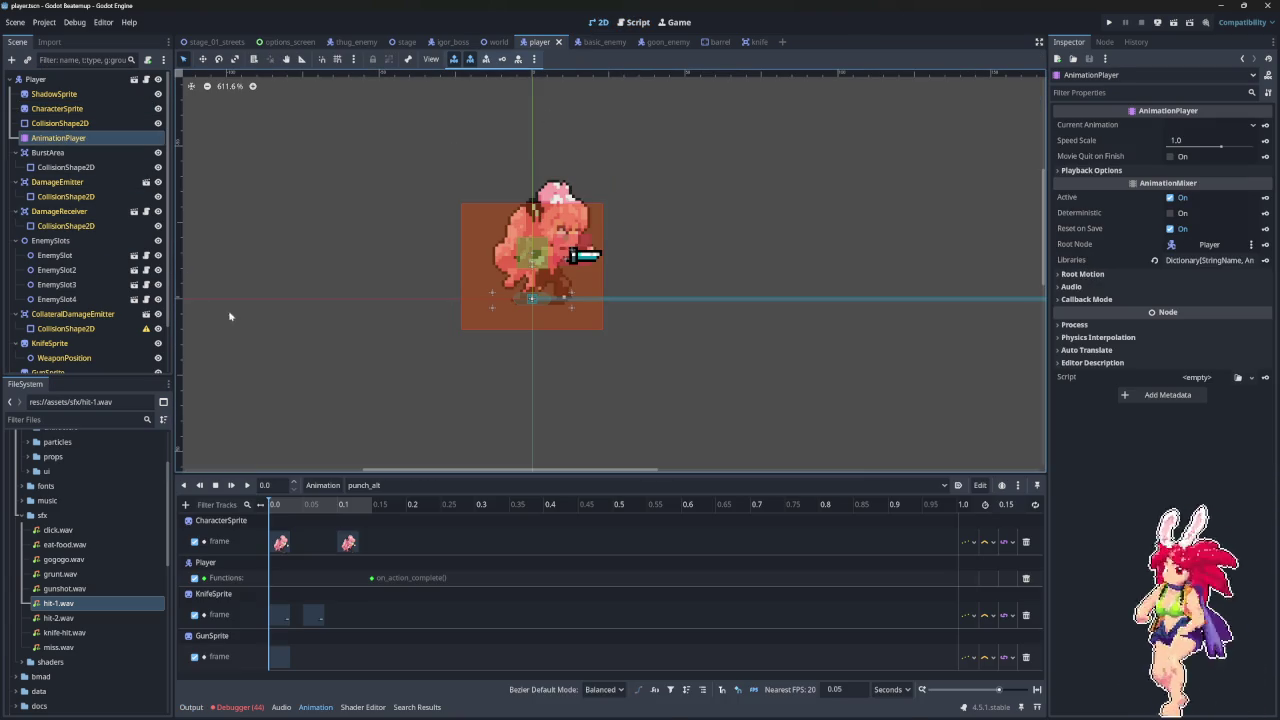
{"action": "left_click", "coordinate": [380, 485]}
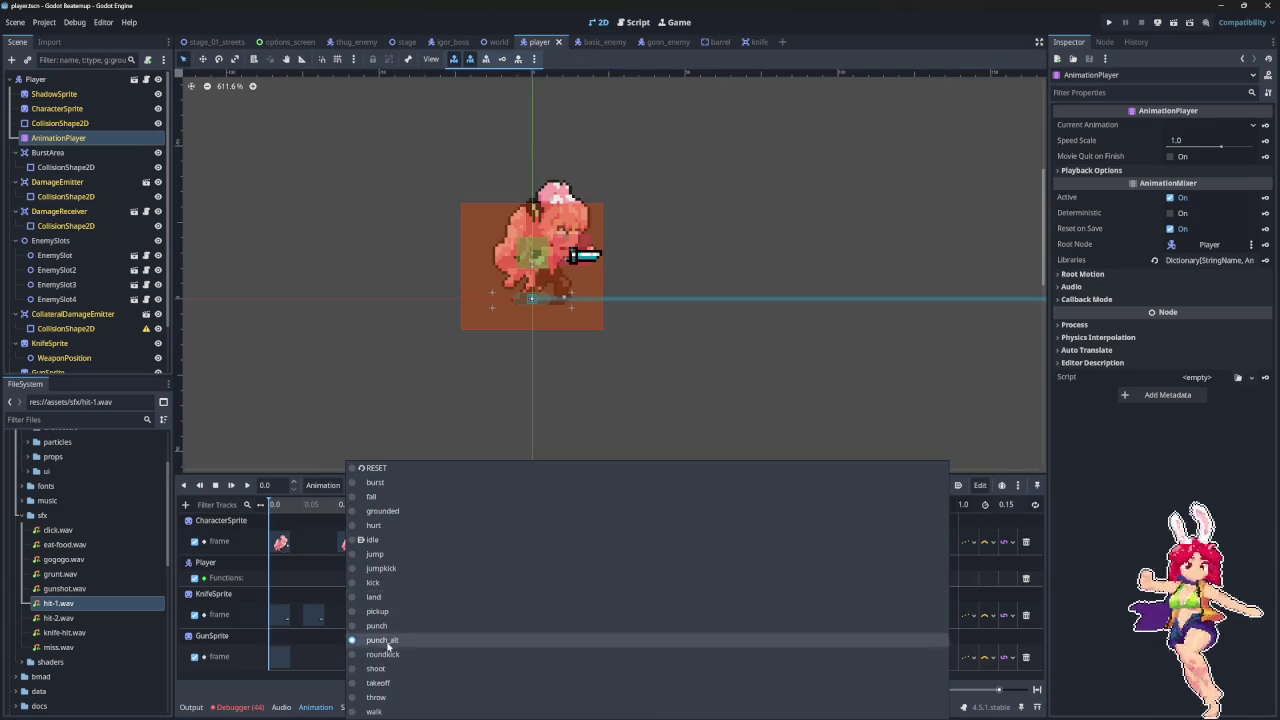
{"action": "left_click", "coordinate": [398, 482]}
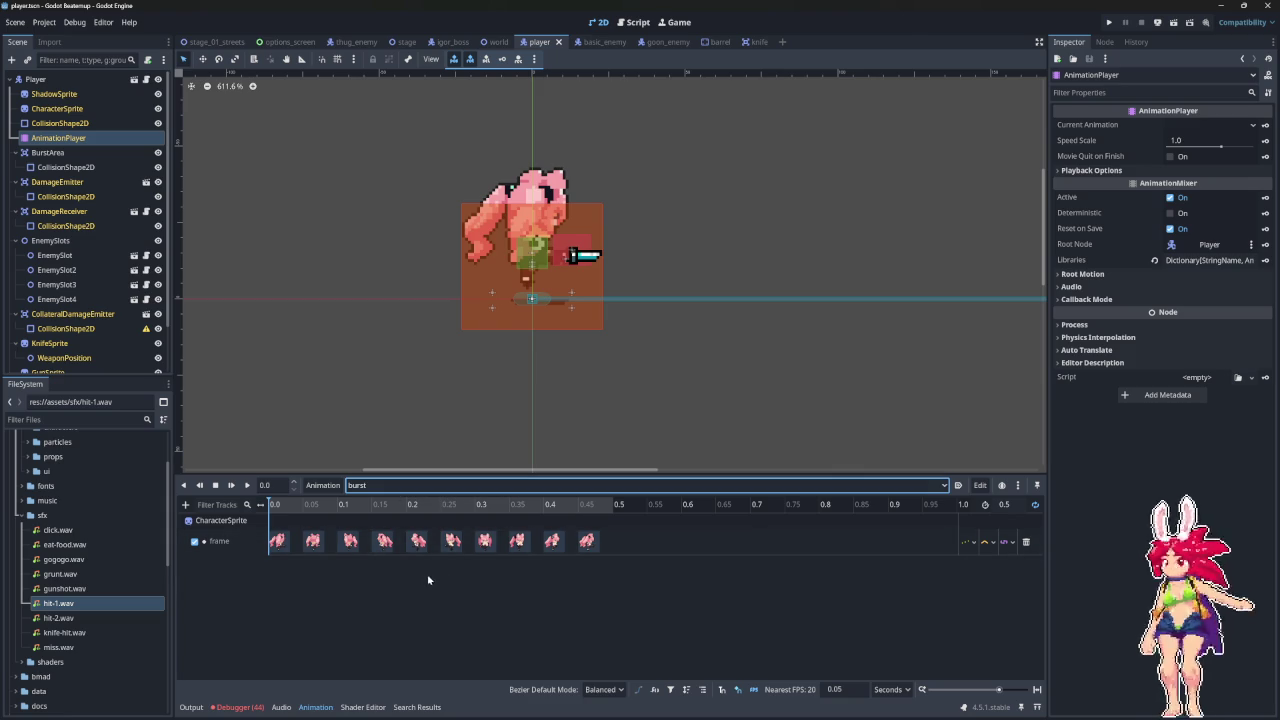
{"action": "key", "text": "shift+d"}
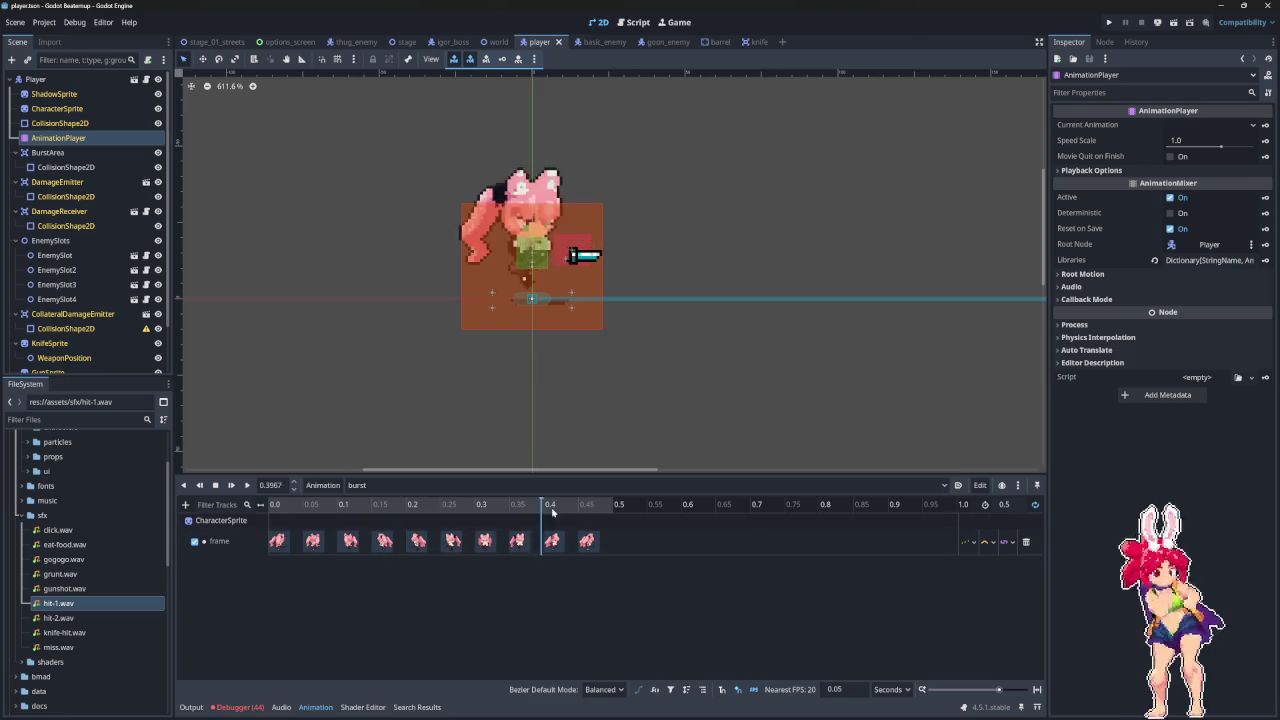
Step: Set the animation timeline snap step to 0.025
{"action": "left_click", "coordinate": [279, 543]}
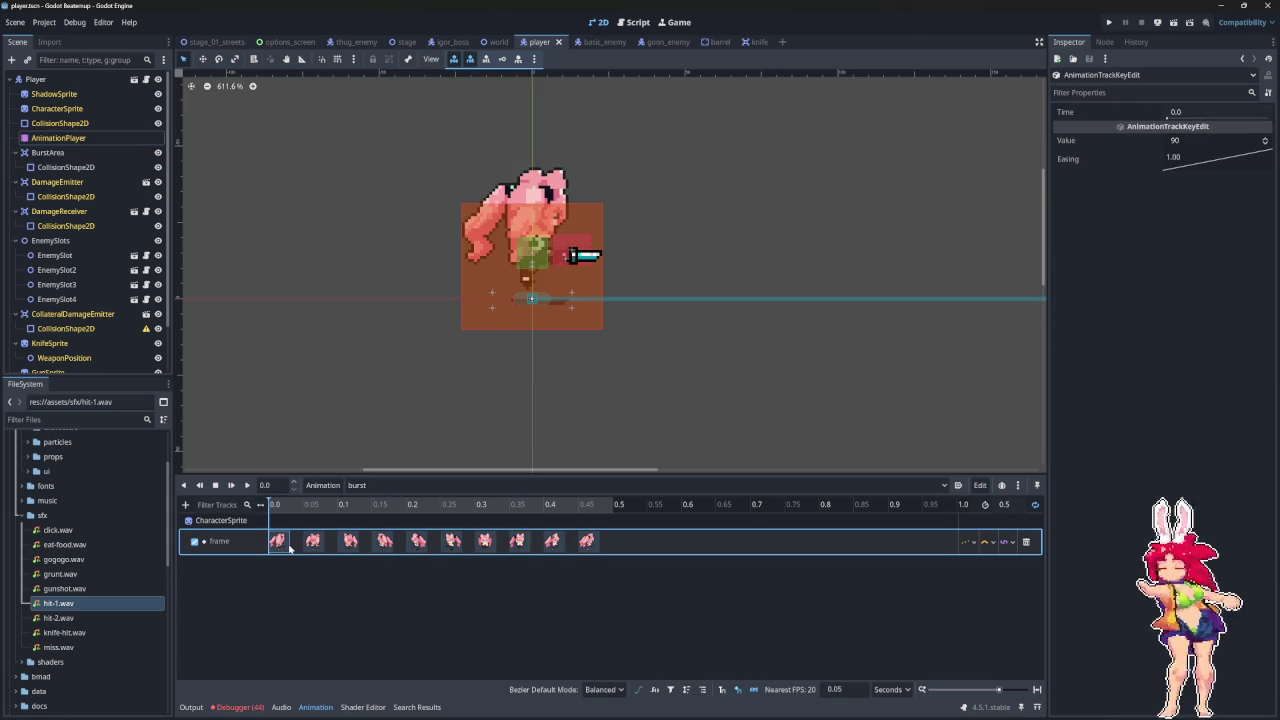
{"action": "left_click", "coordinate": [852, 690]}
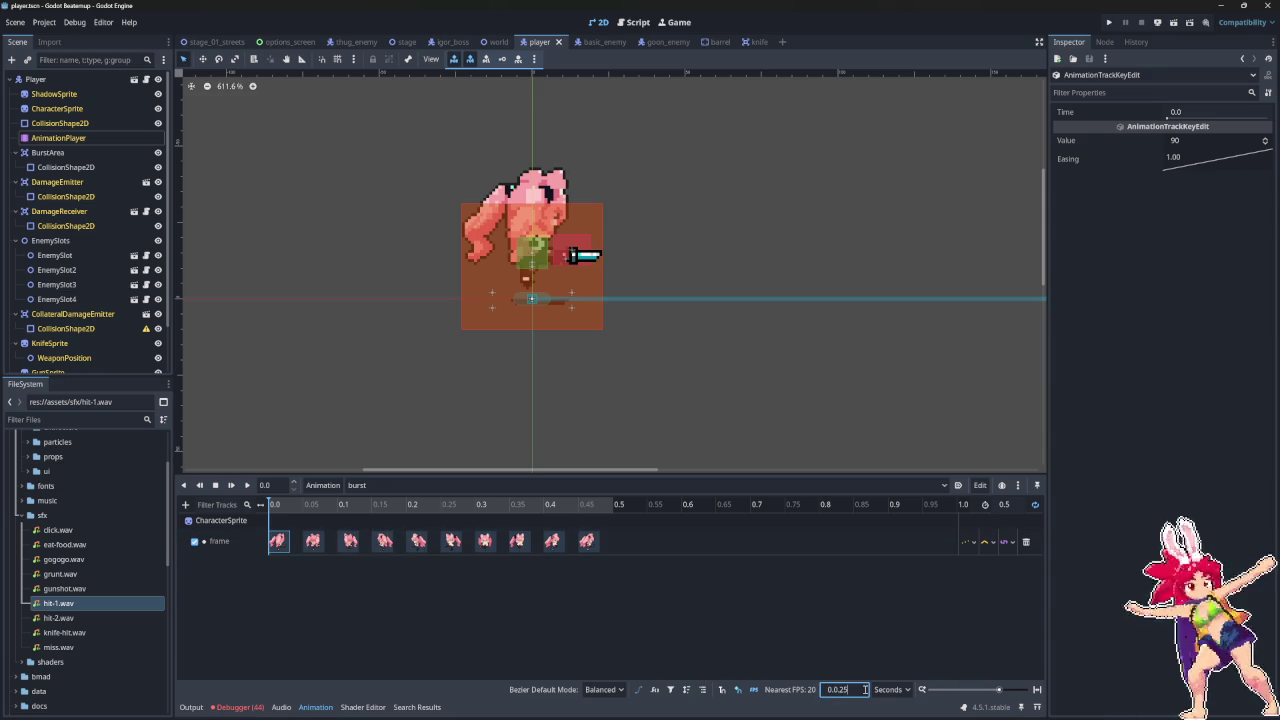
{"action": "type", "text": "25"}
{"action": "key", "text": "Return"}
Step: Drag the burst frame keys into 0.025 s spacing, ending at 0.225 s
{"action": "left_click", "coordinate": [320, 546]}
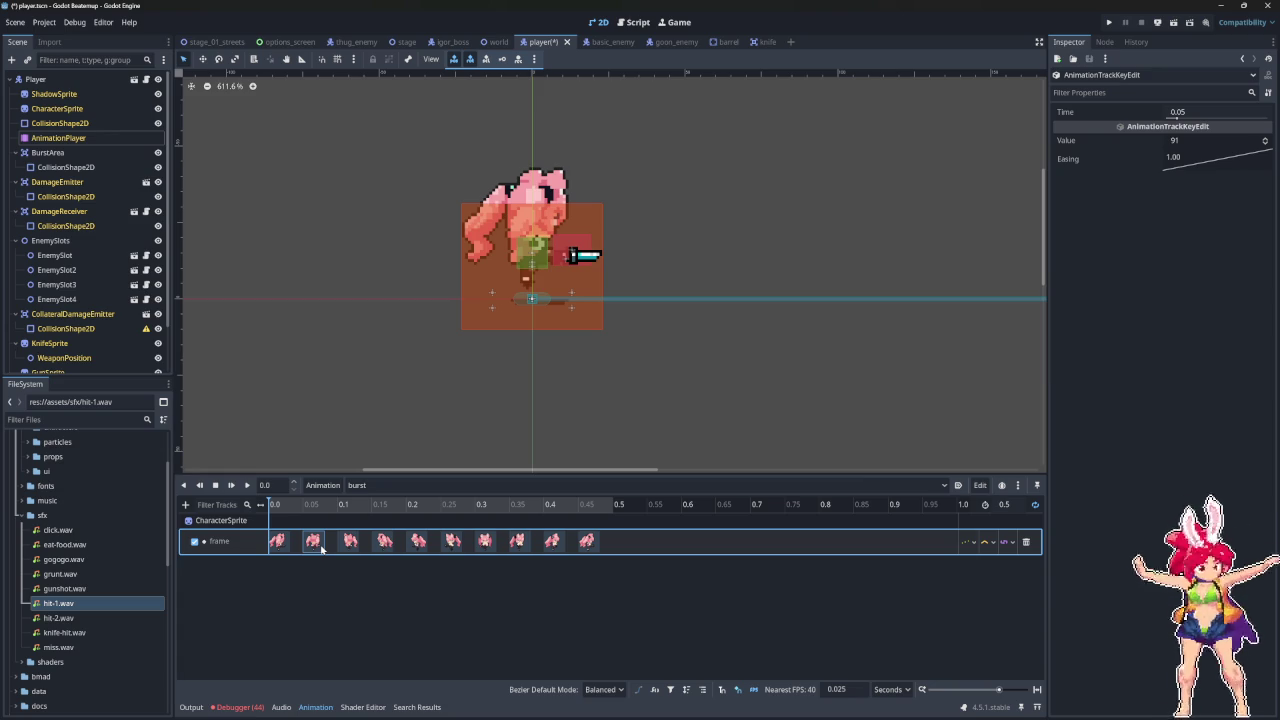
{"action": "mouse_move", "coordinate": [313, 546]}
{"action": "left_mouse_down"}
{"action": "mouse_move", "coordinate": [298, 548]}
{"action": "mouse_move", "coordinate": [382, 541]}
{"action": "mouse_move", "coordinate": [320, 541]}
{"action": "mouse_move", "coordinate": [340, 541]}
{"action": "left_mouse_up"}
{"action": "left_click_drag", "start_coordinate": [422, 542], "coordinate": [357, 542]}
{"action": "left_click_drag", "start_coordinate": [452, 541], "coordinate": [367, 541]}
{"action": "left_click", "coordinate": [486, 541]}
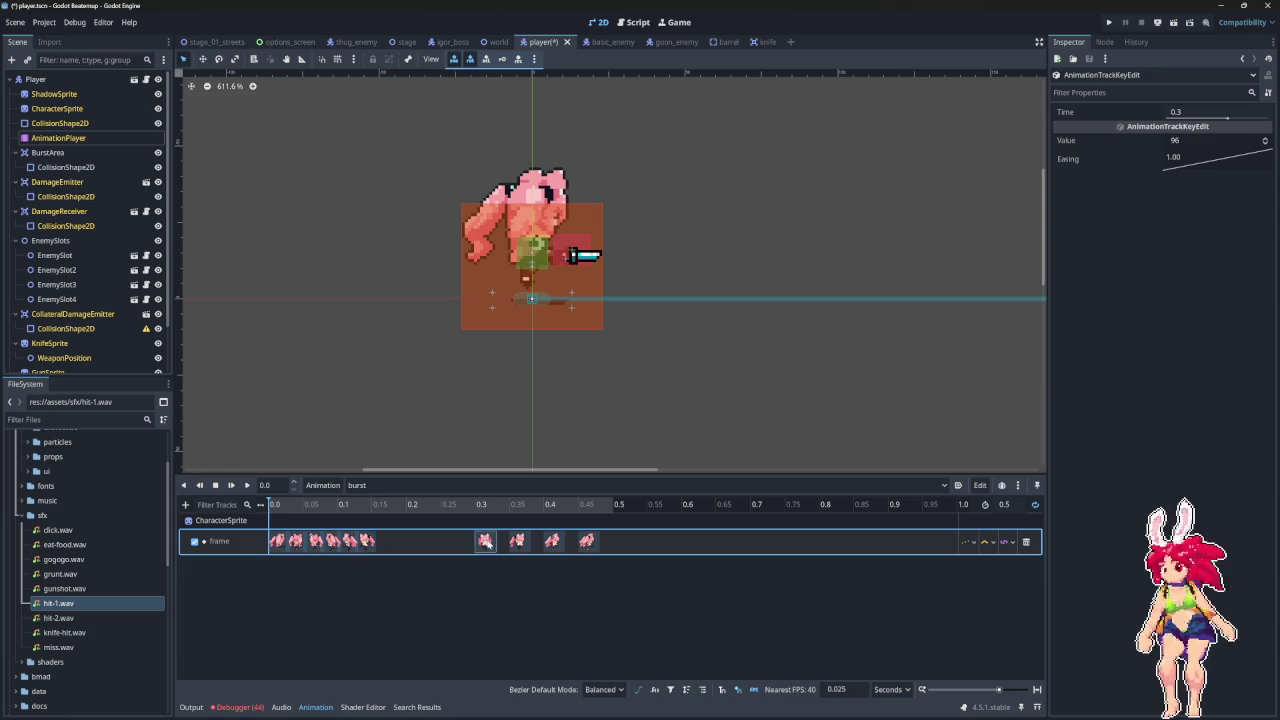
{"action": "left_click_drag", "start_coordinate": [486, 541], "coordinate": [397, 545]}
{"action": "left_click_drag", "start_coordinate": [517, 542], "coordinate": [400, 544]}
{"action": "left_click_drag", "start_coordinate": [548, 543], "coordinate": [415, 543]}
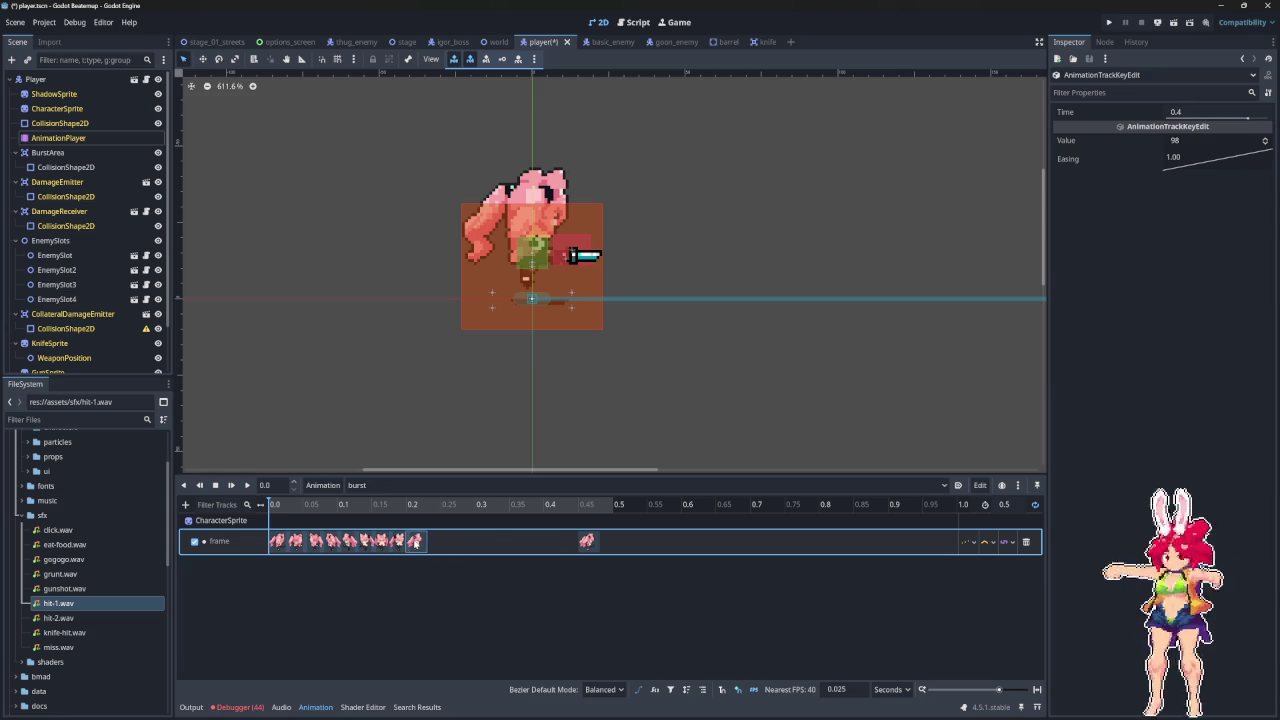
{"action": "left_click_drag", "start_coordinate": [586, 541], "coordinate": [432, 541]}
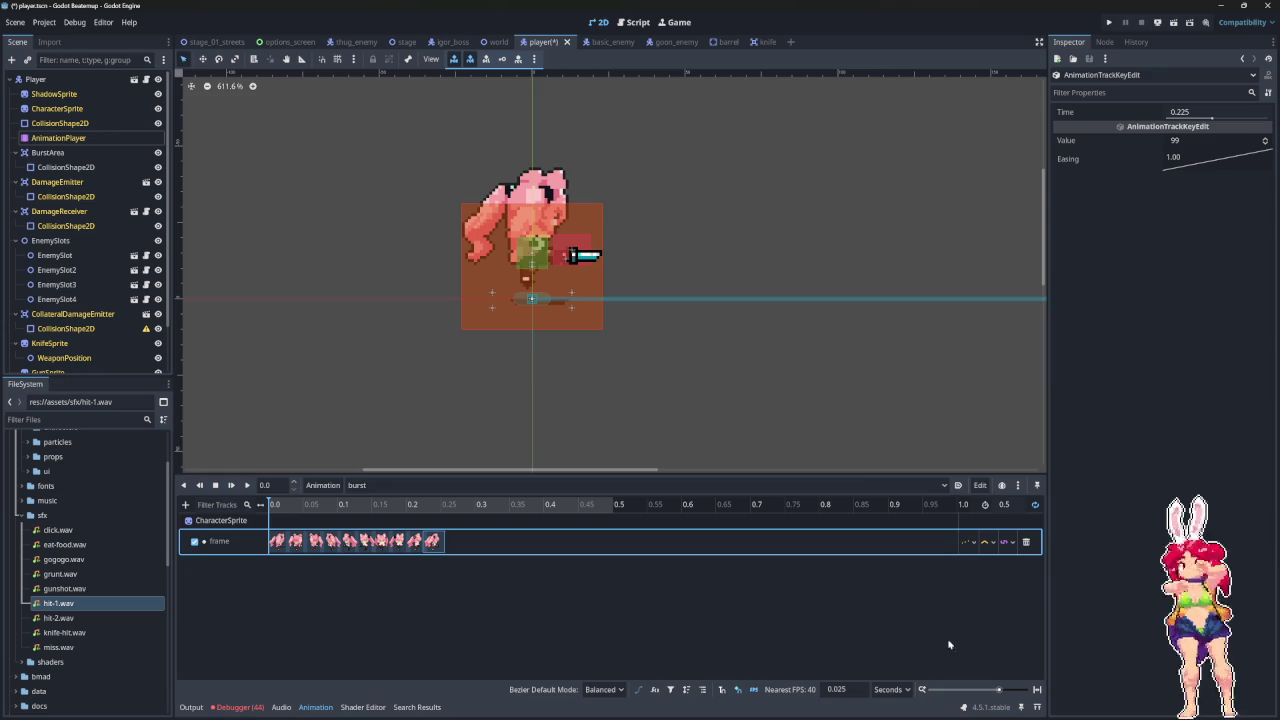
Step: Set the animation length to 0.25, preview it, save the player scene and run the game
{"action": "left_click", "coordinate": [1004, 504]}
{"action": "type", "text": "0.25"}
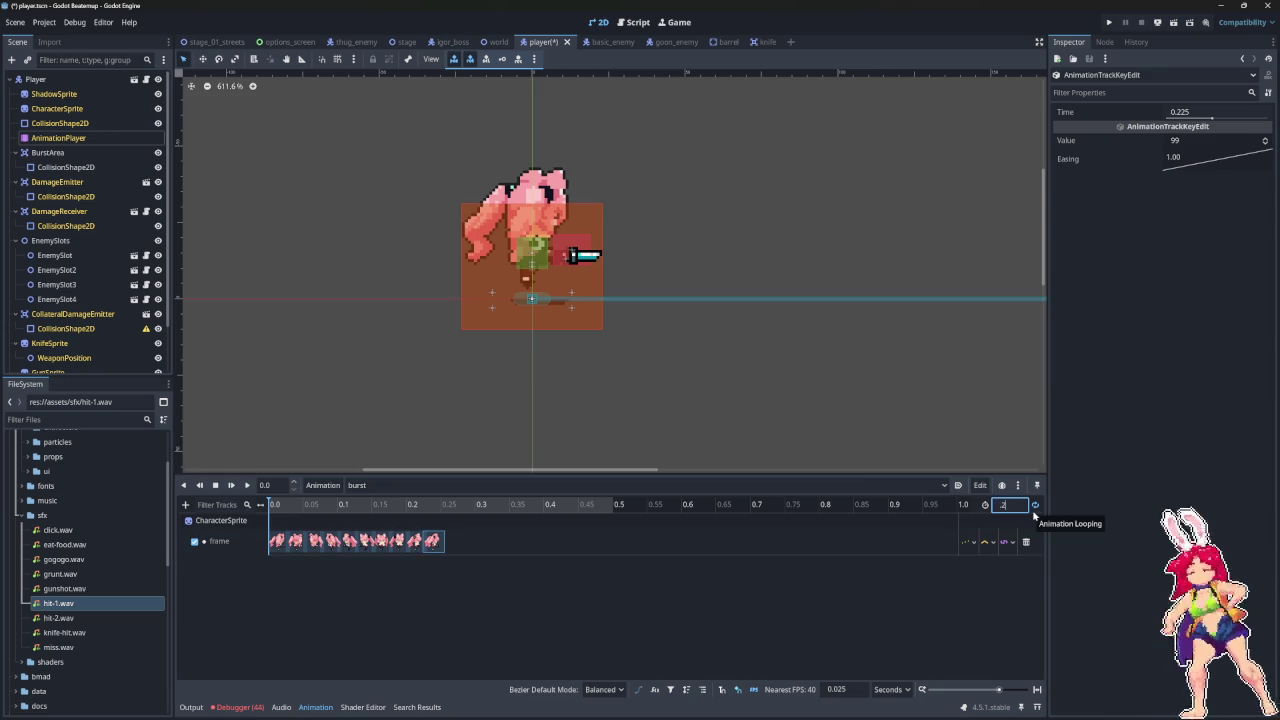
{"action": "left_click", "coordinate": [247, 485]}
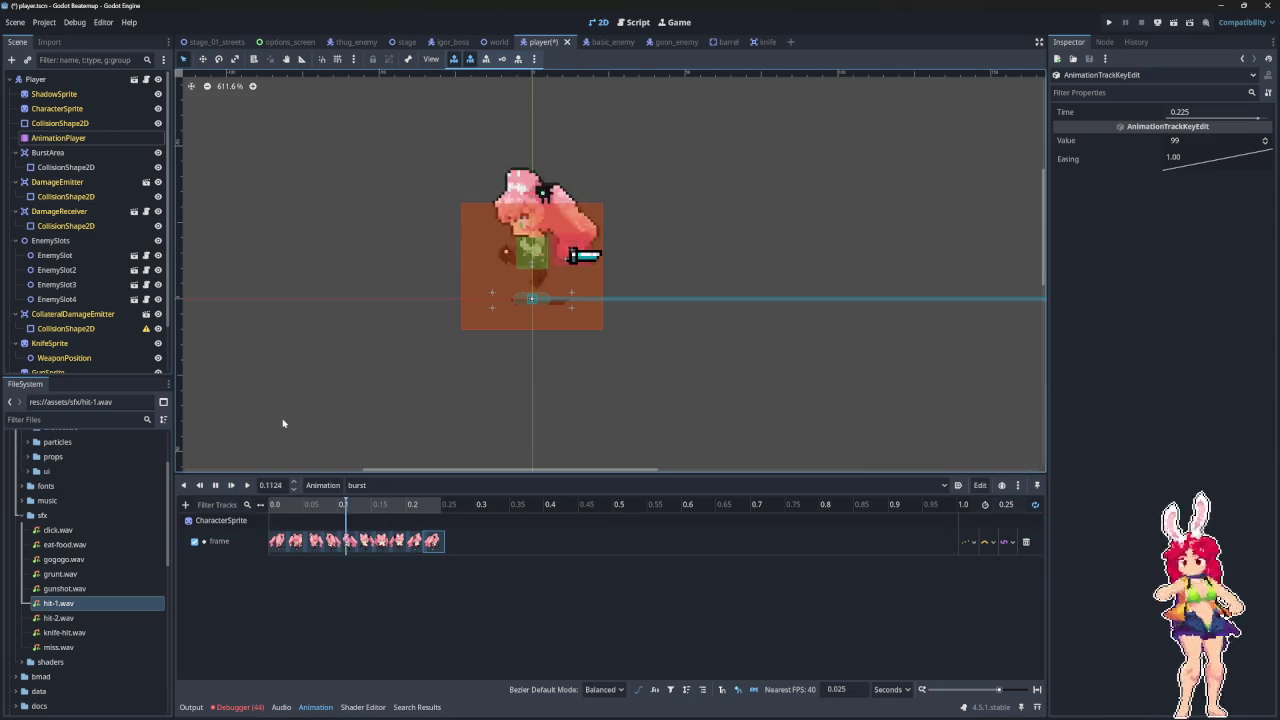
{"action": "left_click", "coordinate": [215, 485]}
{"action": "key", "text": "ctrl+s"}
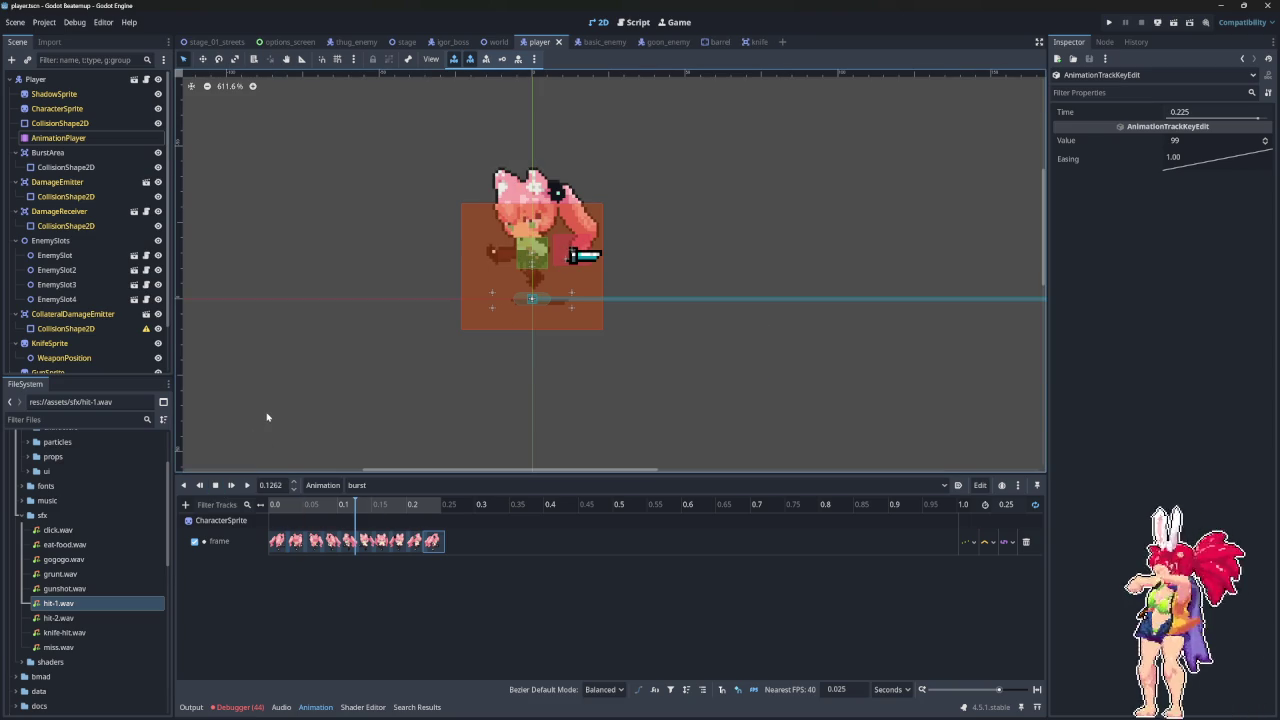
{"action": "key", "text": "F5"}
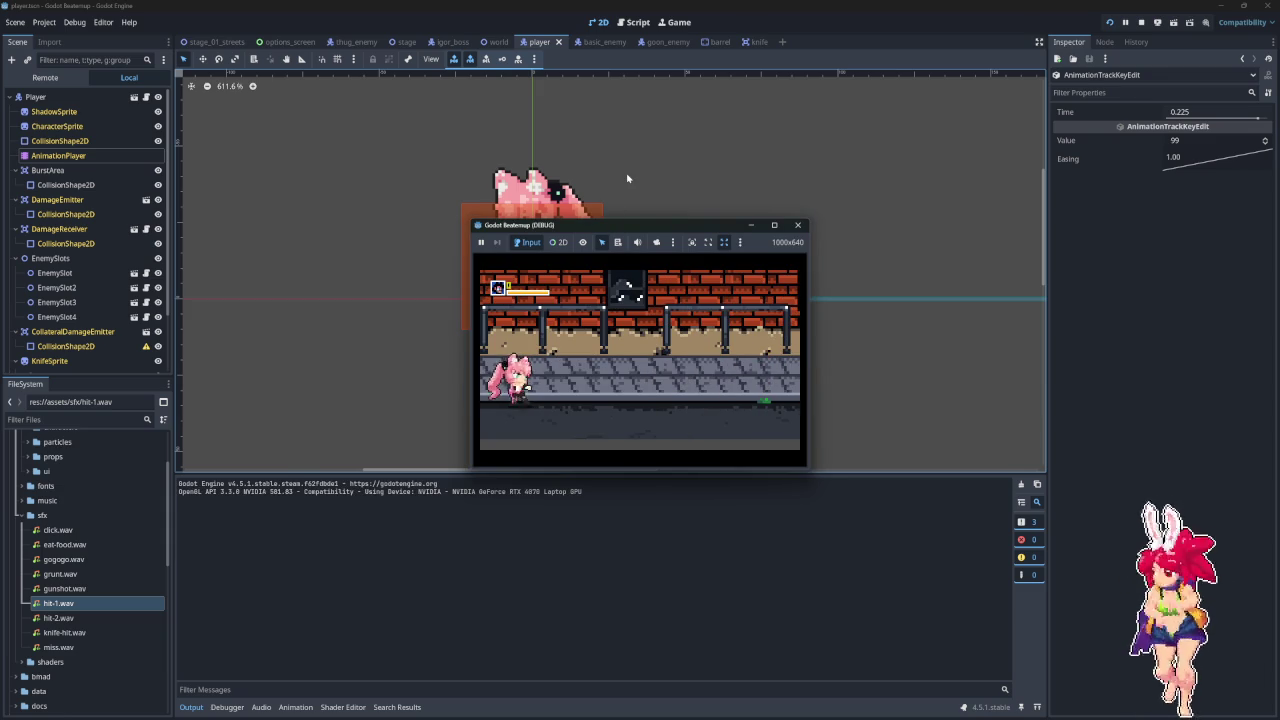
{"action": "left_click", "coordinate": [973, 337]}
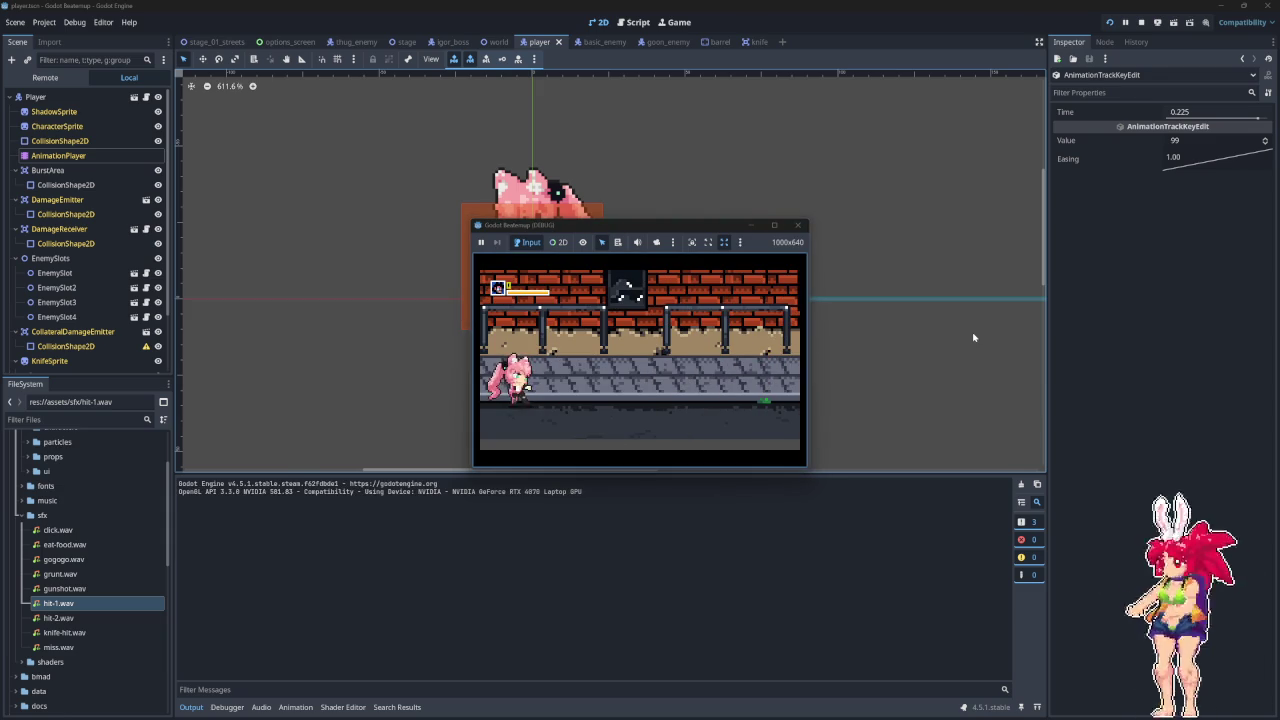
{"action": "key", "text": "F8"}
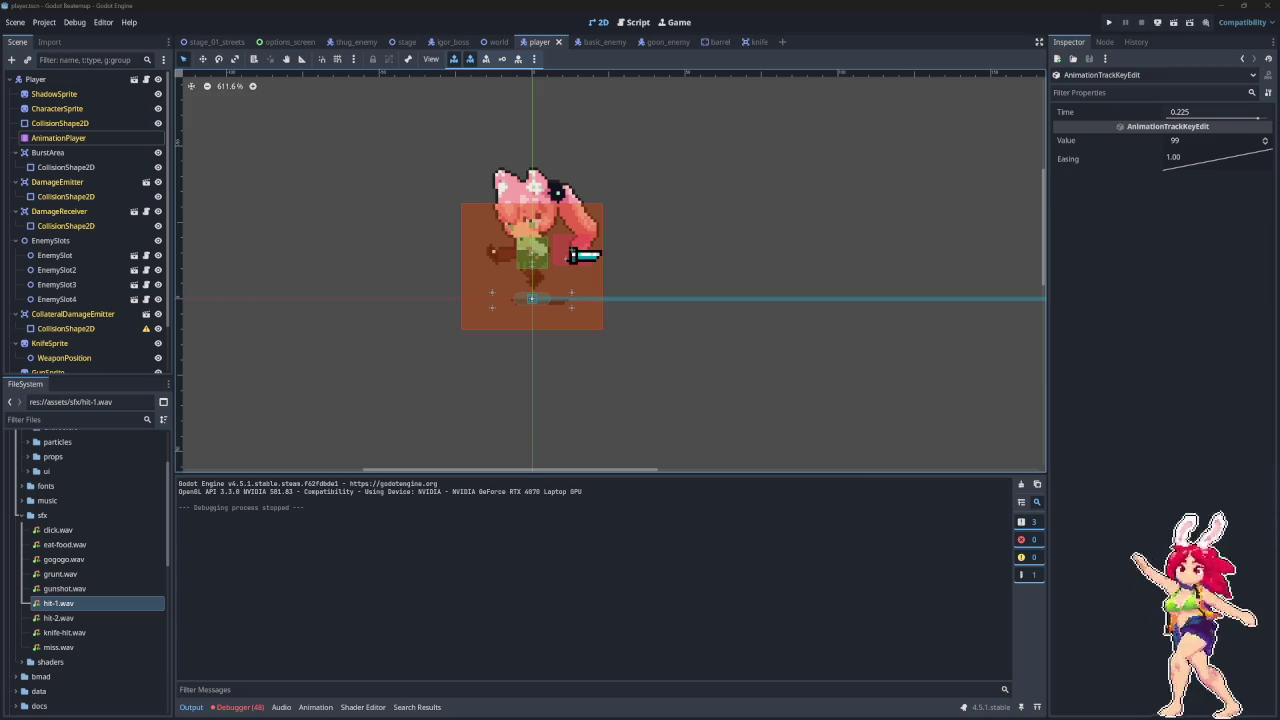
Step: Pack the CharacterSprite's burst frame keys within the first 0.25 s, then relaunch the game
{"action": "left_click", "coordinate": [495, 224]}
{"action": "left_click", "coordinate": [58, 137]}
{"action": "left_click", "coordinate": [248, 485]}
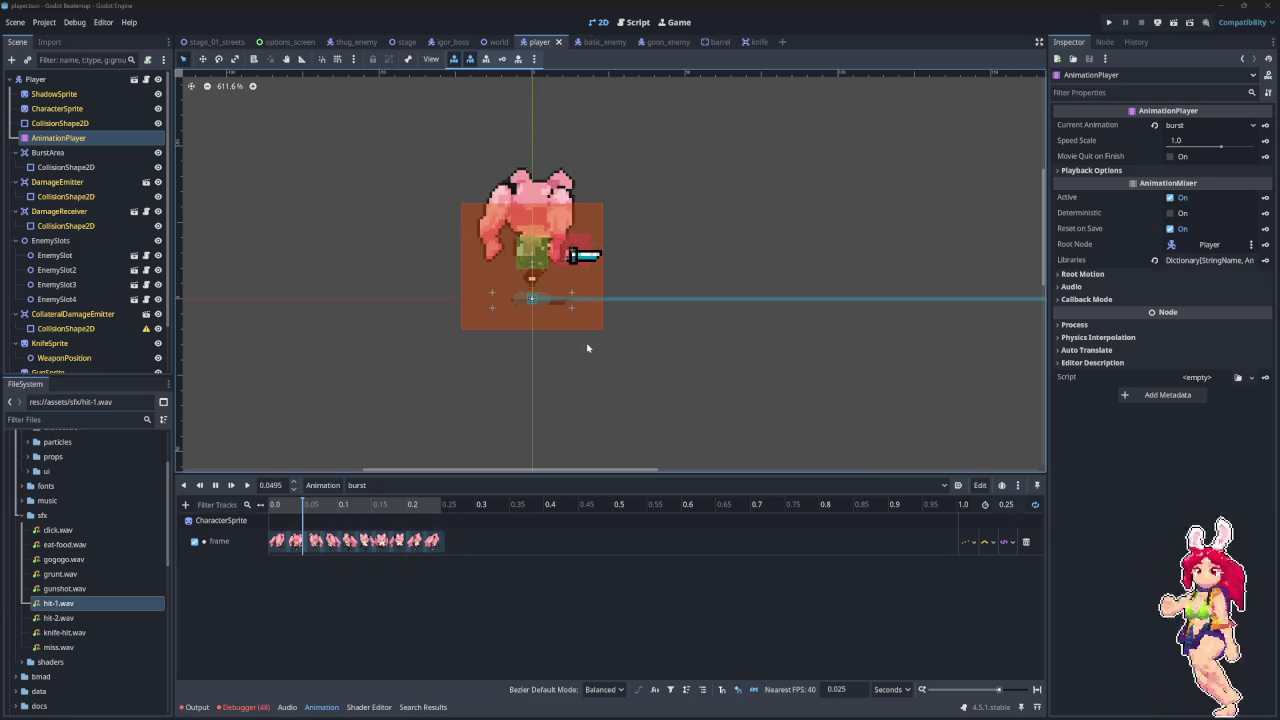
{"action": "key", "text": "F5"}
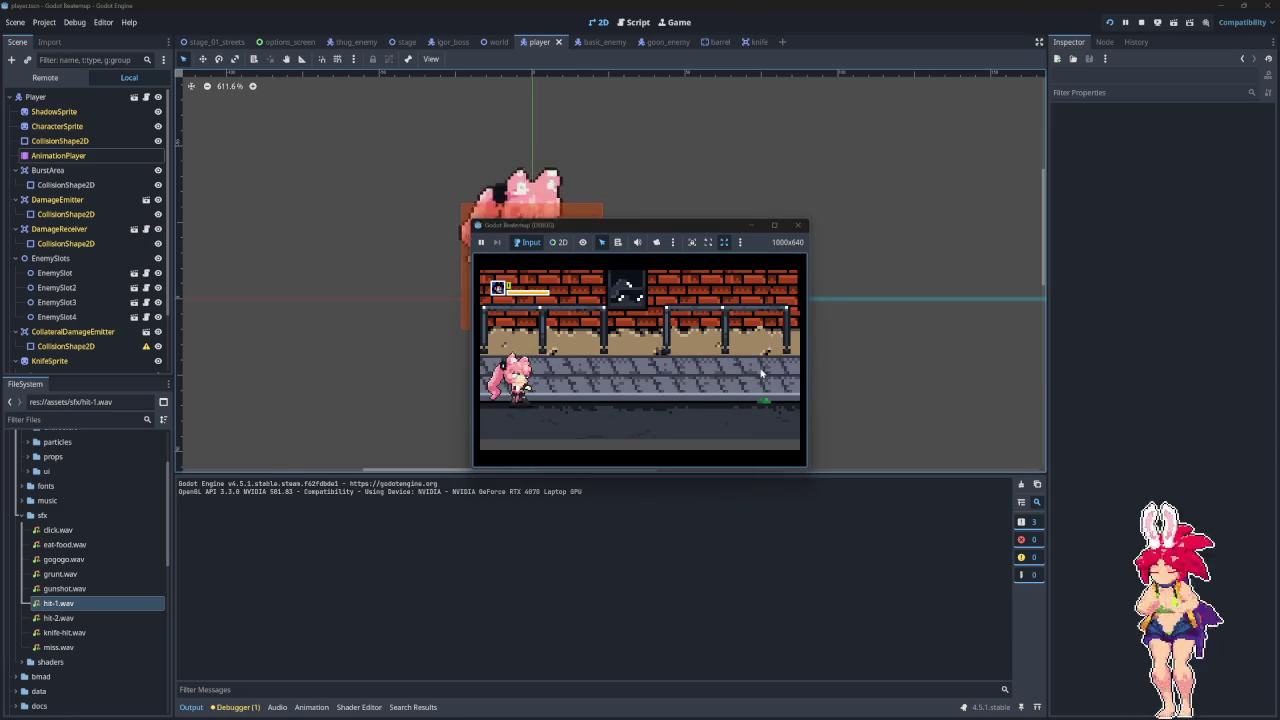
Step: Walk right and fight the arriving enemies, moving around the street to raise the combo
{"action": "key", "text": "Right"}
{"action": "key", "text": "Right"}
{"action": "key", "text": "space"}
{"action": "key", "text": "space"}
{"action": "key", "text": "space"}
{"action": "key", "text": "space"}
{"action": "key", "text": "space"}
{"action": "key", "text": "space"}
{"action": "key", "text": "space"}
{"action": "key", "text": "space"}
{"action": "key", "text": "space"}
{"action": "key", "text": "Left"}
{"action": "key", "text": "space"}
{"action": "key", "text": "space"}
{"action": "key", "text": "space"}
{"action": "key", "text": "Up"}
{"action": "key", "text": "space"}
{"action": "key", "text": "space"}
{"action": "key", "text": "space"}
{"action": "key", "text": "Left"}
{"action": "key", "text": "space"}
{"action": "key", "text": "space"}
{"action": "key", "text": "space"}
{"action": "key", "text": "space"}
{"action": "key", "text": "space"}
{"action": "key", "text": "space"}
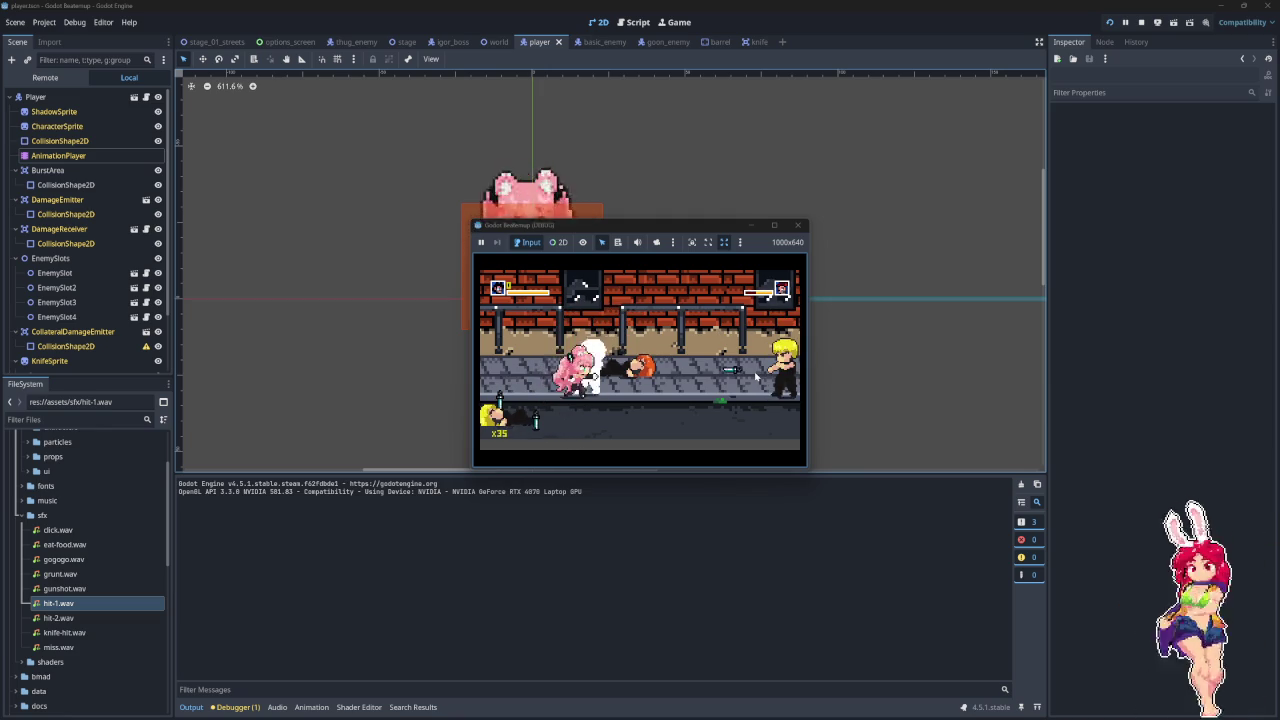
{"action": "key", "text": "space"}
{"action": "key", "text": "space"}
{"action": "key", "text": "Down"}
{"action": "key", "text": "space"}
{"action": "key", "text": "space"}
{"action": "key", "text": "space"}
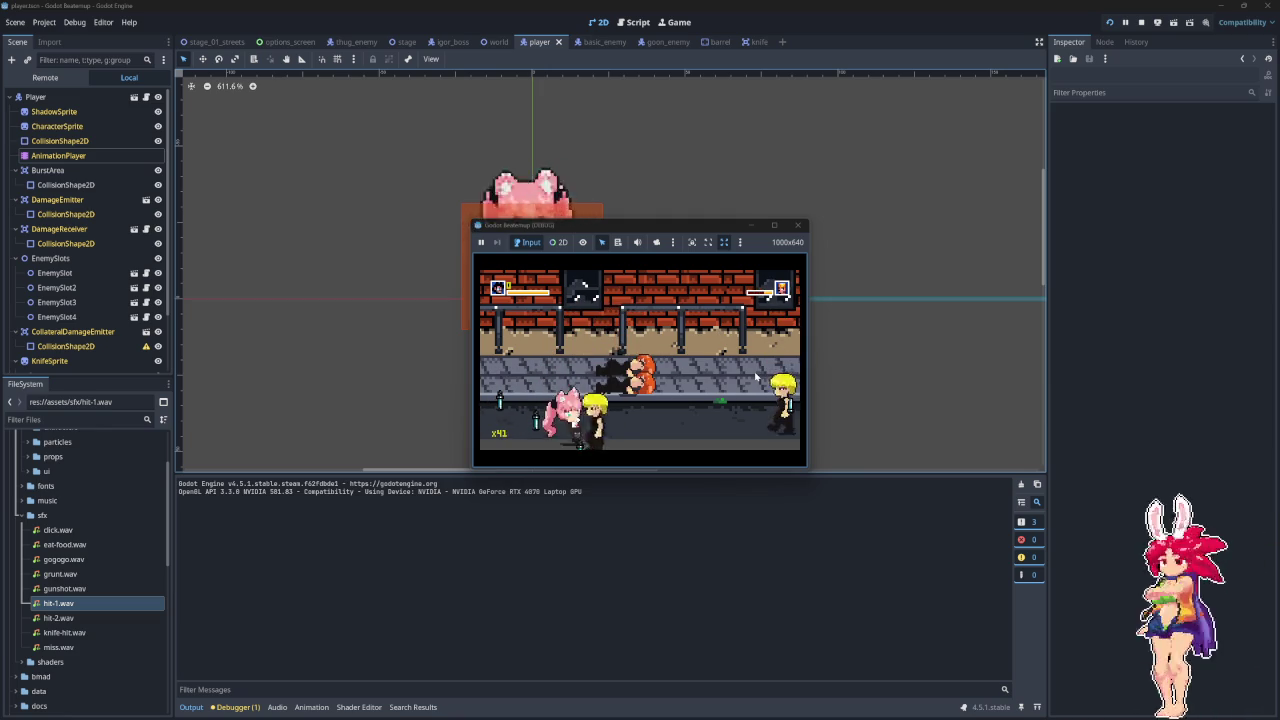
Step: Attack the blond enemy, advance right into the brawl and knock down the orange fighter
{"action": "key", "text": "Up"}
{"action": "key", "text": "Right"}
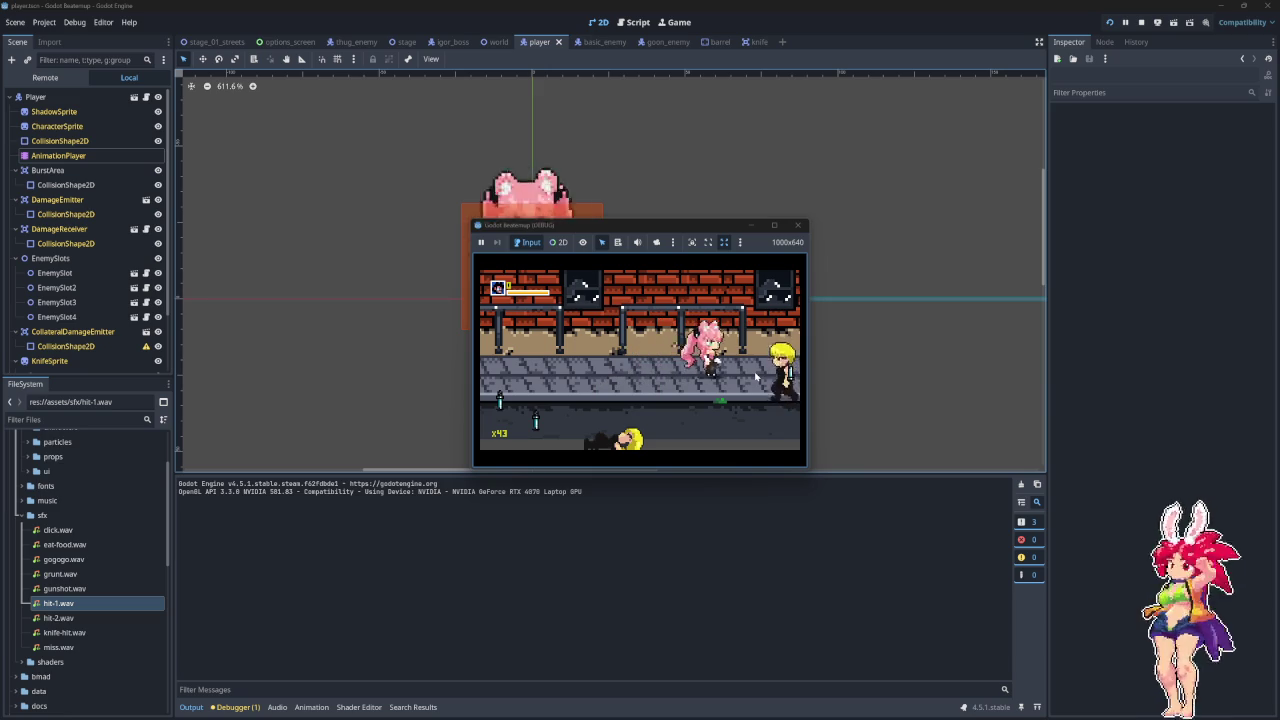
{"action": "key", "text": "space"}
{"action": "key", "text": "space"}
{"action": "key", "text": "Right"}
{"action": "key", "text": "space"}
{"action": "key", "text": "space"}
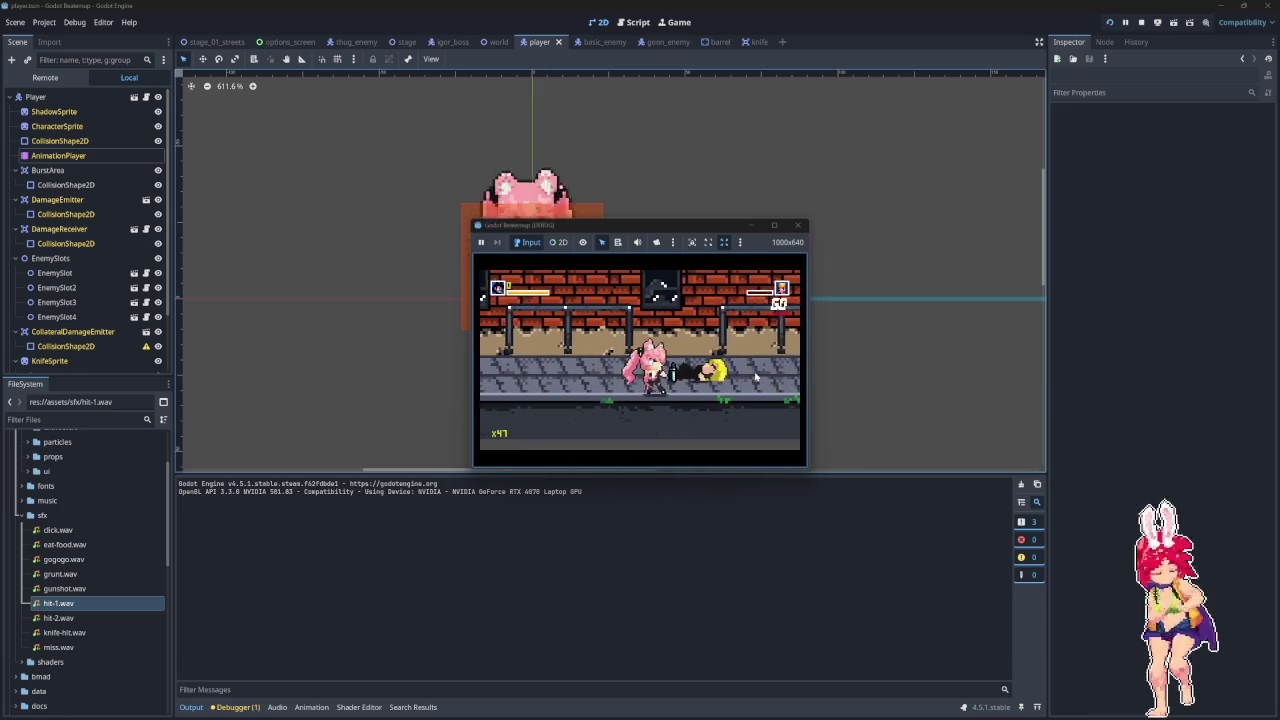
{"action": "key", "text": "Right"}
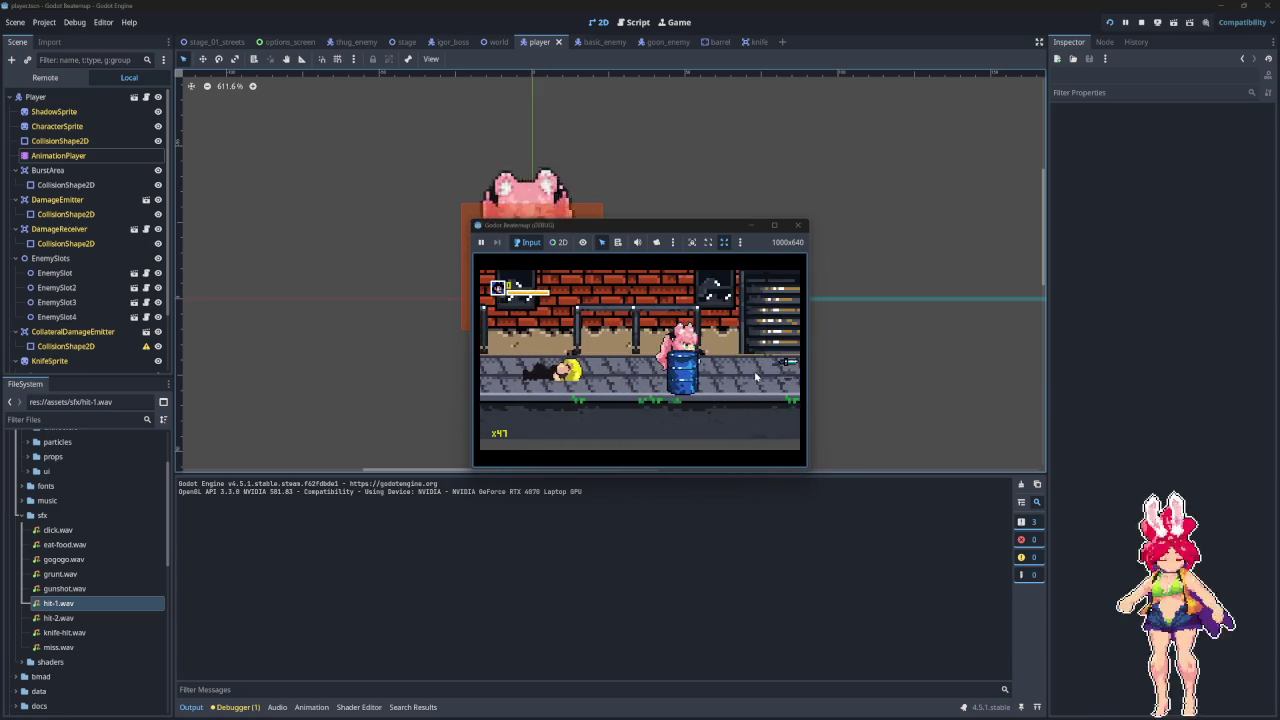
{"action": "key", "text": "Right"}
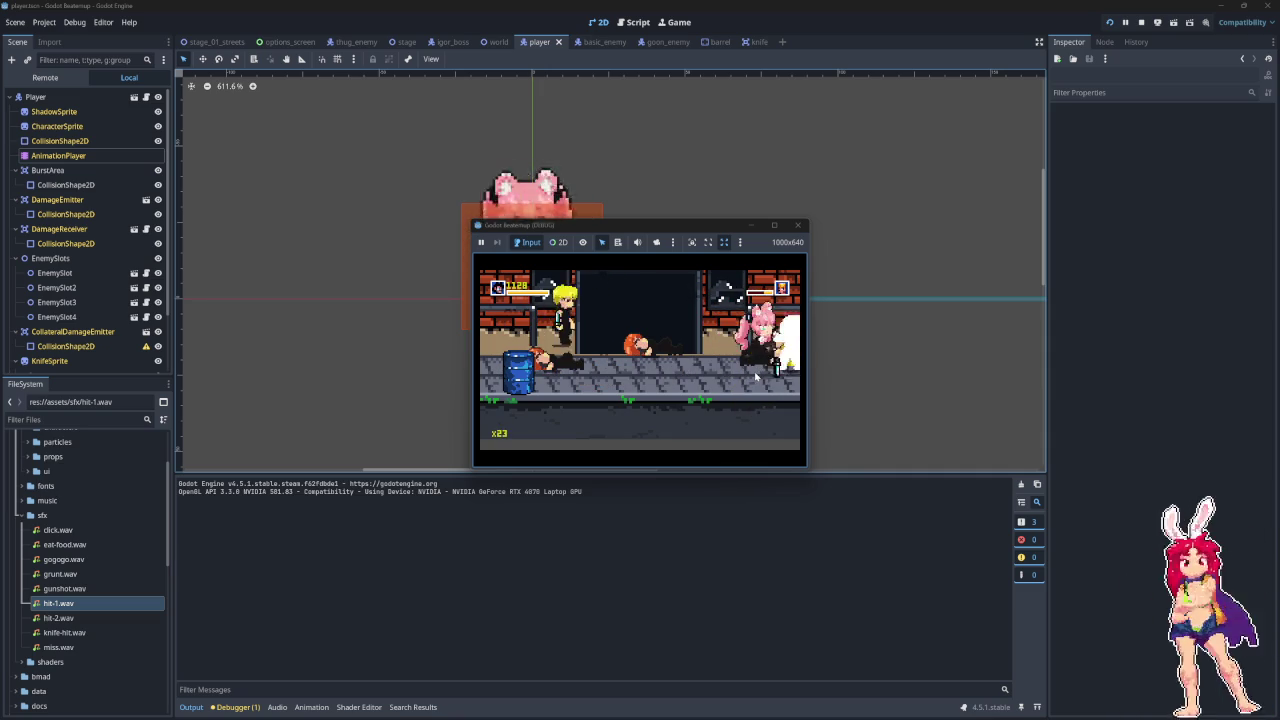
{"action": "key", "text": "Left"}
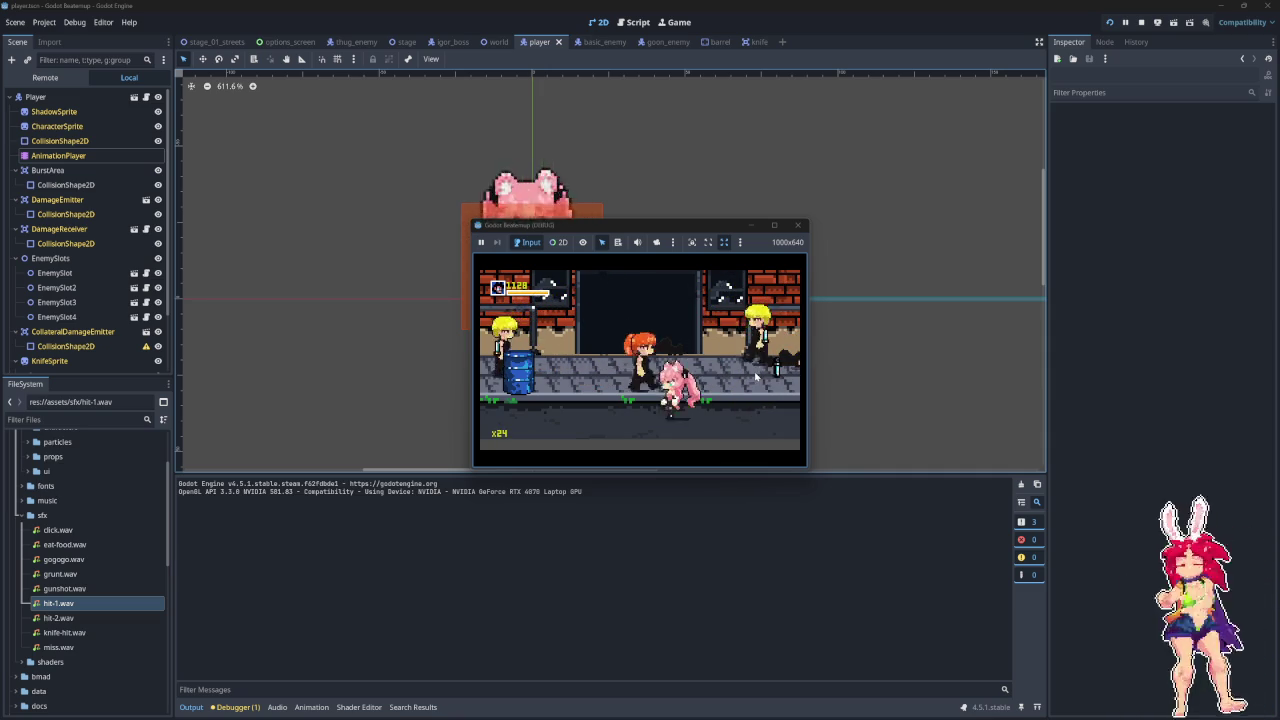
{"action": "key", "text": "Right"}
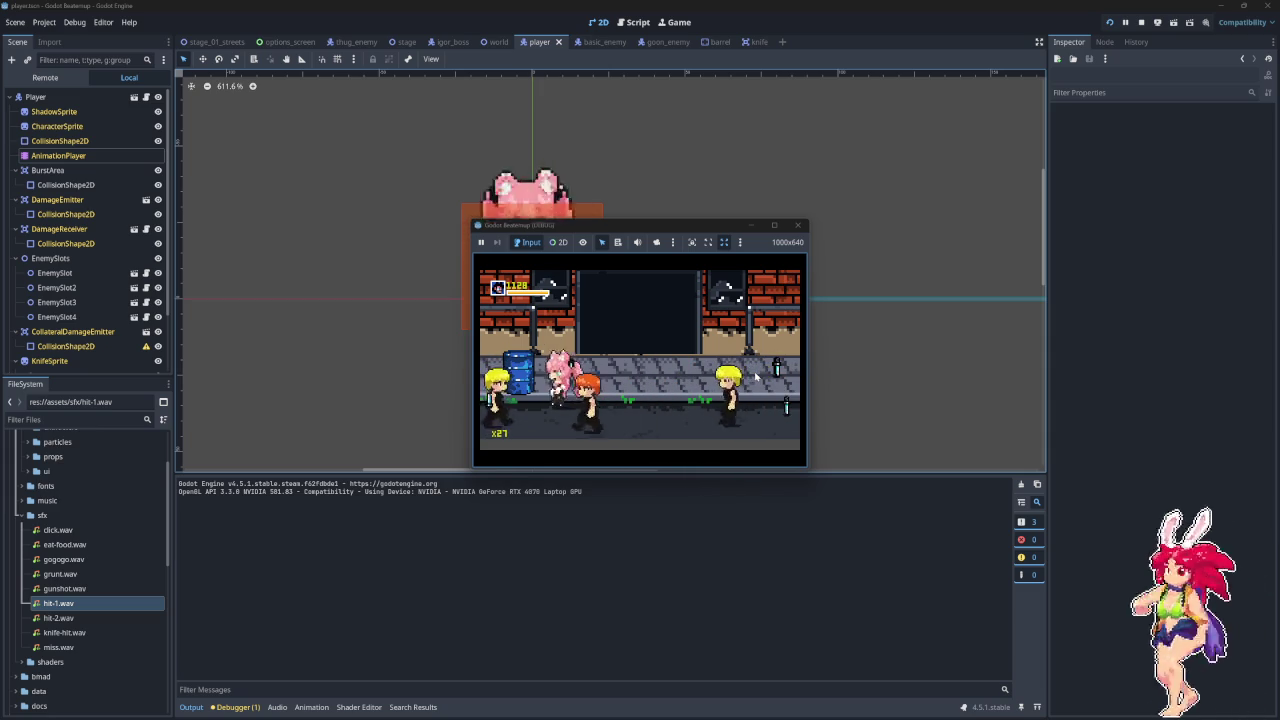
Step: Knock down the enemies near the barrel and at the left edge, including the green one
{"action": "key", "text": "Right"}
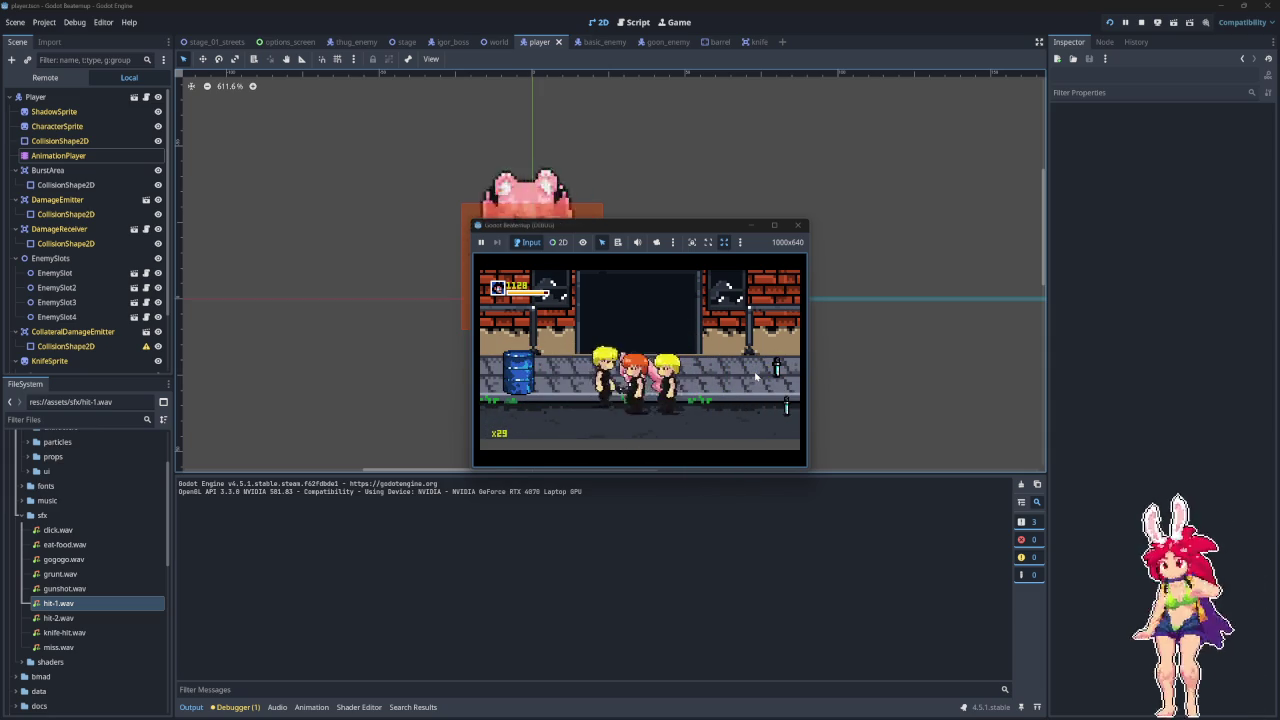
{"action": "key", "text": "space"}
{"action": "key", "text": "space"}
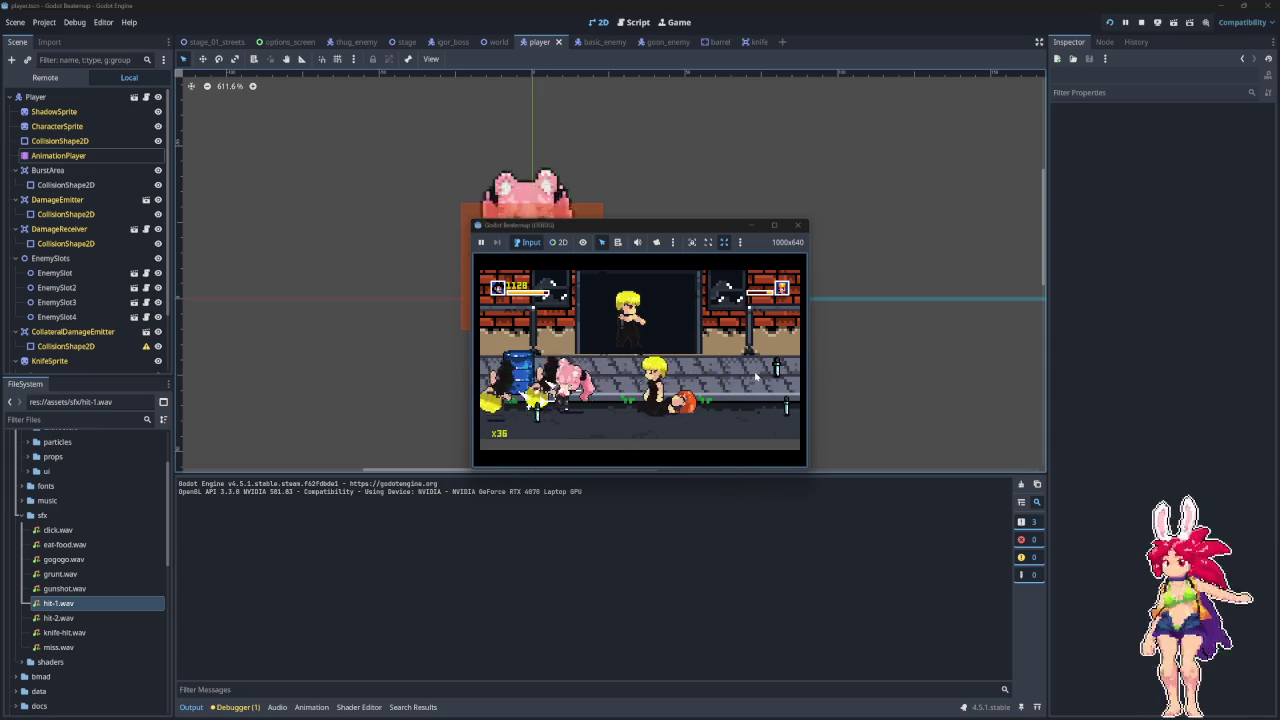
{"action": "key", "text": "space"}
{"action": "key", "text": "Down"}
{"action": "key", "text": "space"}
{"action": "key", "text": "Left"}
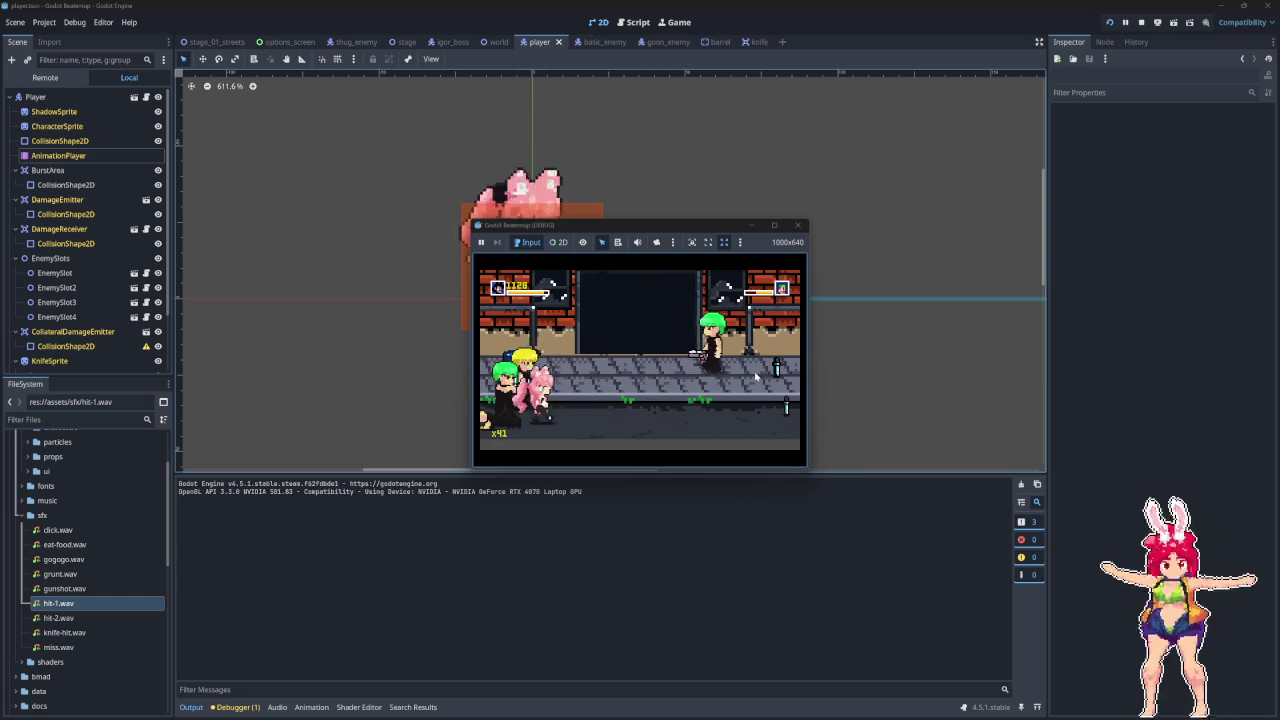
{"action": "key", "text": "space"}
{"action": "key", "text": "Right"}
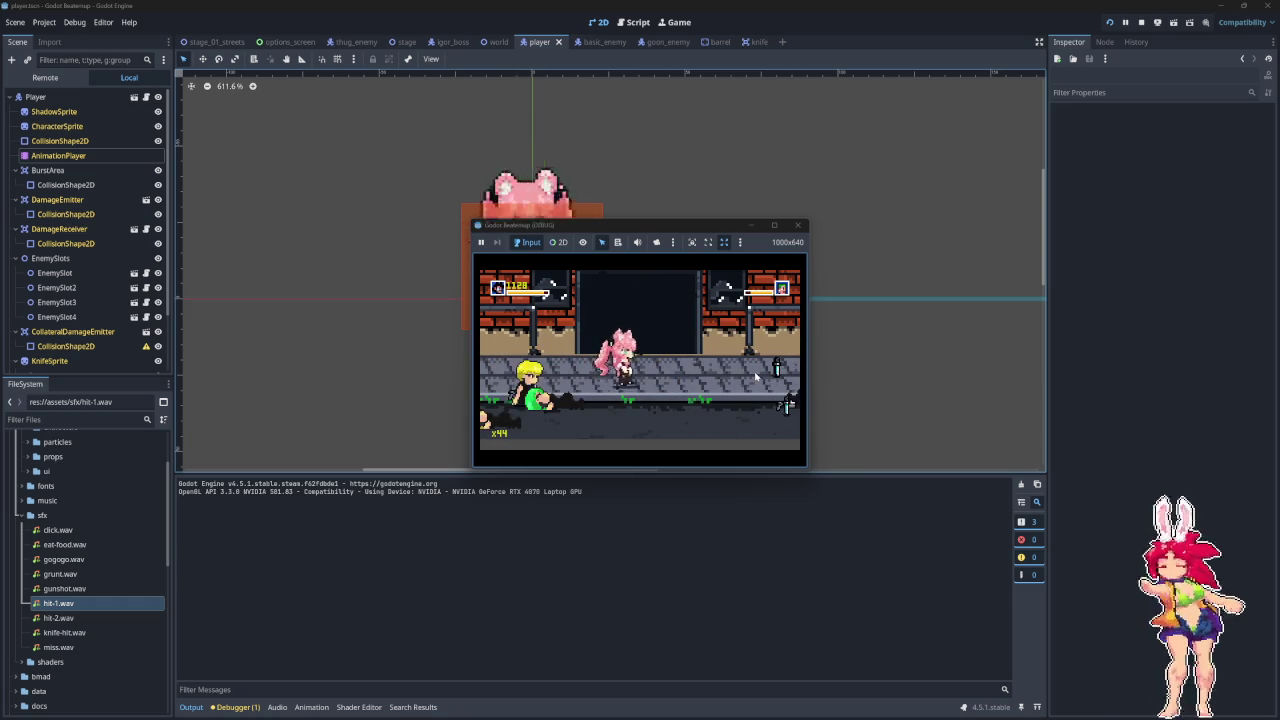
{"action": "key", "text": "space"}
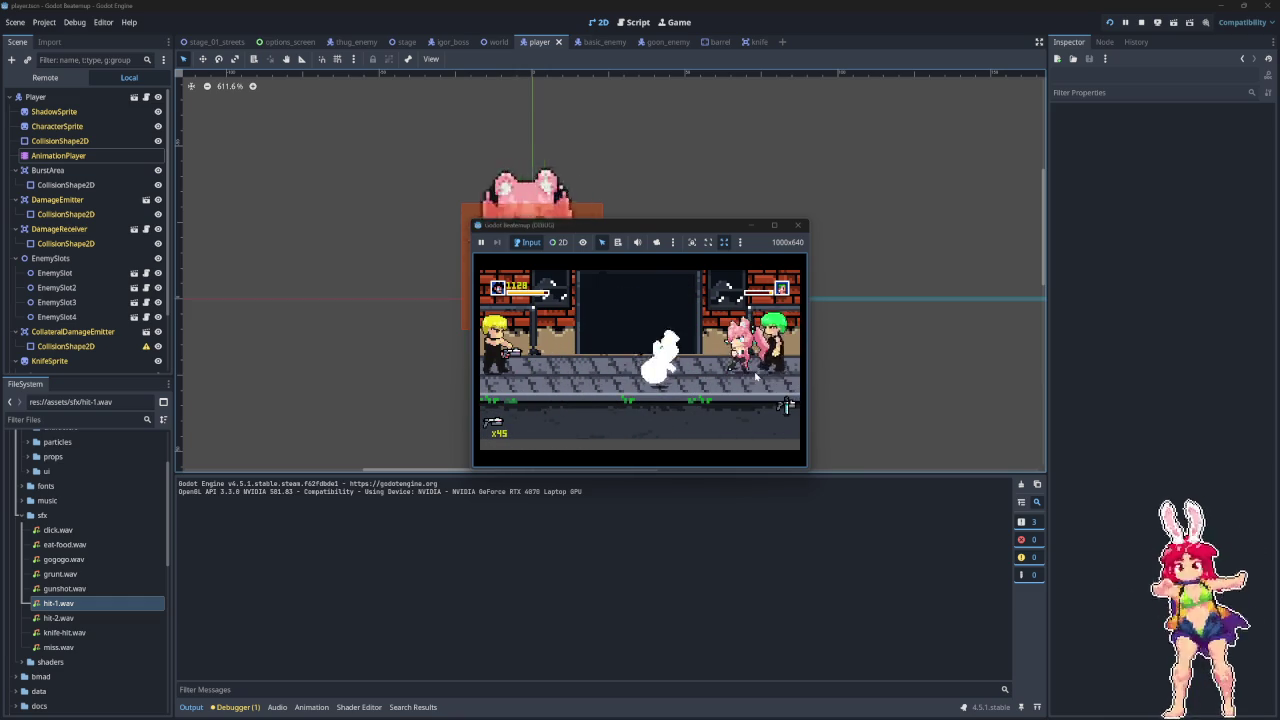
{"action": "key", "text": "space"}
{"action": "key", "text": "Left"}
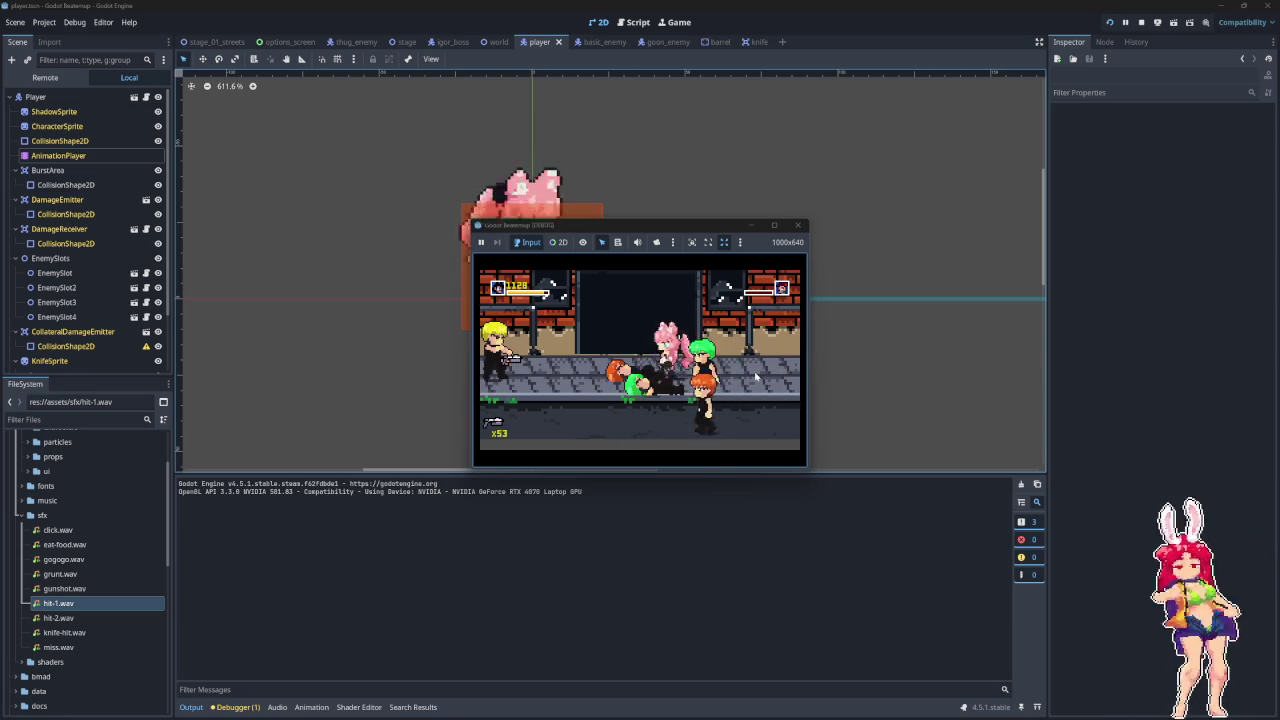
{"action": "key", "text": "space"}
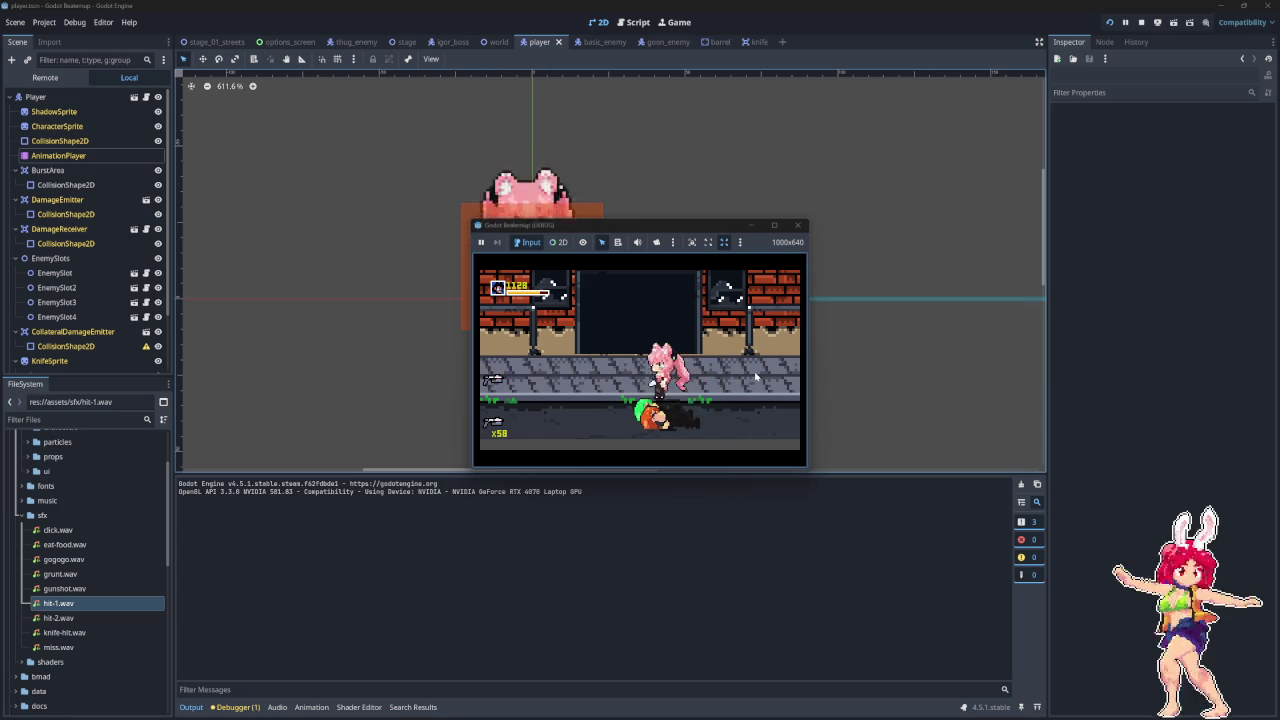
Step: Advance right to the brick corner with the neon sign and hit the doorway enemy
{"action": "key", "text": "space"}
{"action": "key", "text": "Right"}
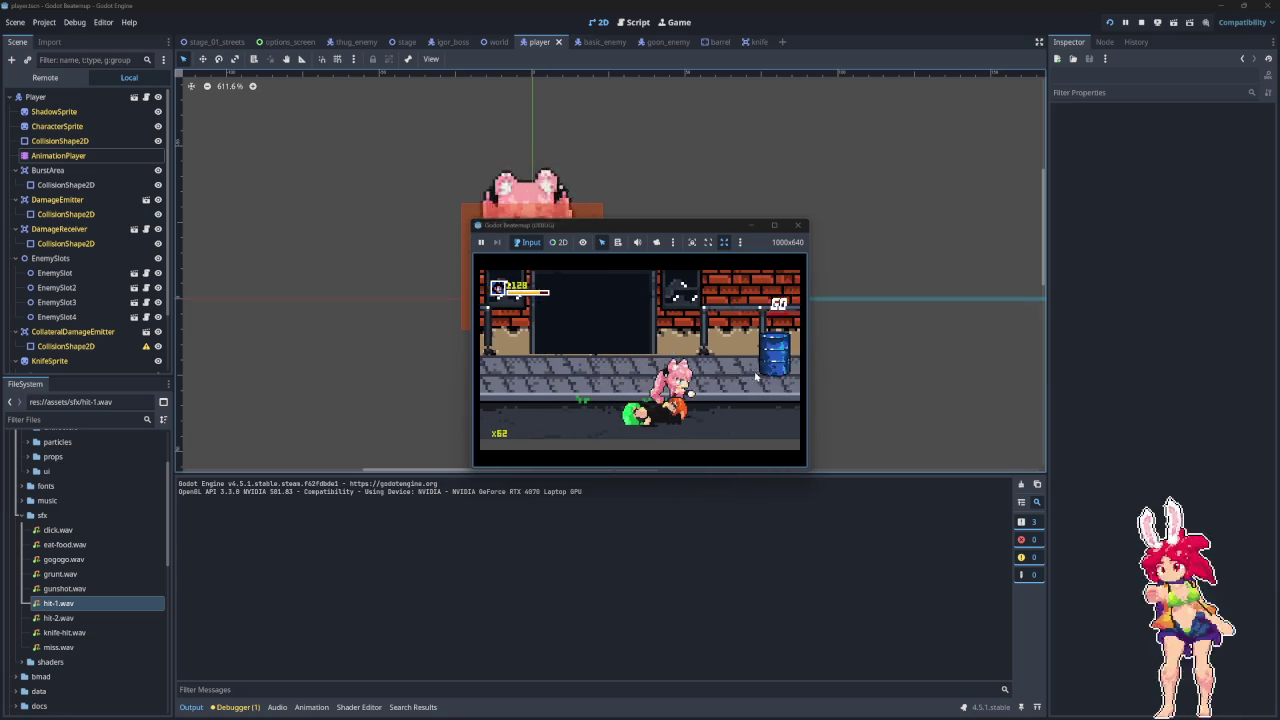
{"action": "key", "text": "Right"}
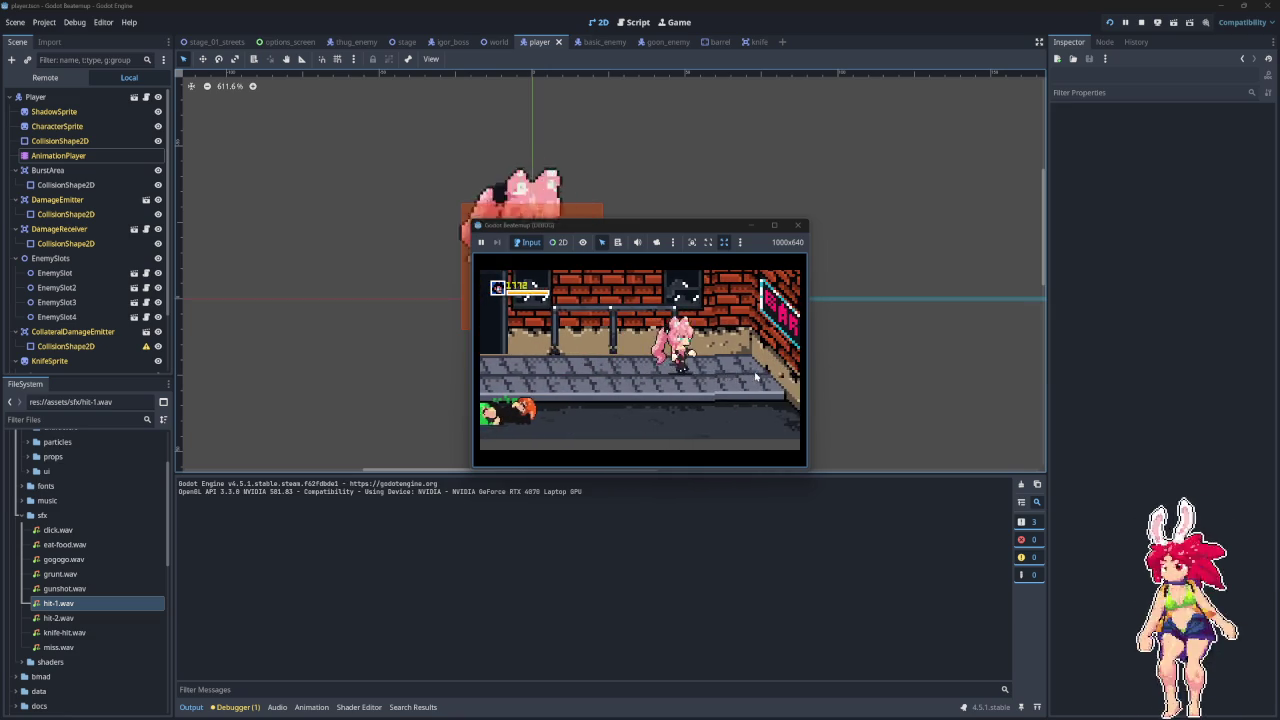
{"action": "key", "text": "Down"}
{"action": "key", "text": "Left"}
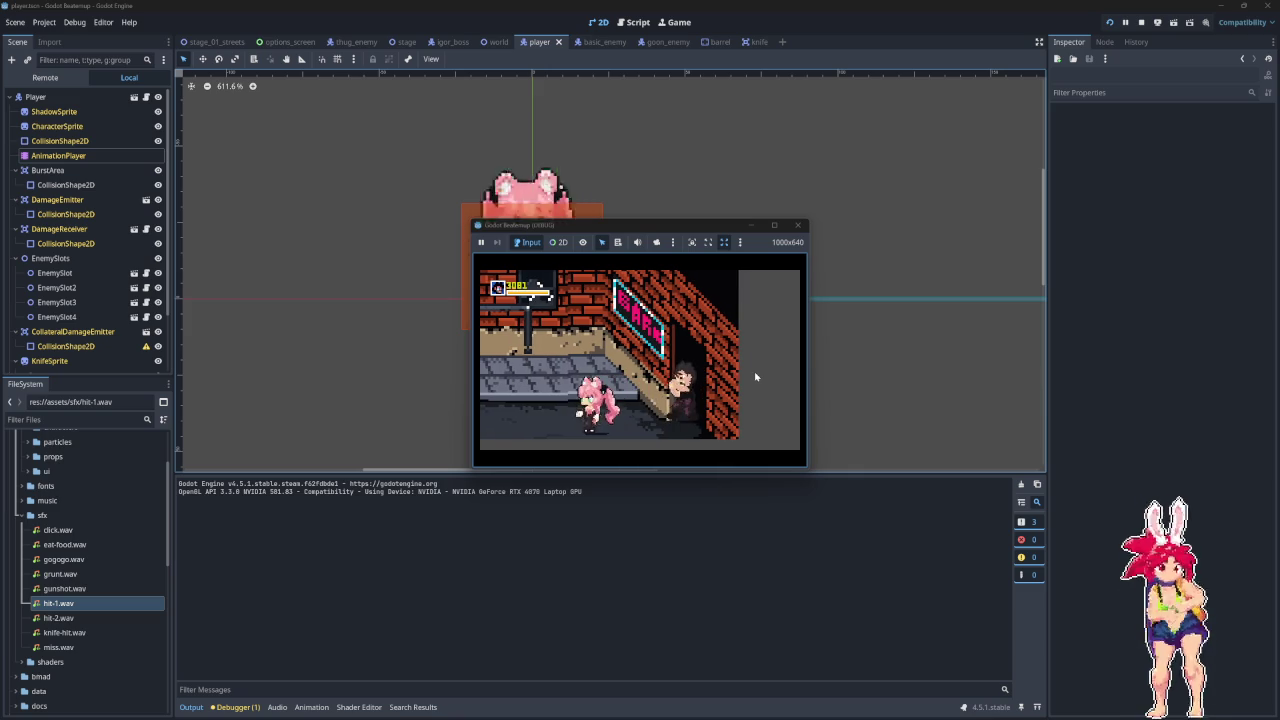
{"action": "key", "text": "z"}
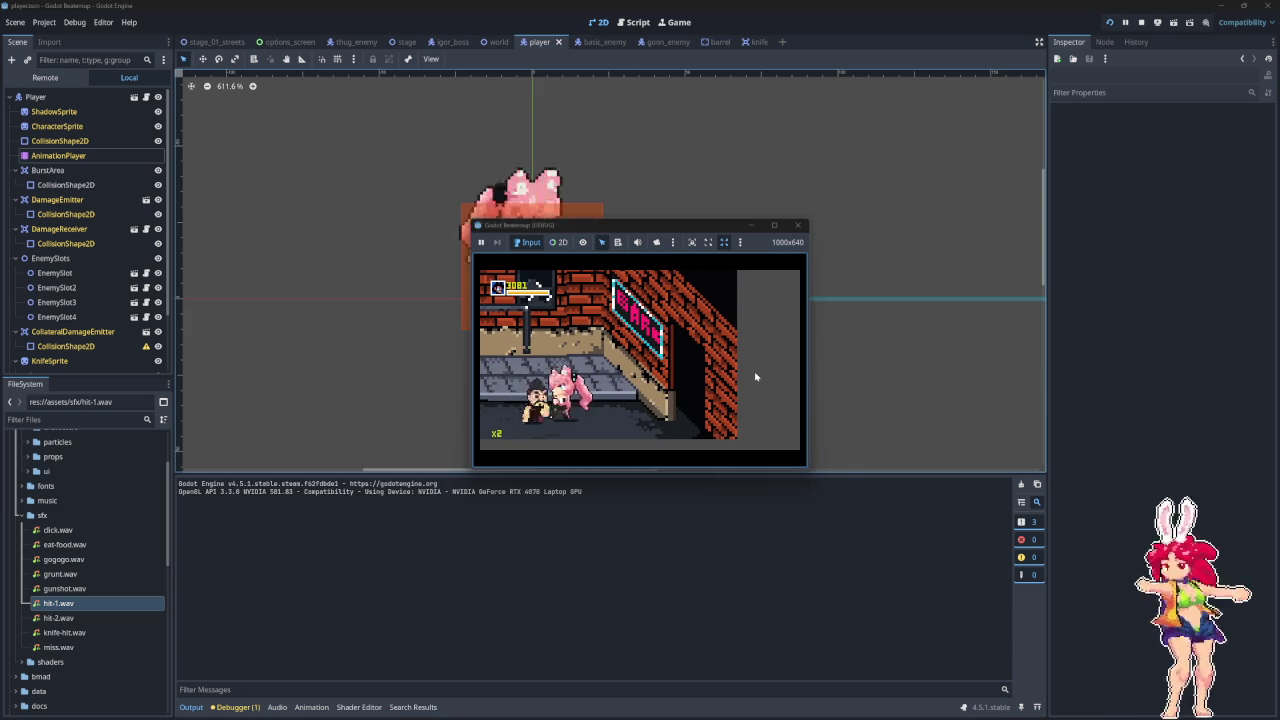
{"action": "key", "text": "Right"}
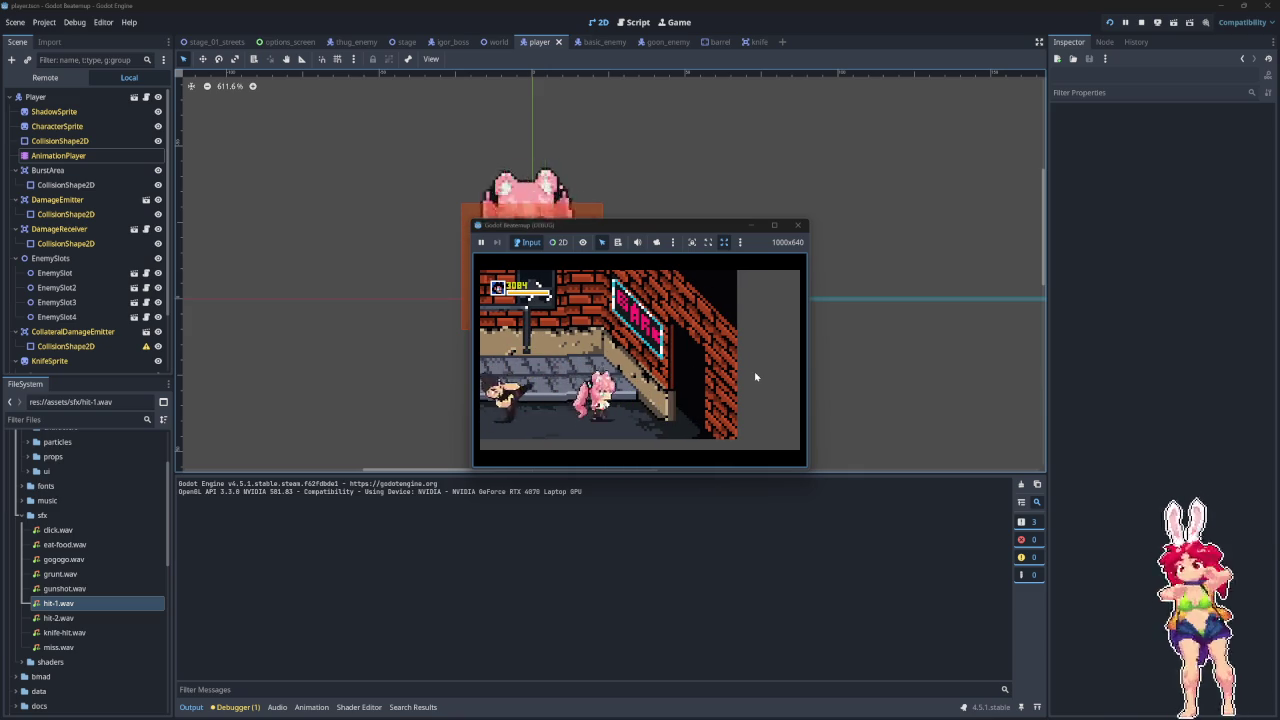
{"action": "key", "text": "Right"}
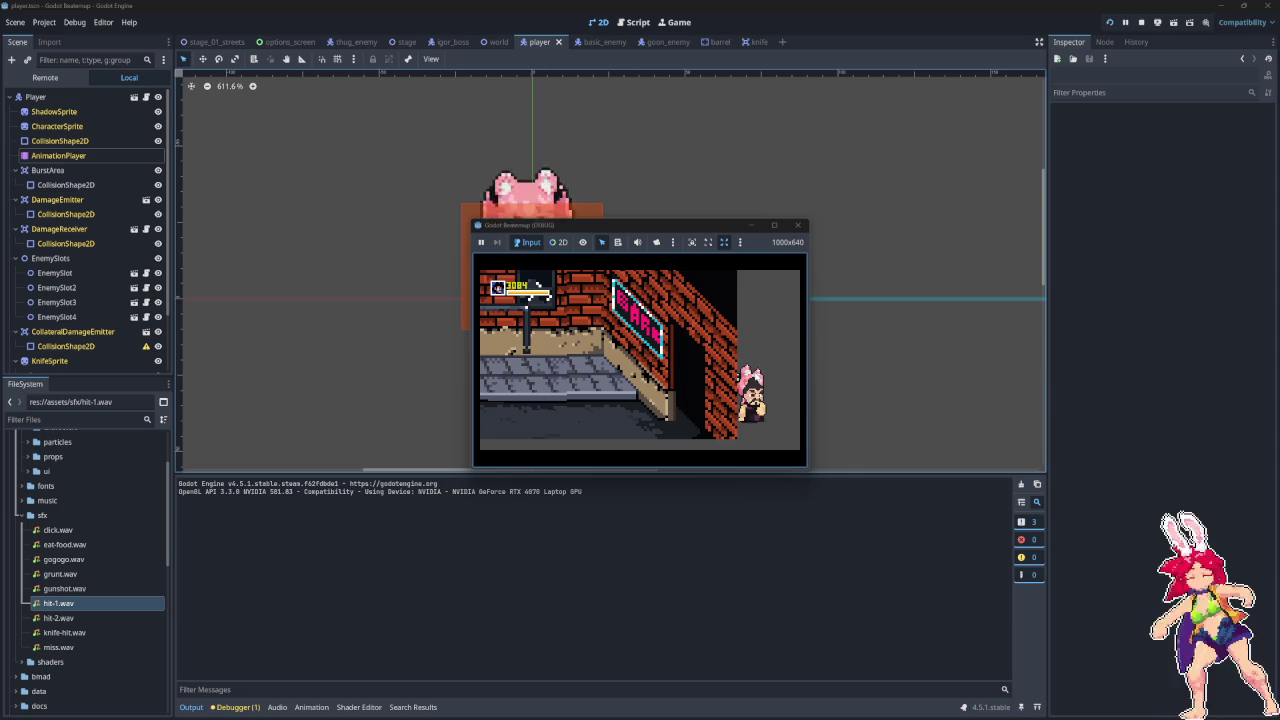
{"action": "key", "text": "x"}
Step: Beat the remaining enemies around the doorway and finish the combo to reach the next area
{"action": "key", "text": "Left"}
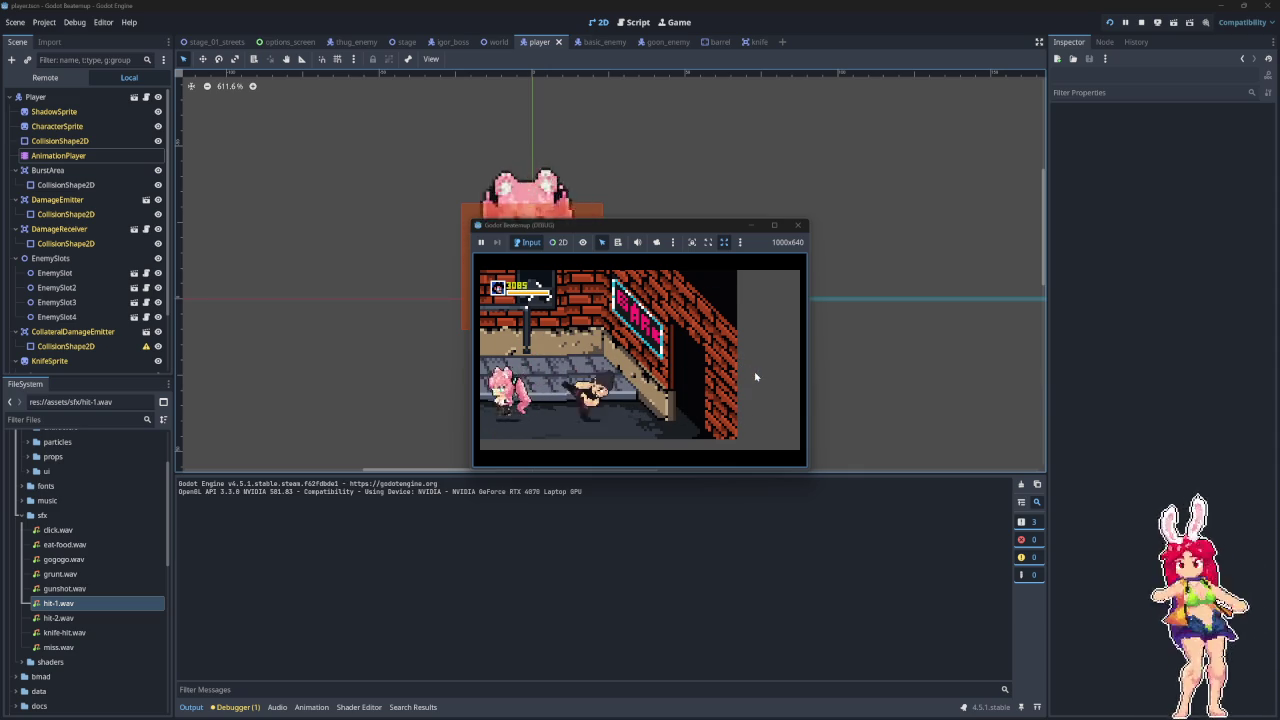
{"action": "key", "text": "x"}
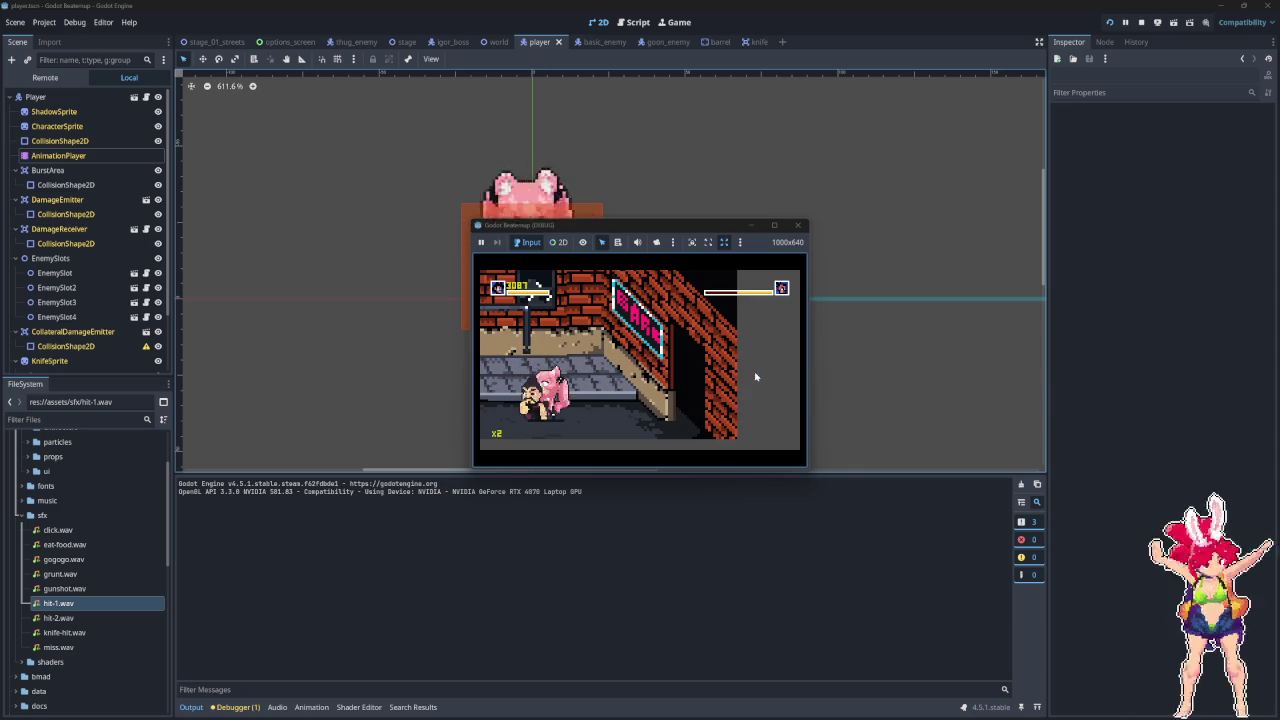
{"action": "key", "text": "x"}
{"action": "key", "text": "Right"}
{"action": "key", "text": "Up"}
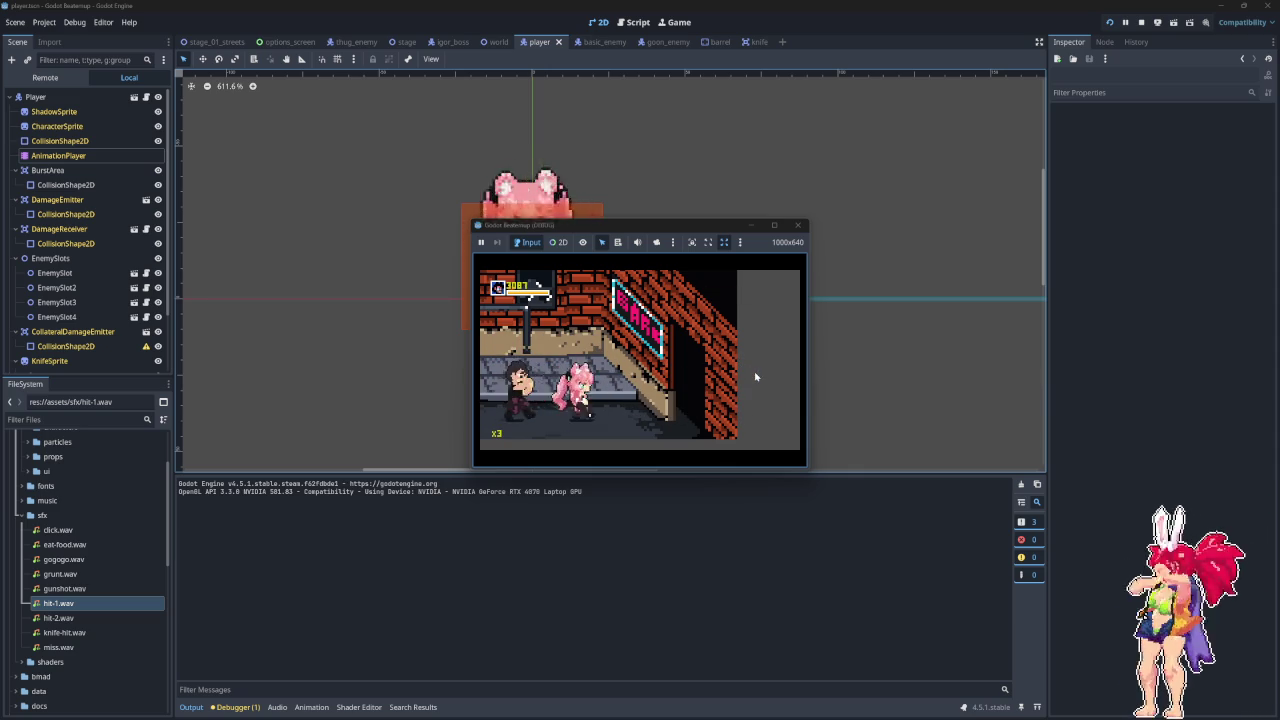
{"action": "key", "text": "Right"}
{"action": "key", "text": "Down"}
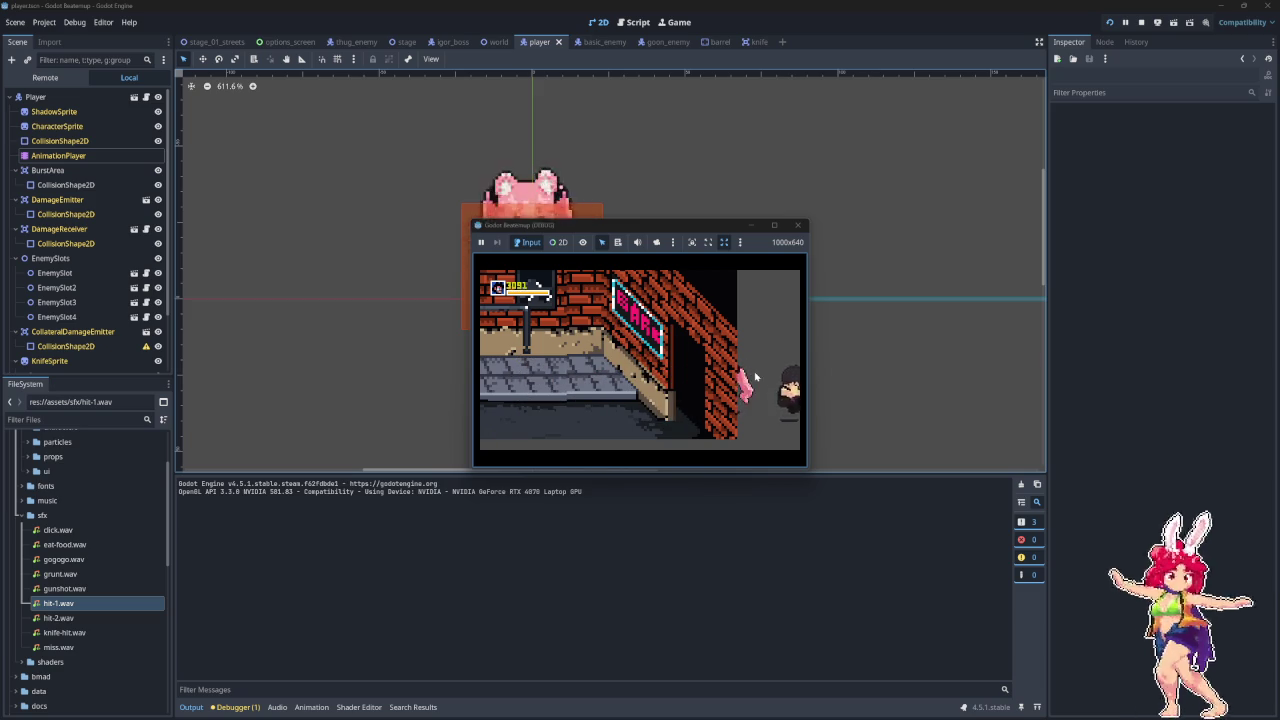
{"action": "key", "text": "x"}
{"action": "key", "text": "x"}
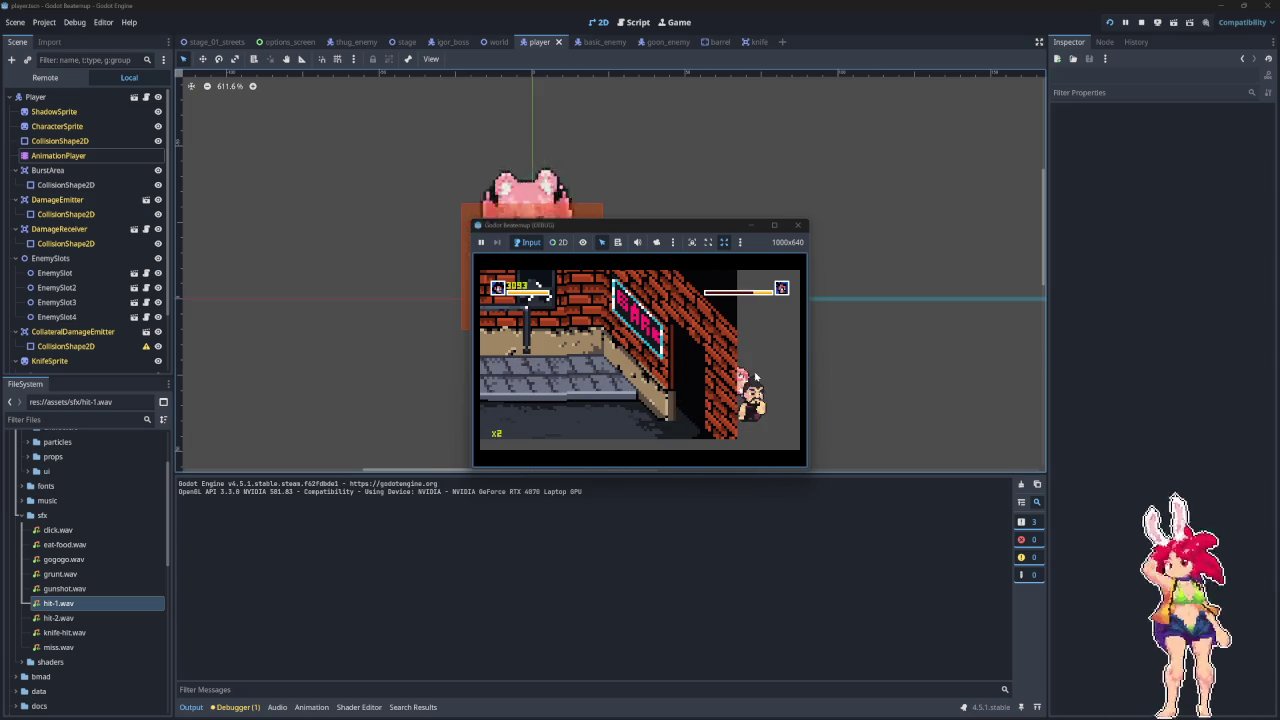
{"action": "key", "text": "Left"}
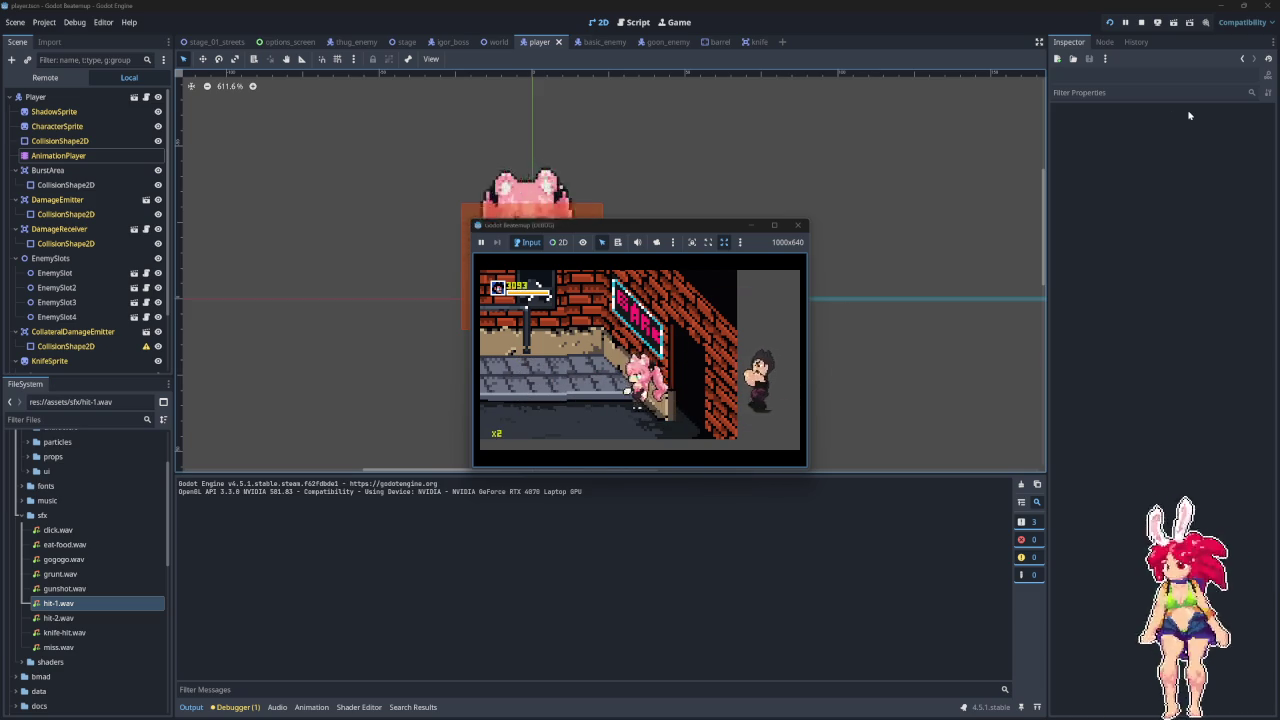
{"action": "key", "text": "Left"}
{"action": "key", "text": "x"}
{"action": "key", "text": "x"}
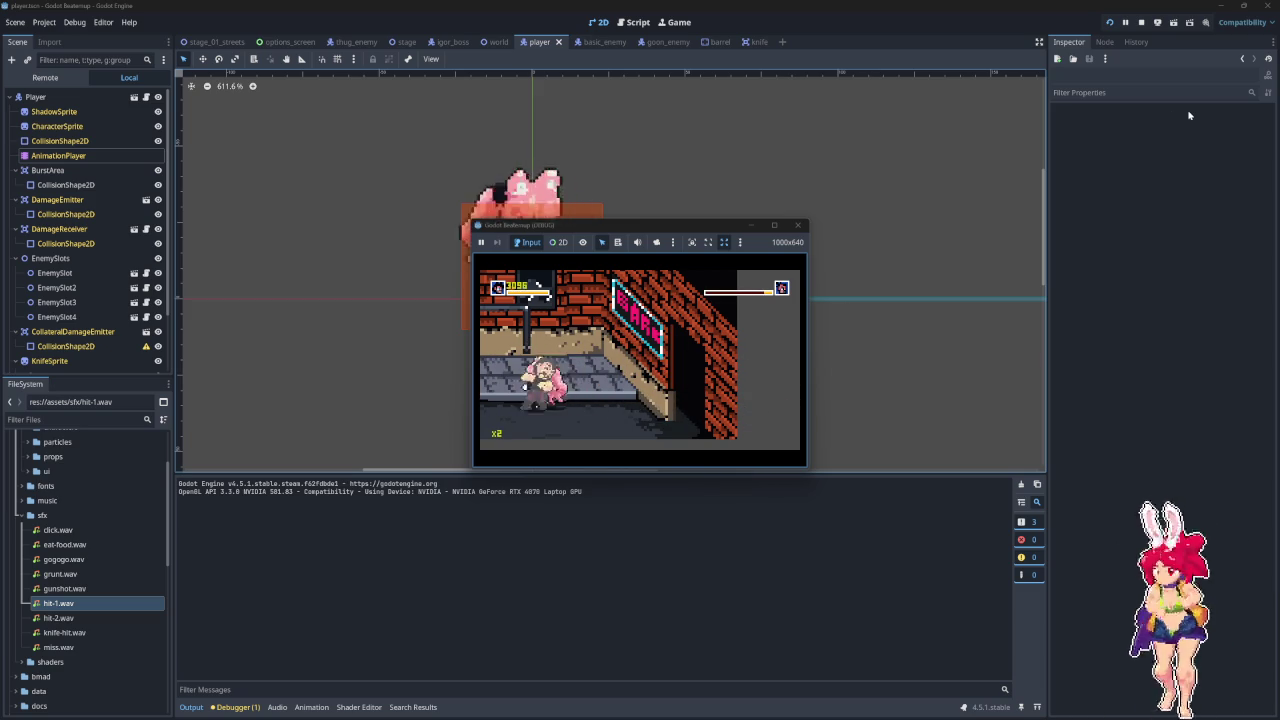
{"action": "key", "text": "x"}
{"action": "key", "text": "x"}
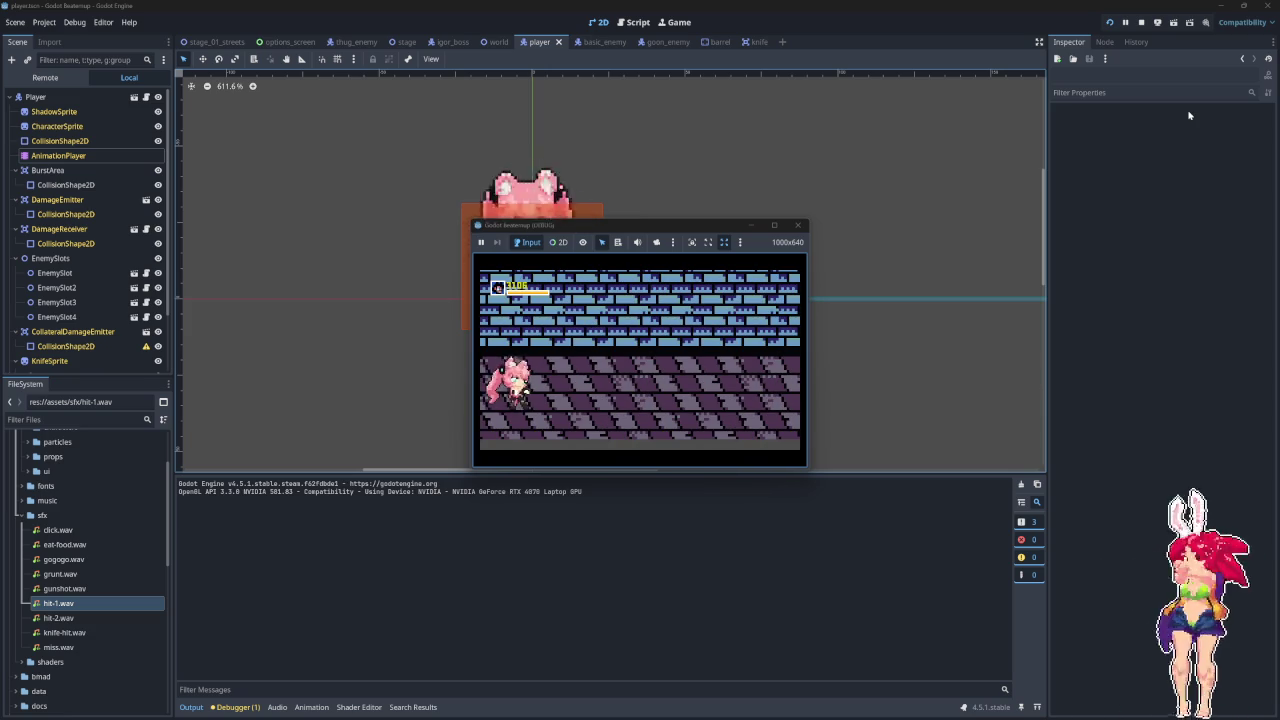
Step: Walk the player back and forth across the street, attacking the green-haired enemies with X
{"action": "key", "text": "Right"}
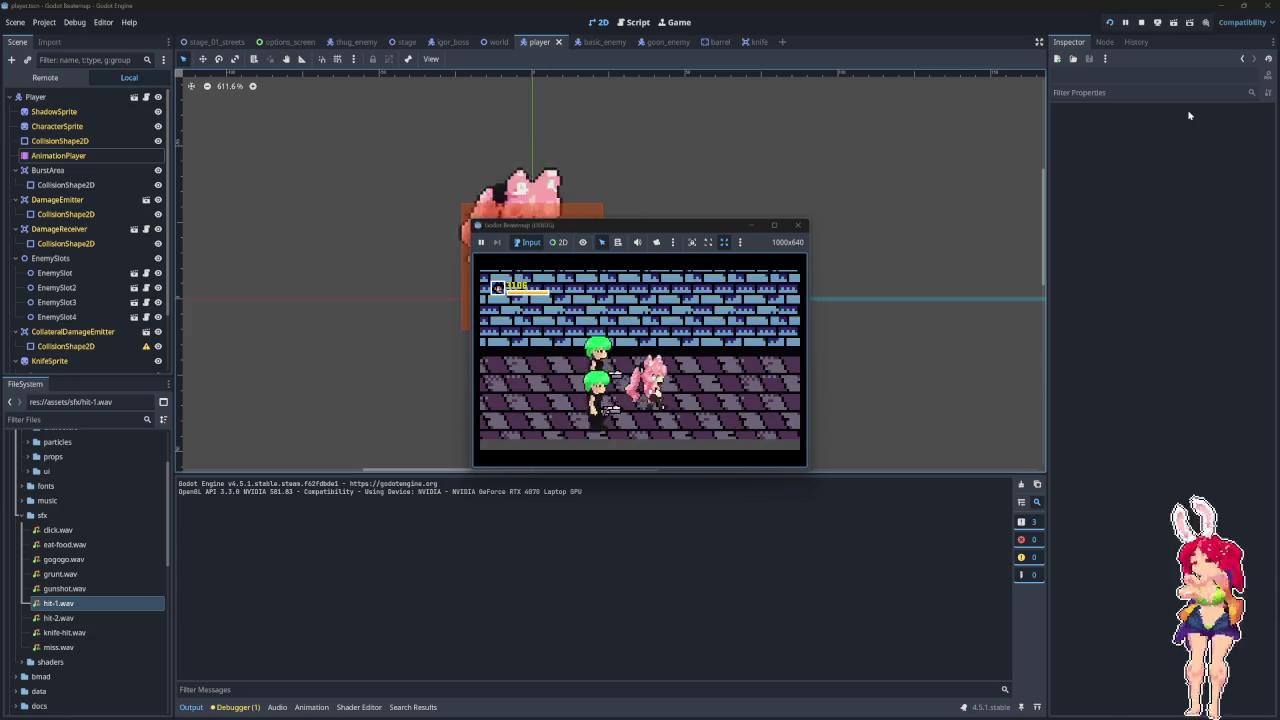
{"action": "key", "text": "Left"}
{"action": "key", "text": "Left"}
{"action": "key", "text": "x"}
{"action": "key", "text": "x"}
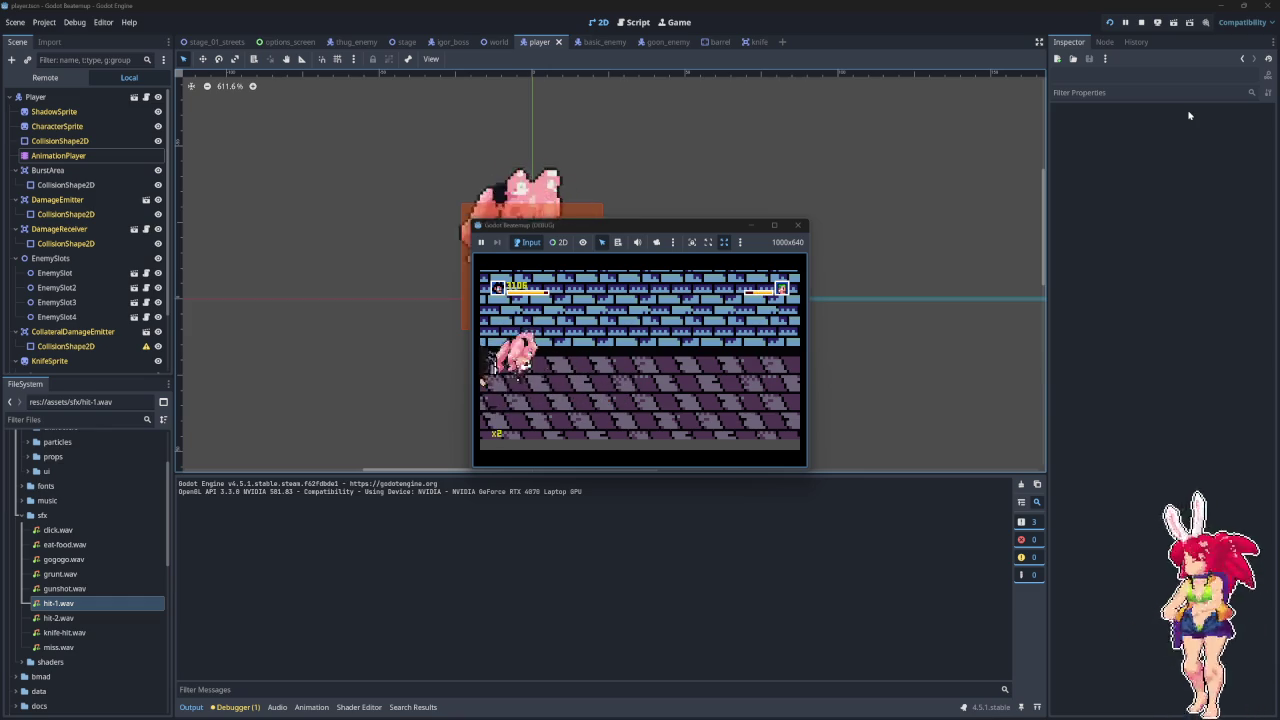
{"action": "key", "text": "Right"}
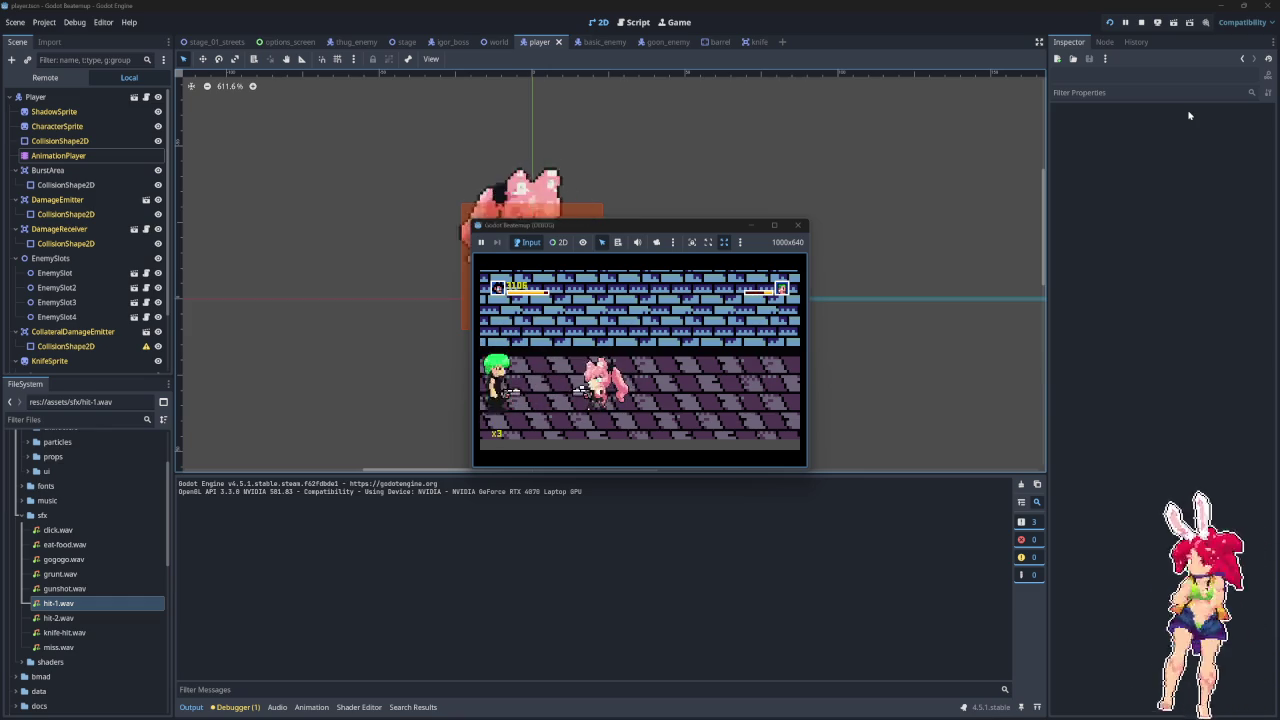
{"action": "key", "text": "Left"}
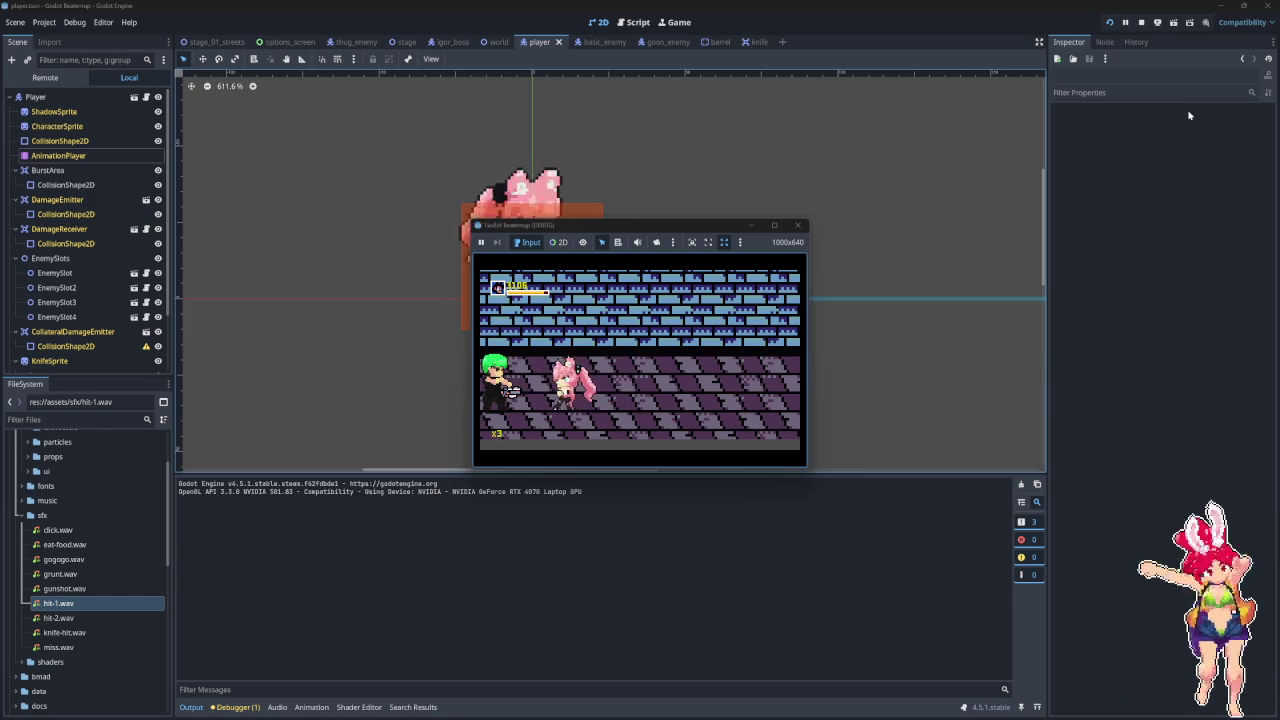
{"action": "key", "text": "x"}
{"action": "key", "text": "x"}
{"action": "key", "text": "x"}
{"action": "key", "text": "Right"}
Step: Keep fighting the enemies across both lanes to raise the combo, then stop the game
{"action": "key", "text": "Right"}
{"action": "key", "text": "x"}
{"action": "key", "text": "x"}
{"action": "key", "text": "Left"}
{"action": "key", "text": "Up"}
{"action": "key", "text": "Right"}
{"action": "key", "text": "Right"}
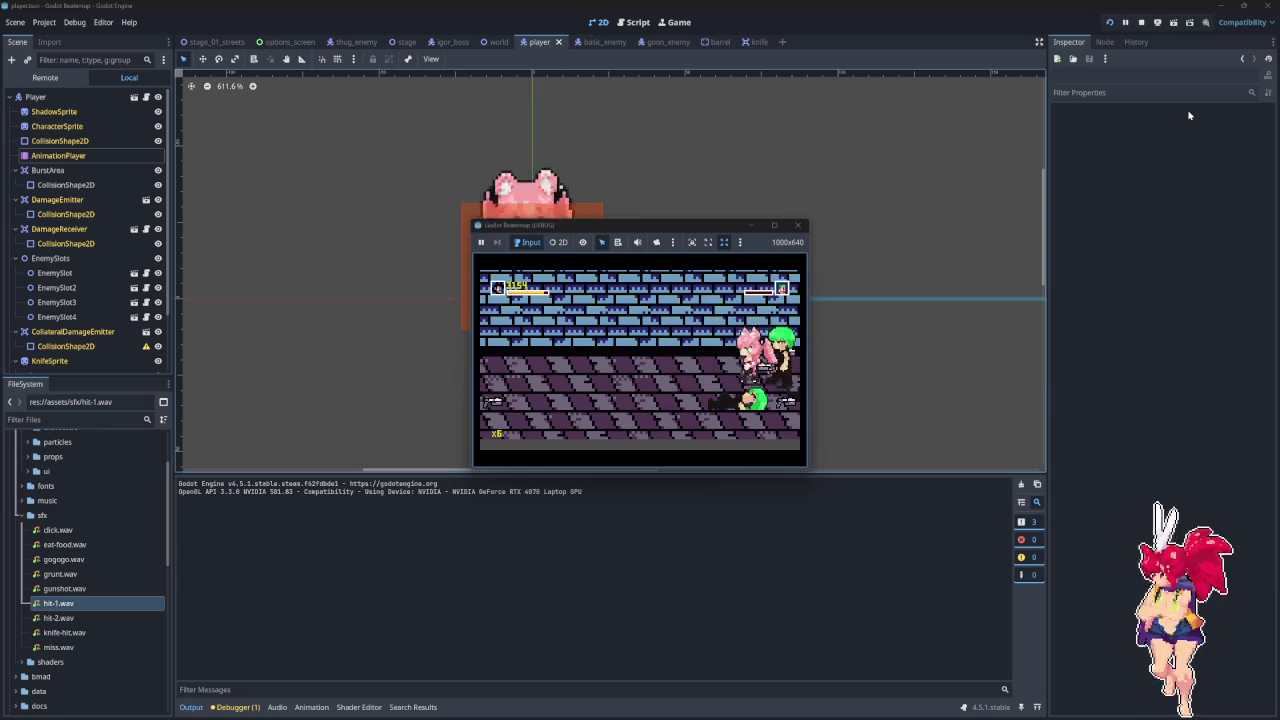
{"action": "key", "text": "Left"}
{"action": "key", "text": "x"}
{"action": "key", "text": "x"}
{"action": "key", "text": "x"}
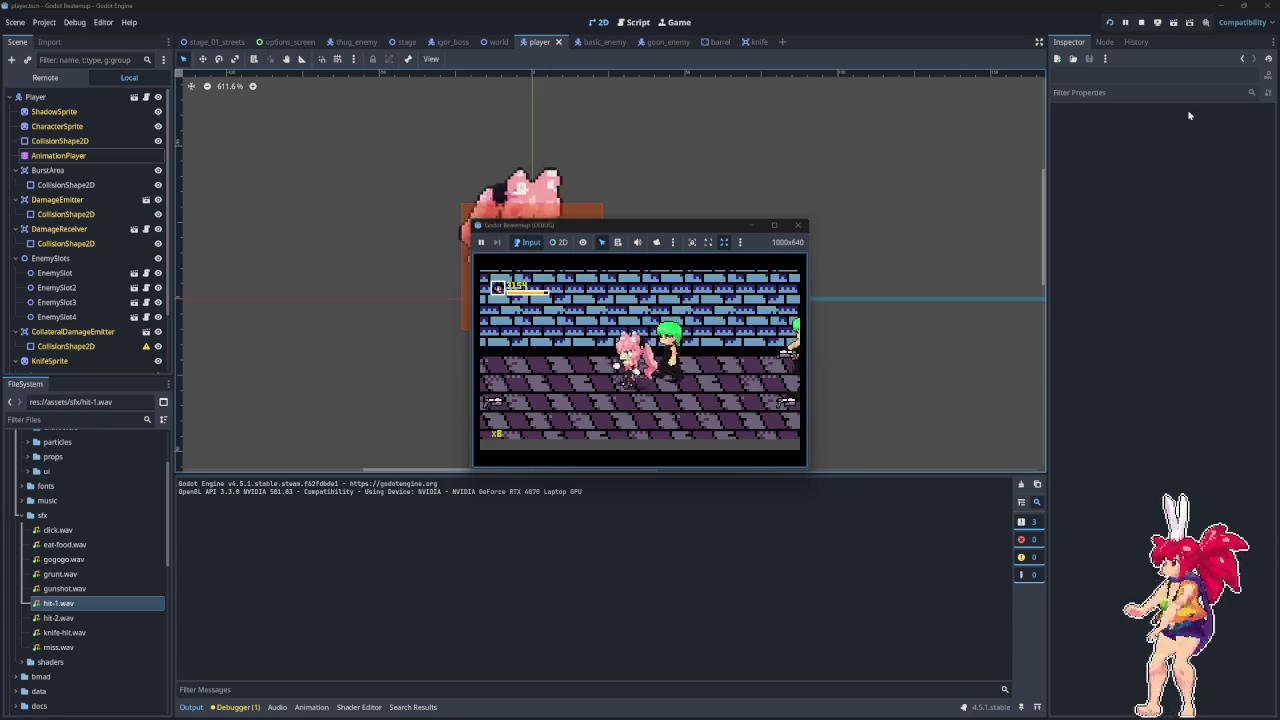
{"action": "key", "text": "Right"}
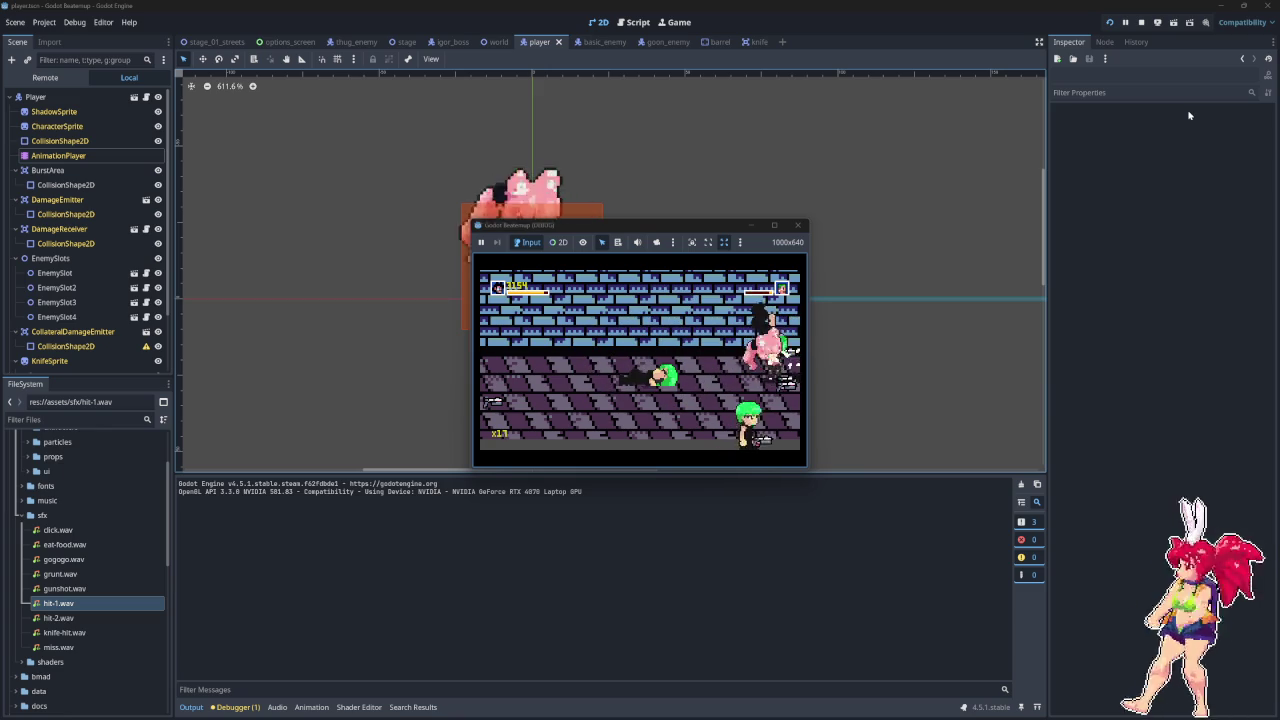
{"action": "key", "text": "Right"}
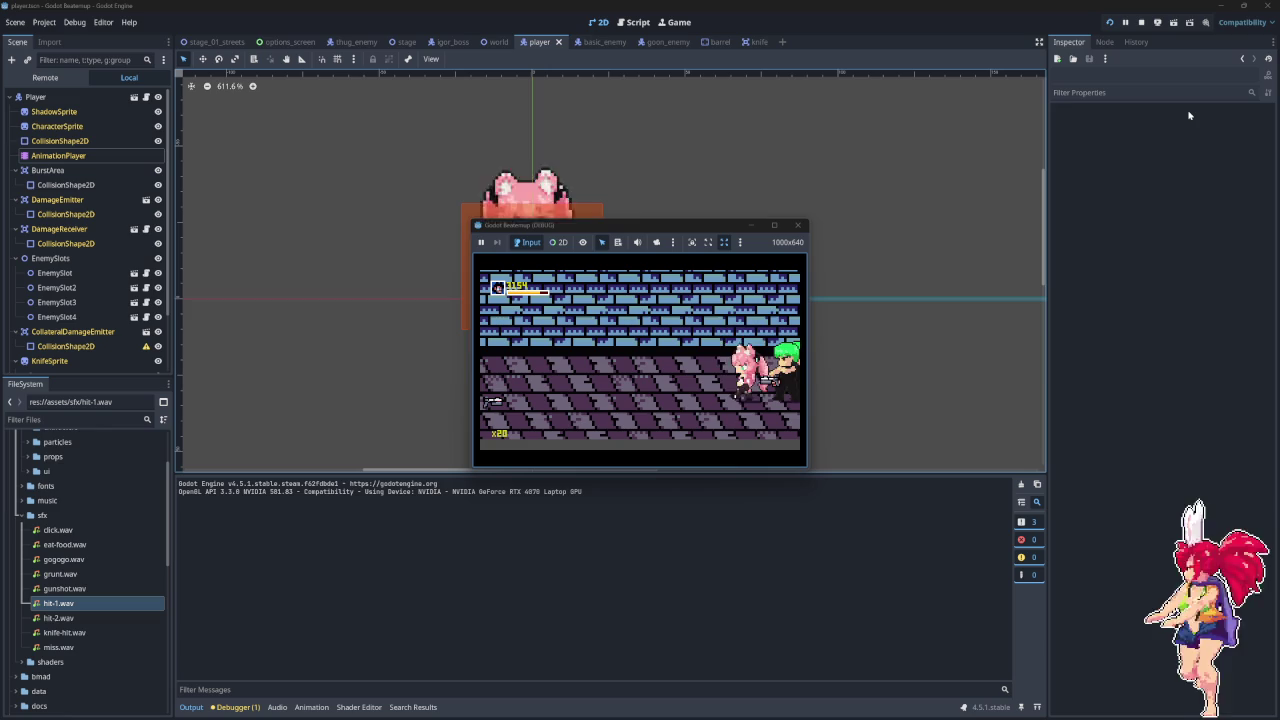
{"action": "key", "text": "Left"}
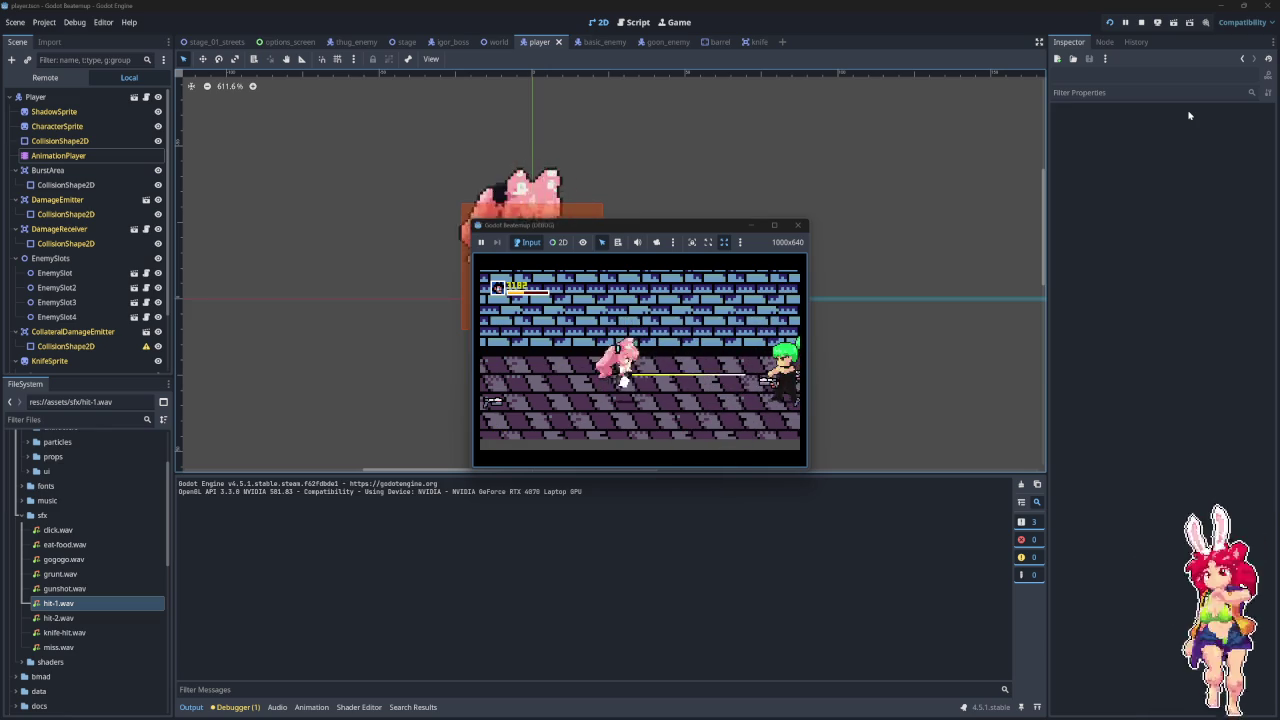
{"action": "key", "text": "Right"}
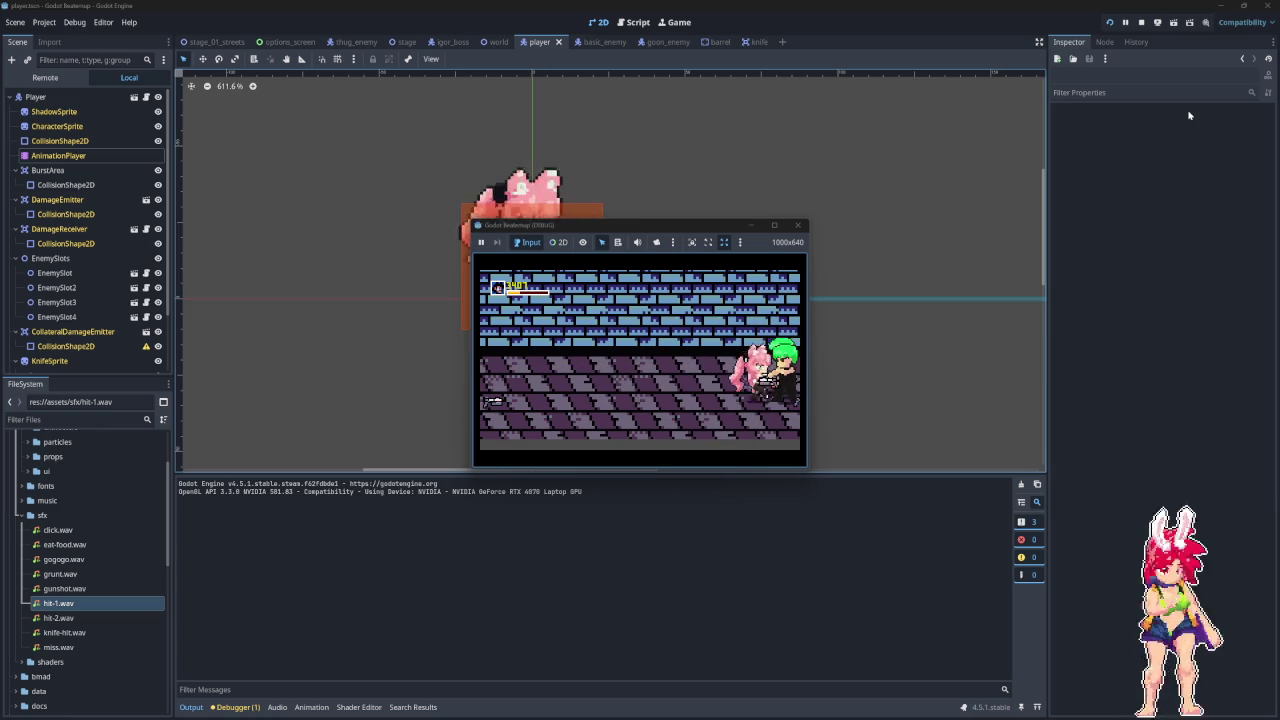
{"action": "key", "text": "z"}
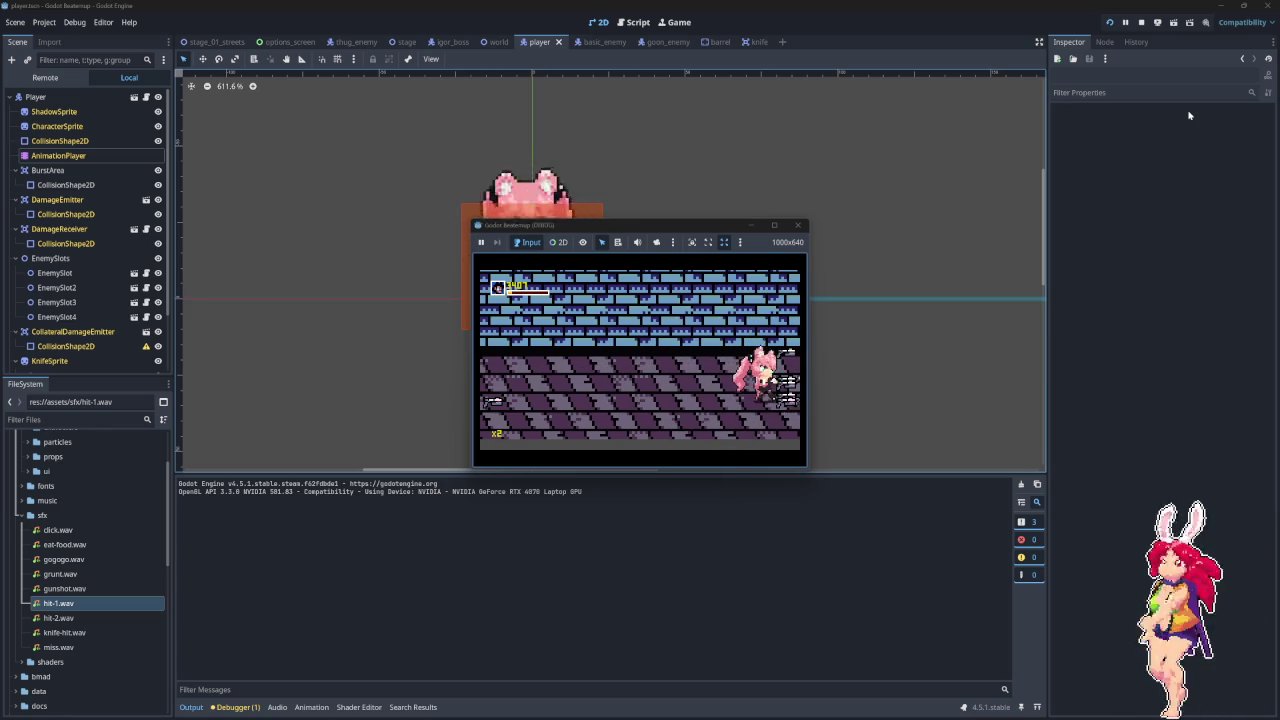
{"action": "key", "text": "Up"}
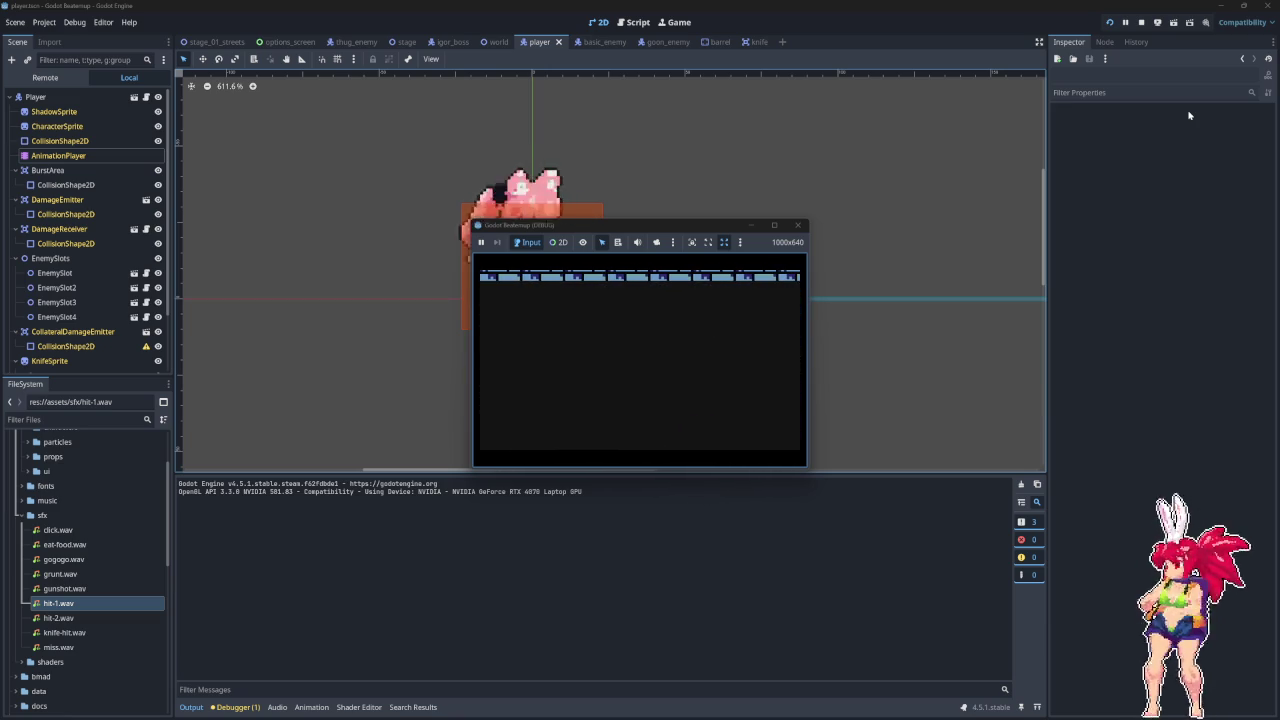
{"action": "left_click", "coordinate": [797, 224]}
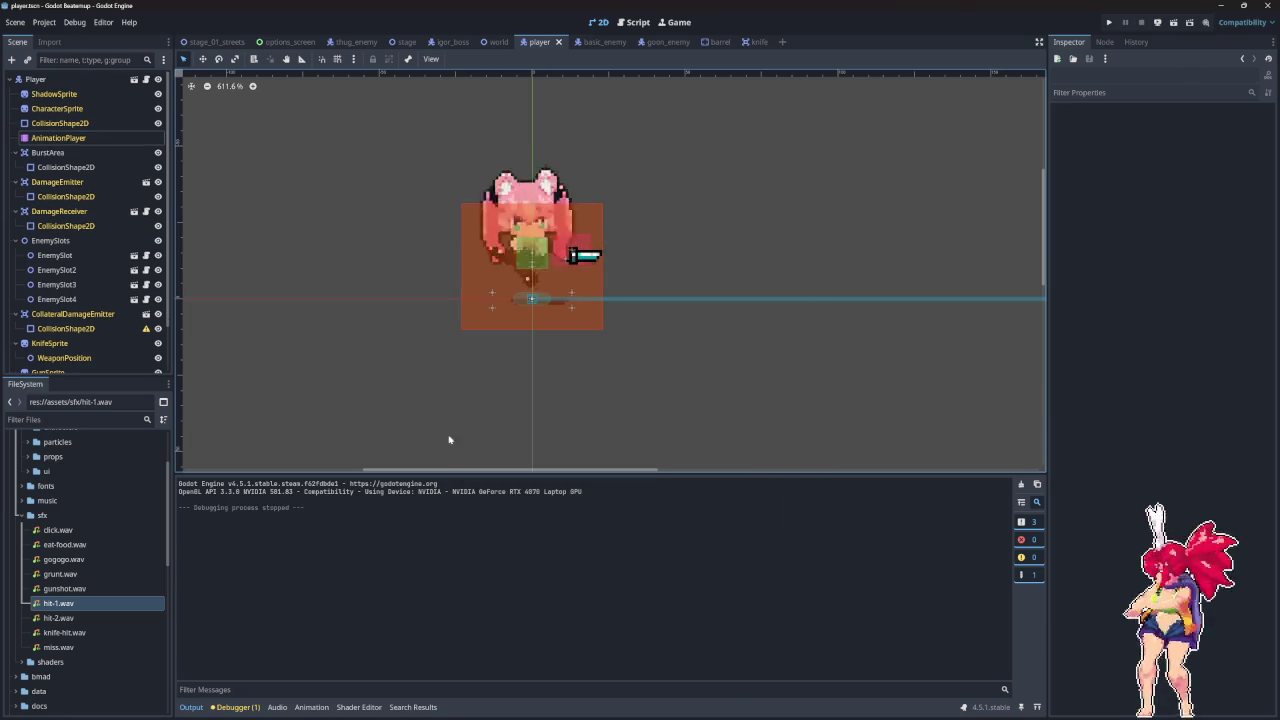
Step: Select CharacterSprite and its AnimationPlayer, scrub the burst timeline and preview it playing
{"action": "left_click", "coordinate": [540, 197]}
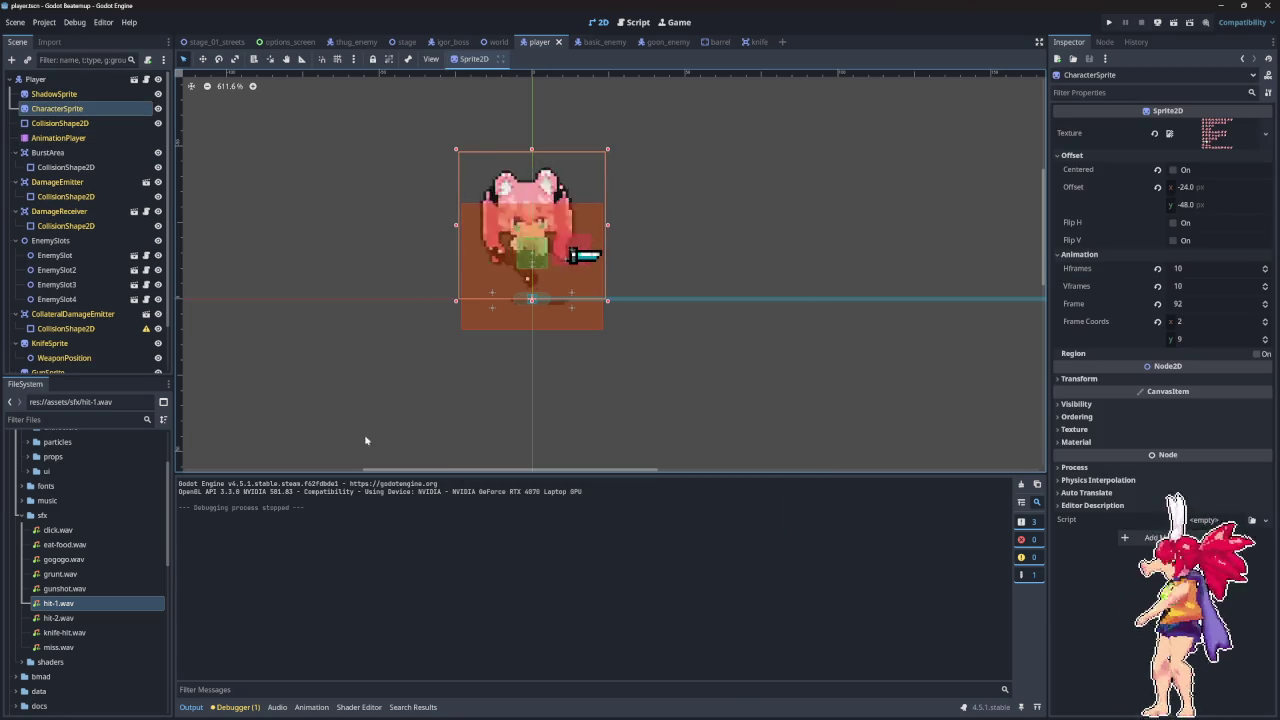
{"action": "left_click", "coordinate": [88, 139]}
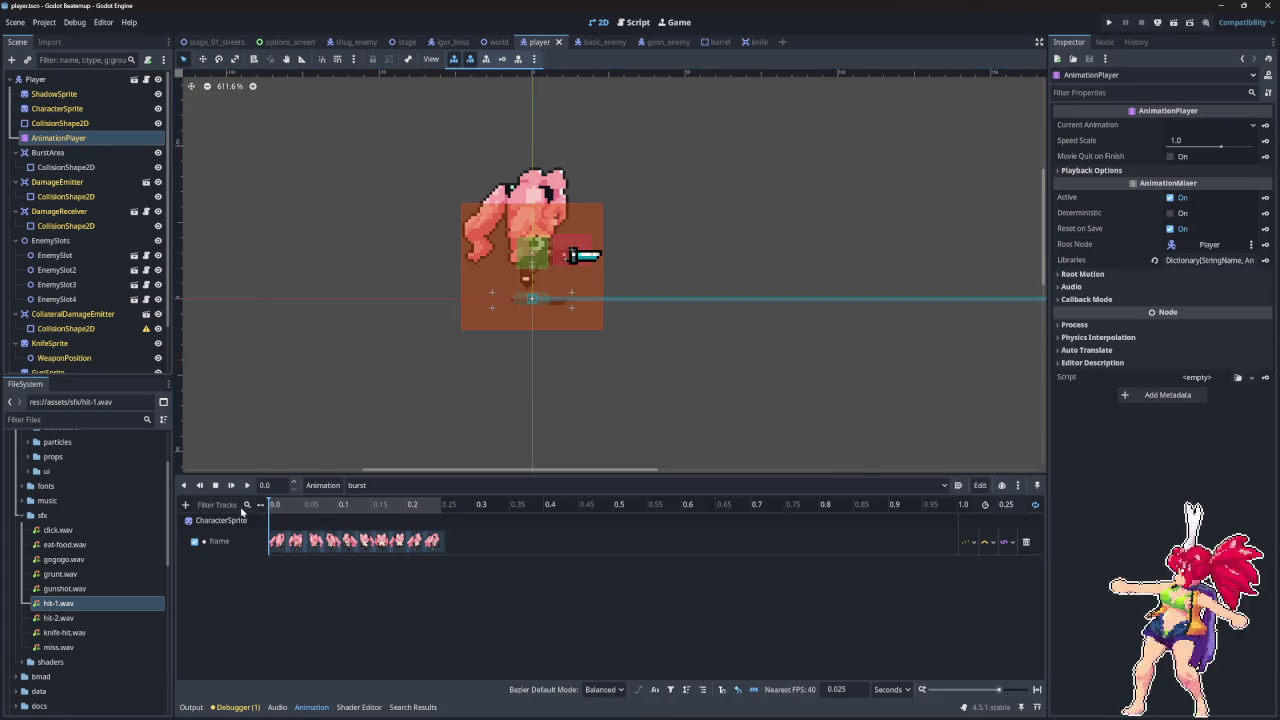
{"action": "left_click_drag", "start_coordinate": [294, 518], "coordinate": [419, 517]}
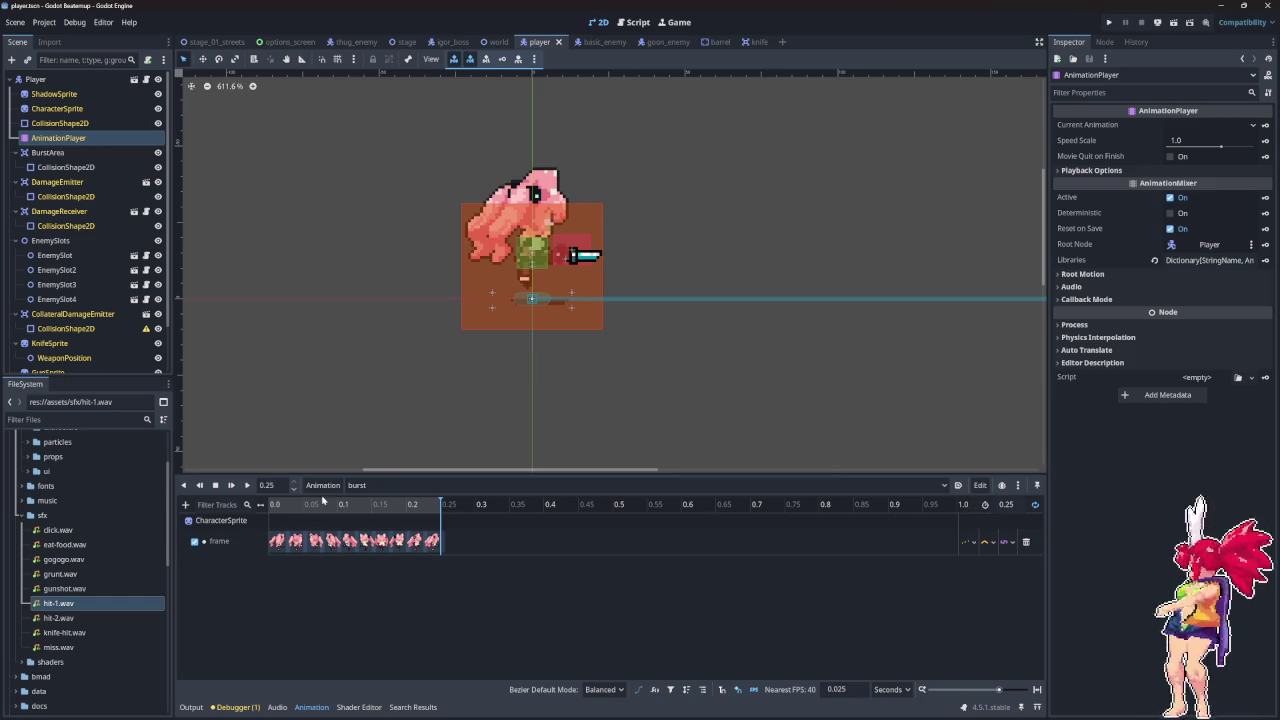
{"action": "left_click", "coordinate": [250, 483]}
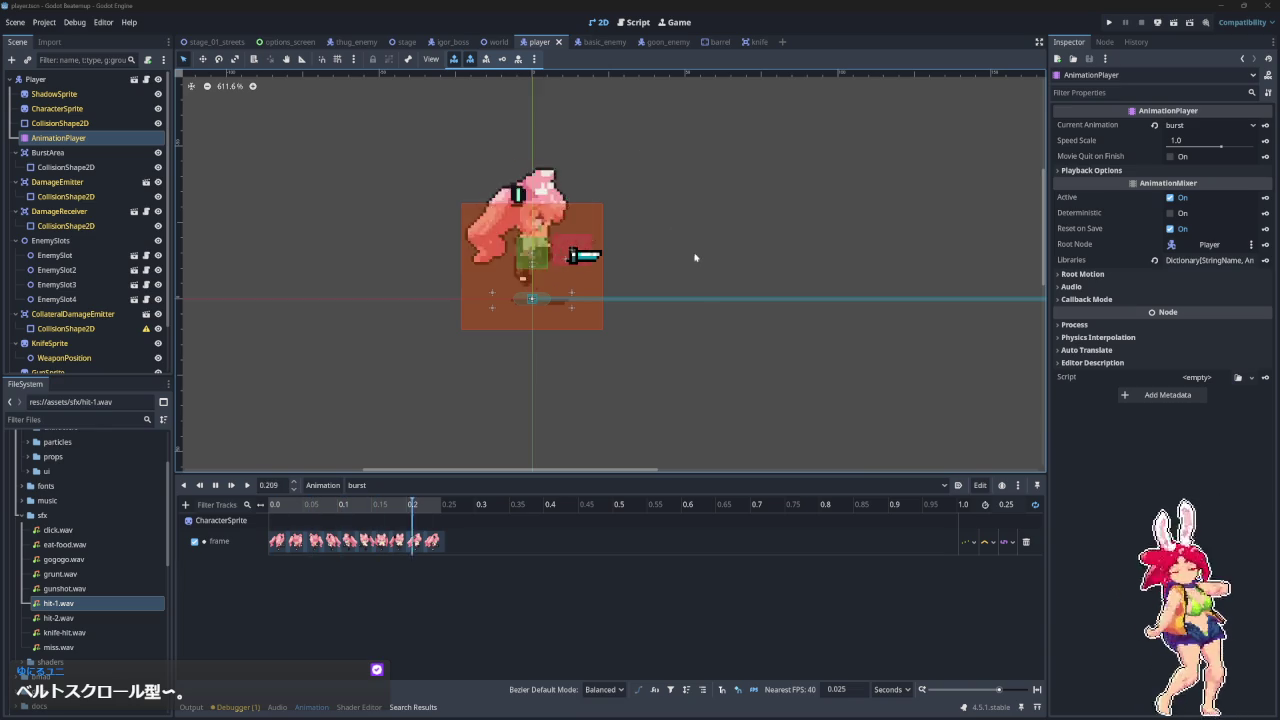
{"action": "left_click", "coordinate": [717, 252]}
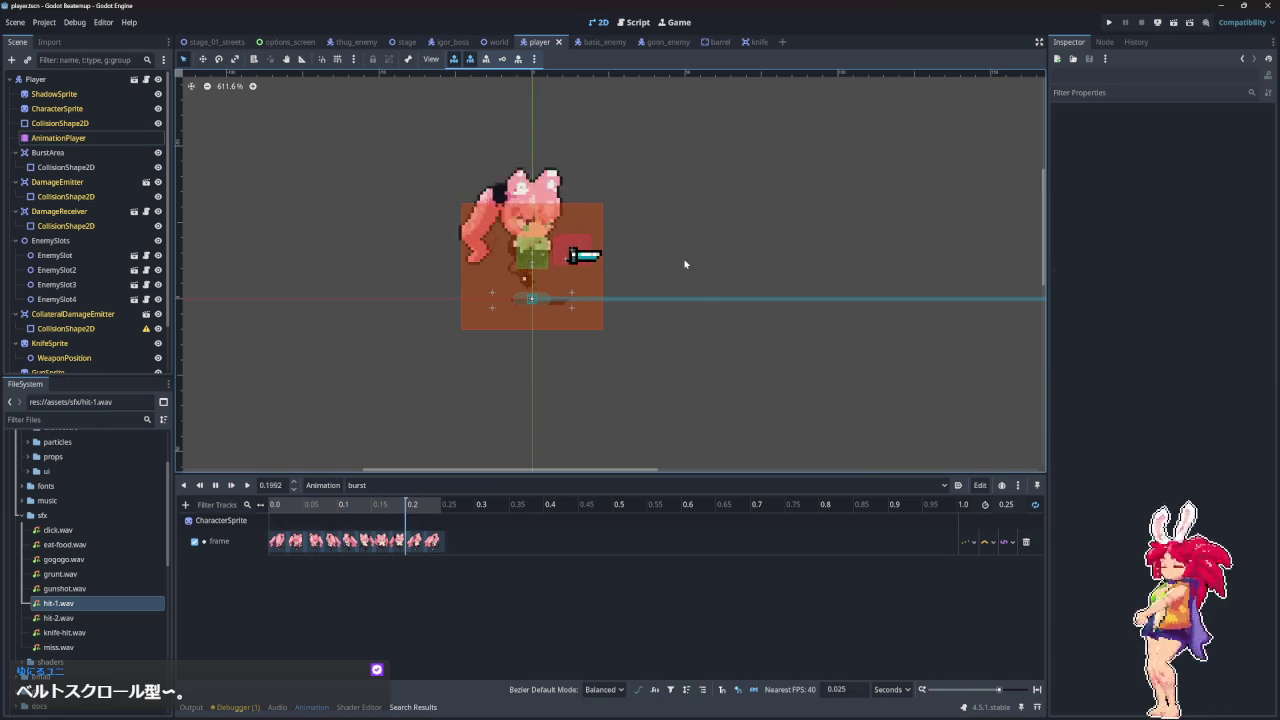
Step: Launch the game with F5 and punch the two street enemies to start a combo
{"action": "key", "text": "F5"}
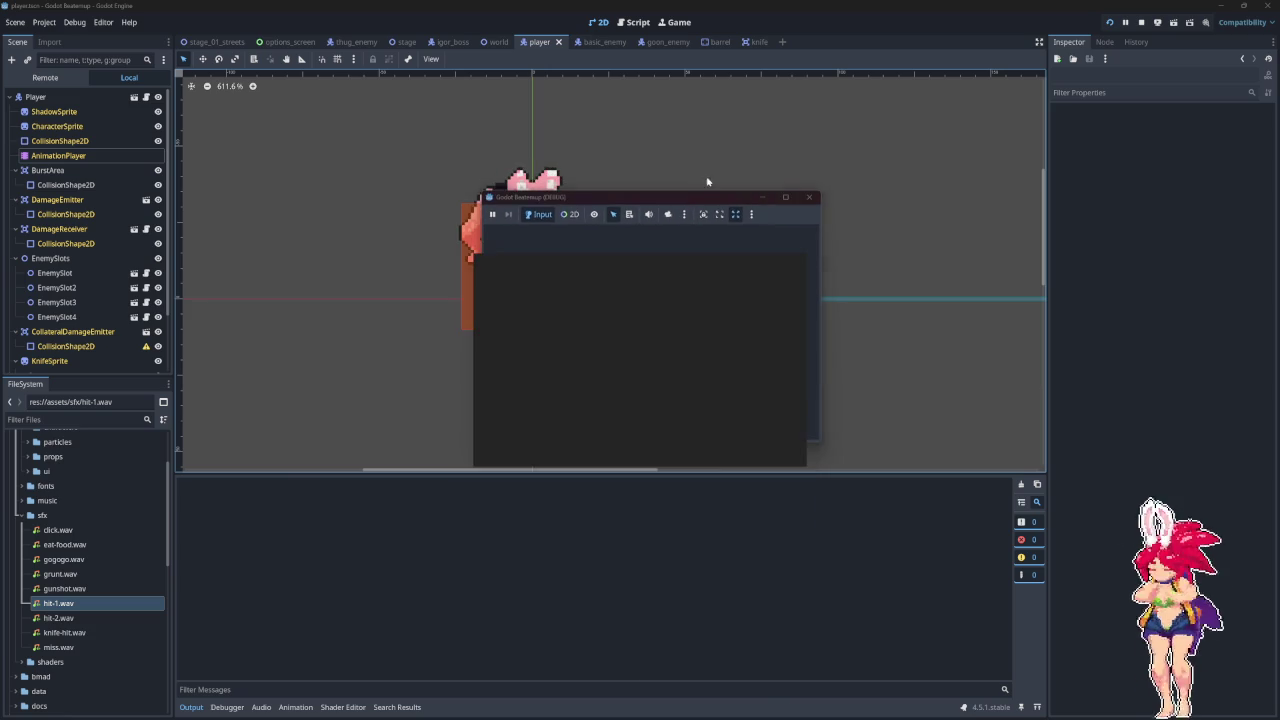
{"action": "left_click_drag", "start_coordinate": [705, 227], "coordinate": [714, 189]}
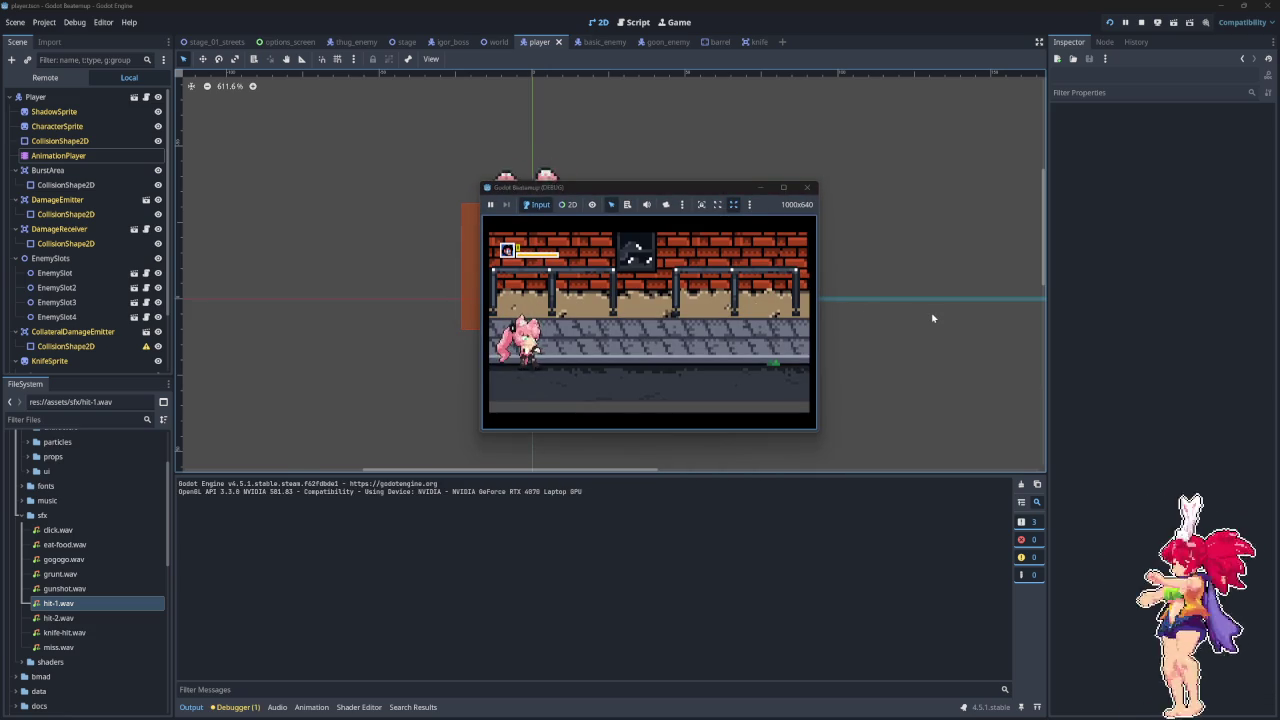
{"action": "key", "text": "Right"}
{"action": "key", "text": "Right"}
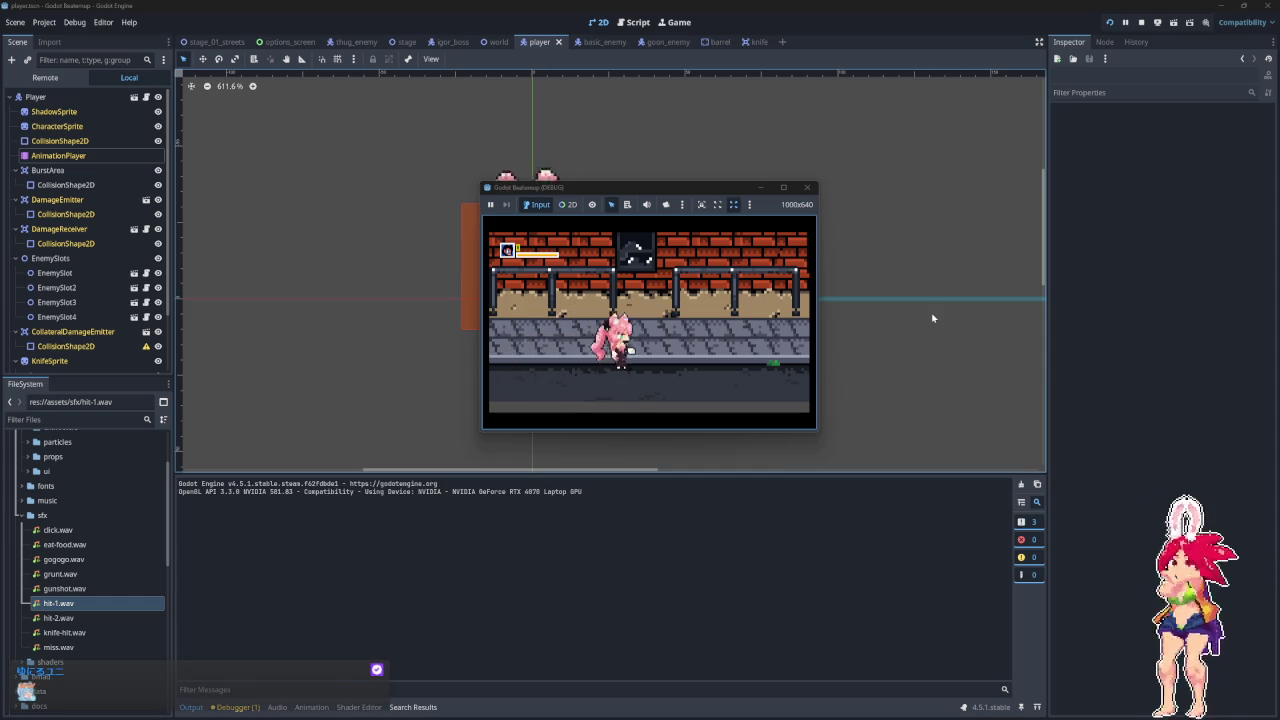
{"action": "key", "text": "j"}
{"action": "key", "text": "j"}
{"action": "key", "text": "j"}
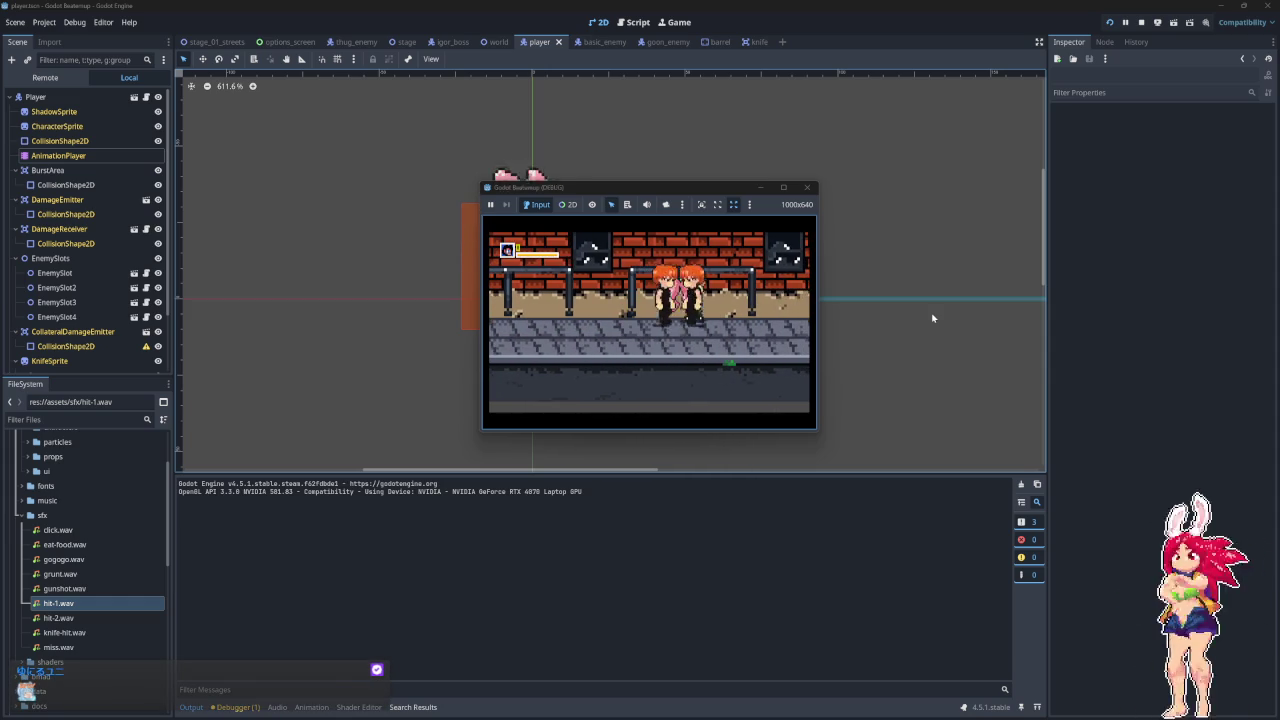
{"action": "key", "text": "j"}
{"action": "key", "text": "j"}
{"action": "key", "text": "j"}
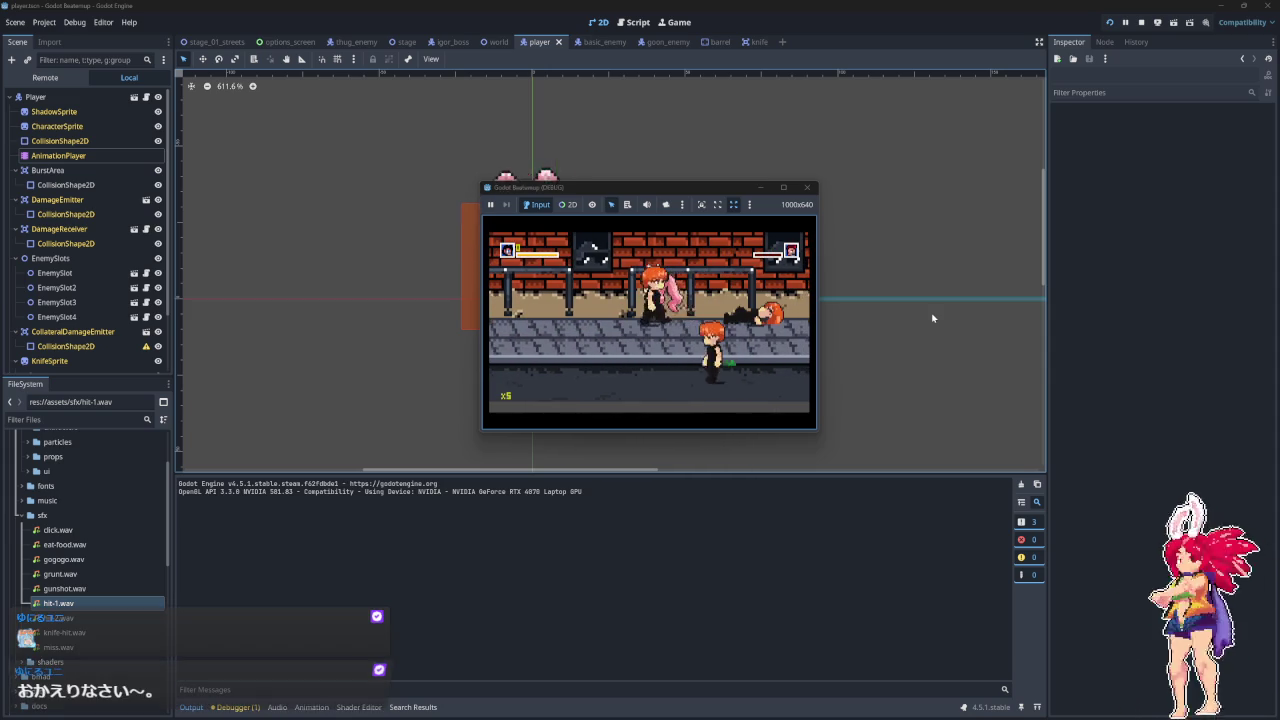
{"action": "key", "text": "j"}
{"action": "key", "text": "j"}
{"action": "key", "text": "j"}
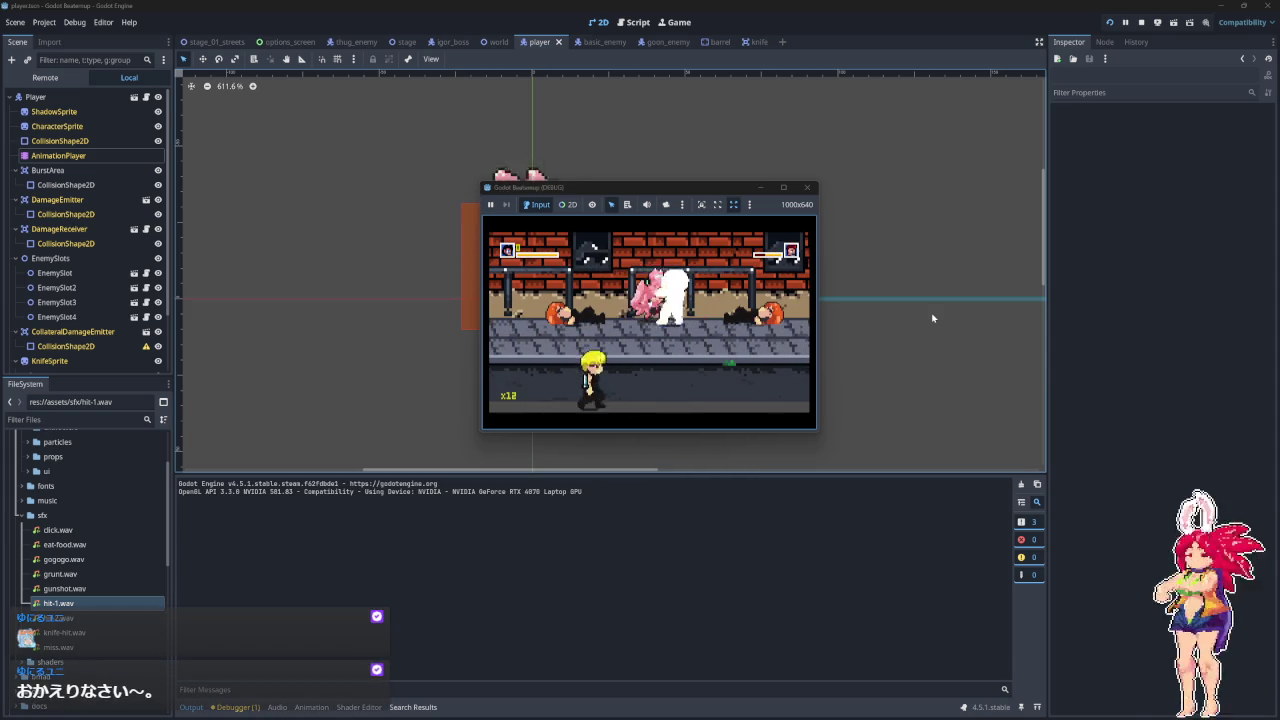
Step: Fight the left and right blonde enemies to keep the combo climbing
{"action": "key", "text": "Down"}
{"action": "key", "text": "Left"}
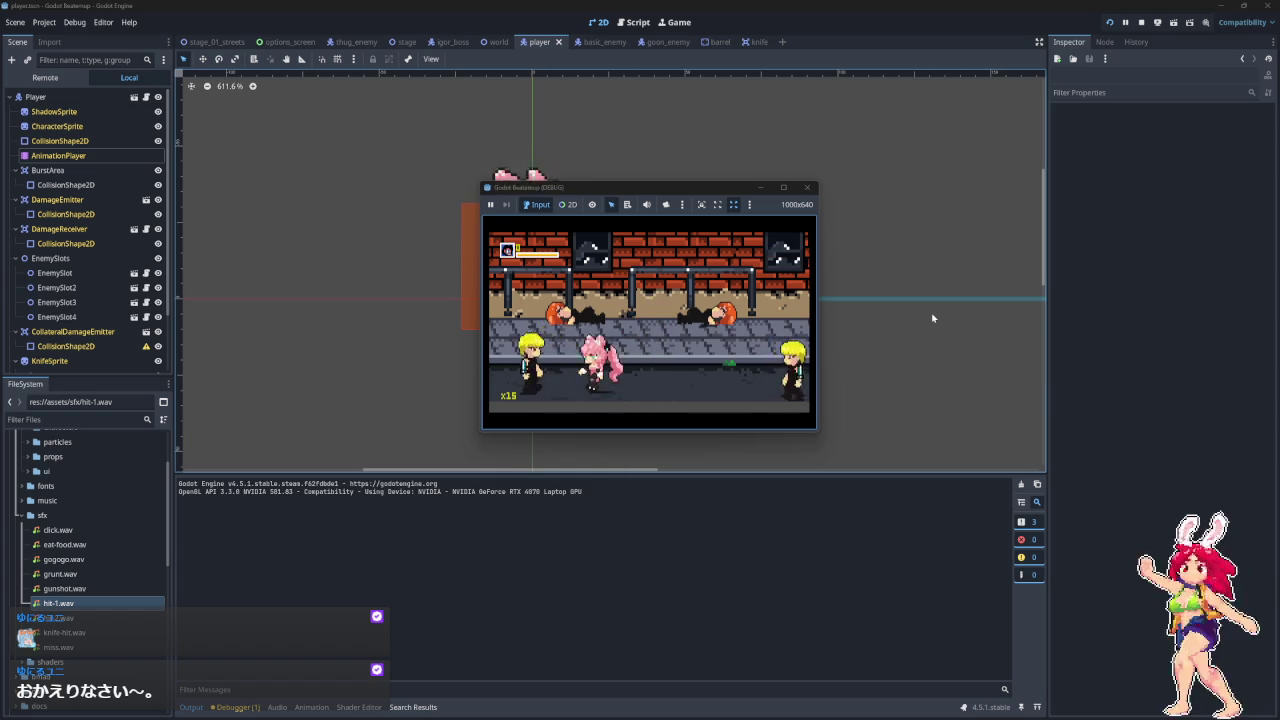
{"action": "key", "text": "j"}
{"action": "key", "text": "j"}
{"action": "key", "text": "Up"}
{"action": "key", "text": "Right"}
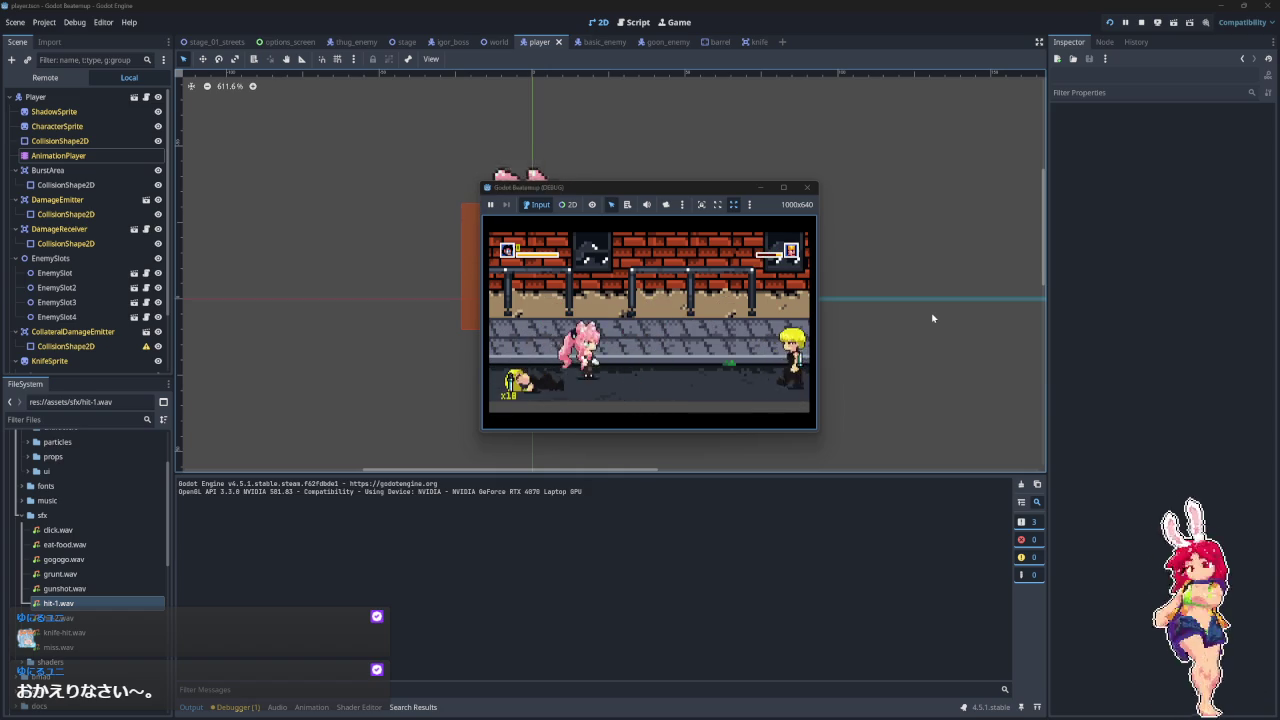
{"action": "key", "text": "j"}
{"action": "key", "text": "j"}
{"action": "key", "text": "j"}
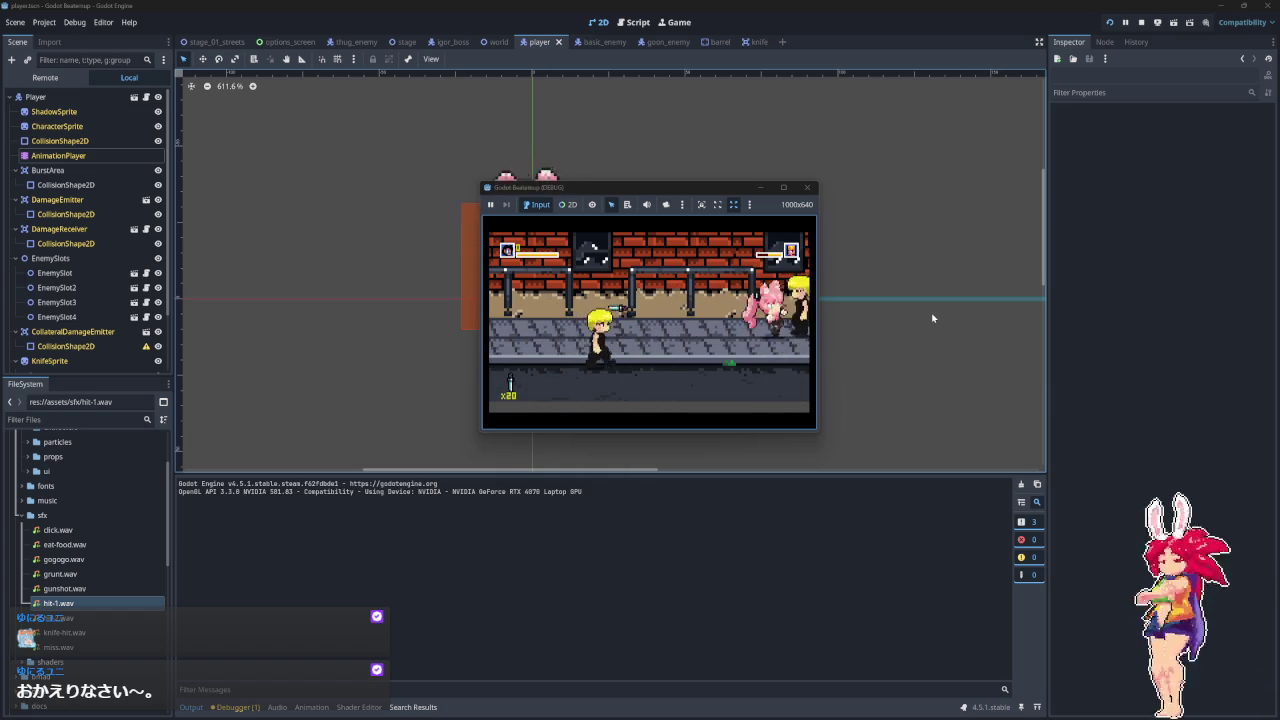
{"action": "key", "text": "j"}
{"action": "key", "text": "j"}
{"action": "key", "text": "j"}
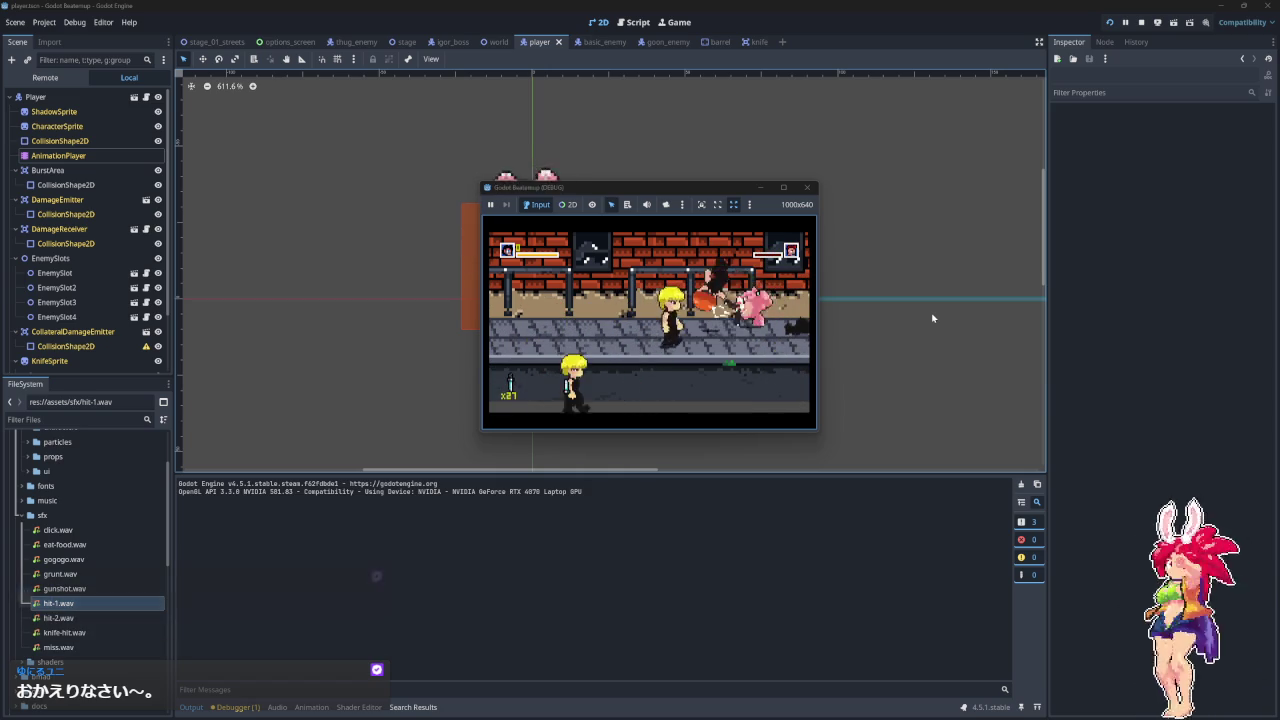
{"action": "key", "text": "j"}
{"action": "key", "text": "j"}
{"action": "key", "text": "j"}
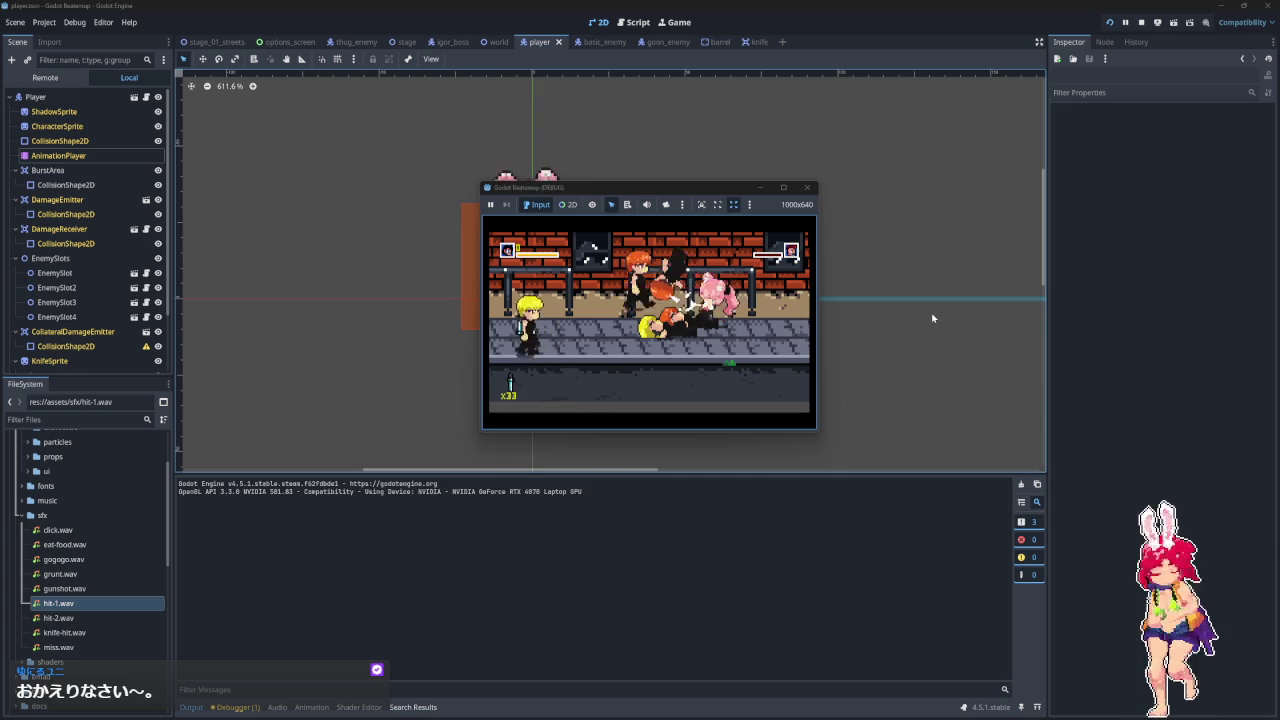
Step: Keep hitting the downed enemy and move around the street, pushing the combo to x46
{"action": "key", "text": "j"}
{"action": "key", "text": "j"}
{"action": "key", "text": "j"}
{"action": "key", "text": "s"}
{"action": "key", "text": "a"}
{"action": "key", "text": "j"}
{"action": "key", "text": "j"}
{"action": "key", "text": "j"}
{"action": "key", "text": "d"}
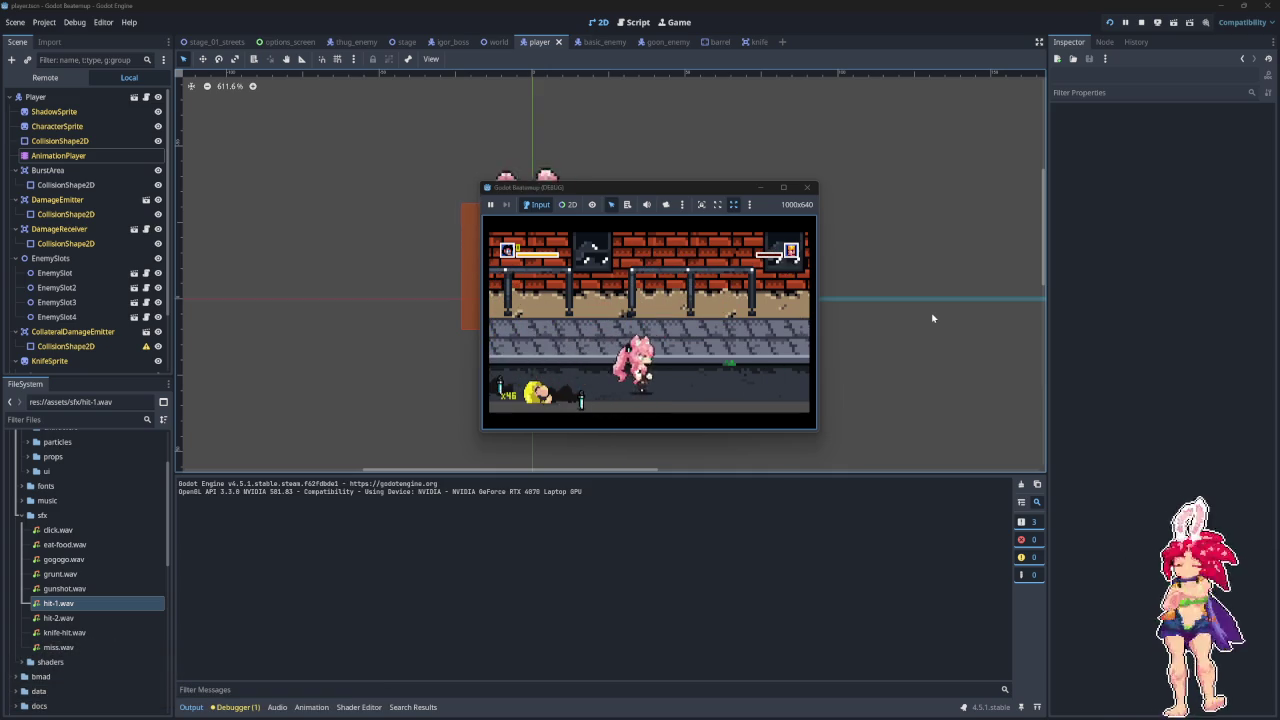
{"action": "key", "text": "a"}
{"action": "key", "text": "d"}
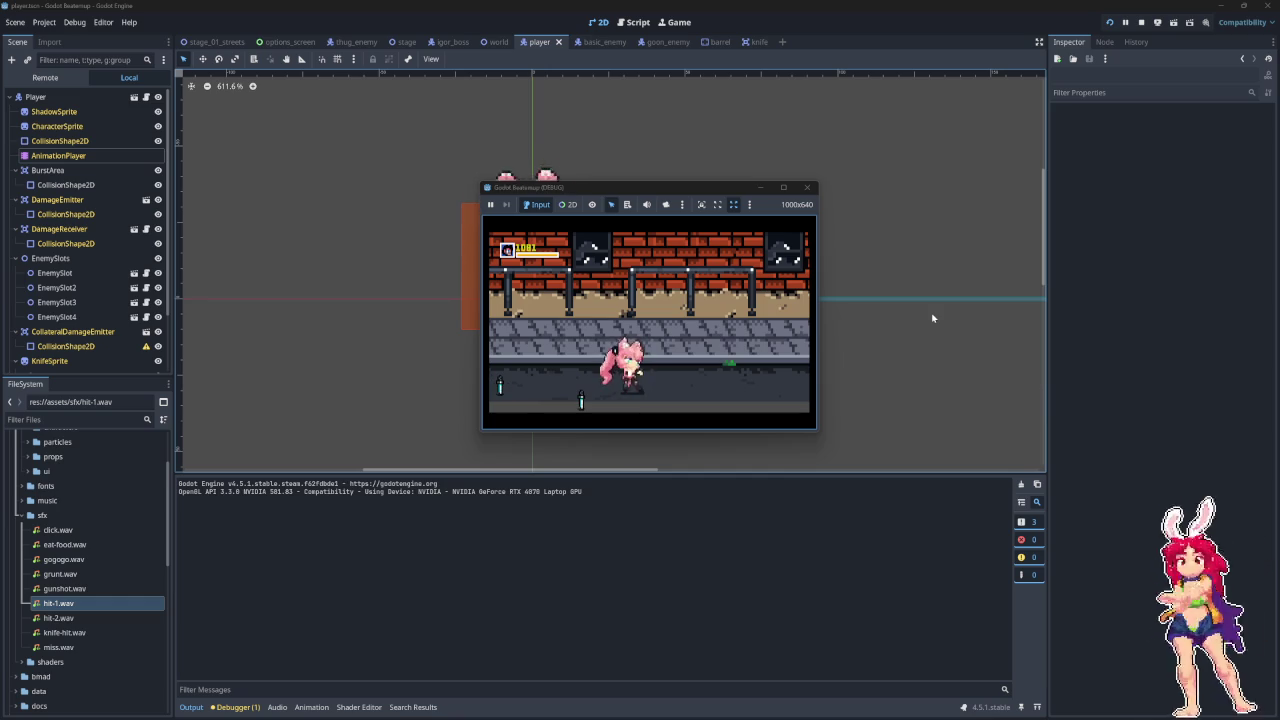
Step: Close the game, then load PinkCat.blend from Open Recent, choosing Don't Save for PurpleRabbit.blend
{"action": "left_click", "coordinate": [808, 189]}
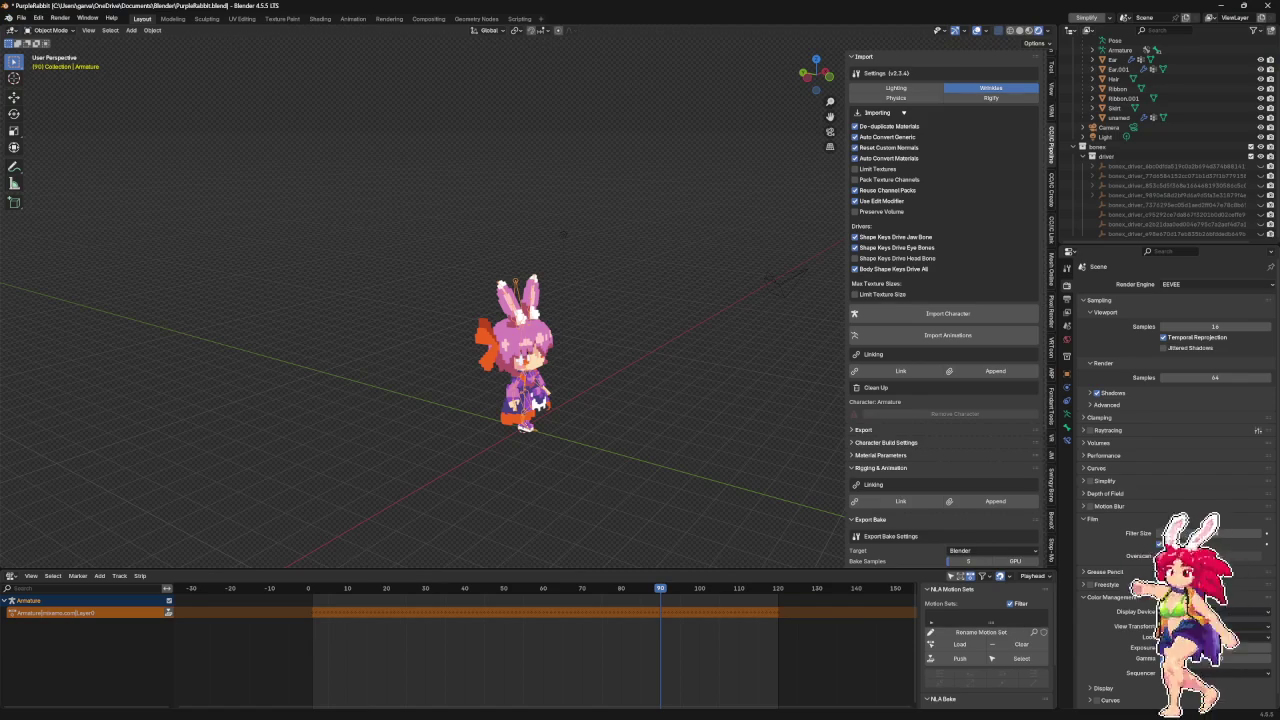
{"action": "left_click", "coordinate": [21, 18]}
{"action": "left_click", "coordinate": [21, 18]}
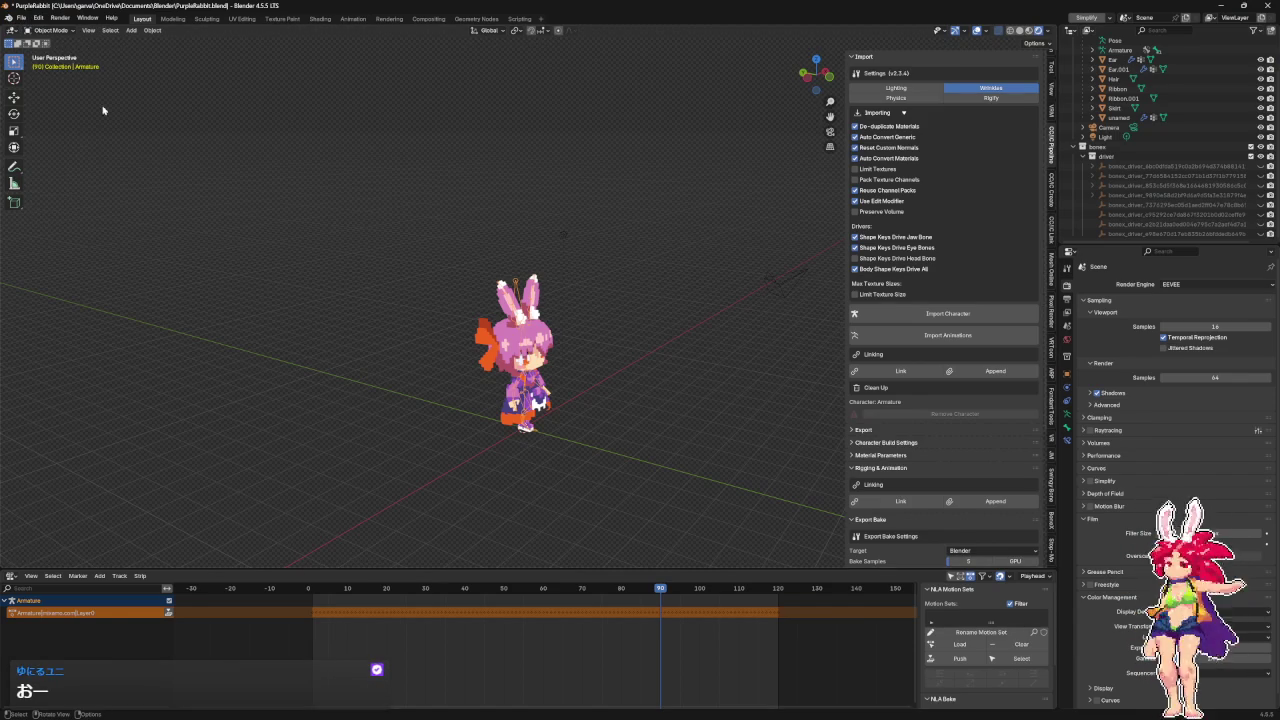
{"action": "left_click", "coordinate": [21, 18]}
{"action": "mouse_move", "coordinate": [59, 56]}
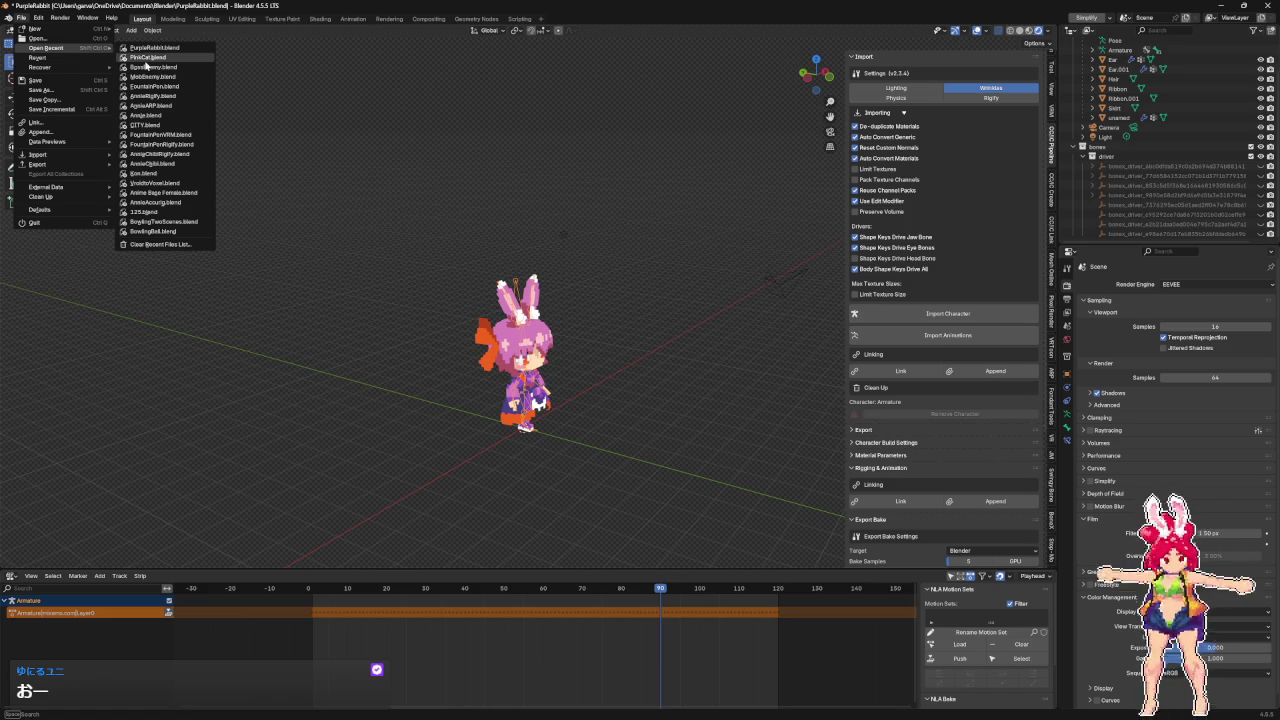
{"action": "left_click", "coordinate": [148, 57]}
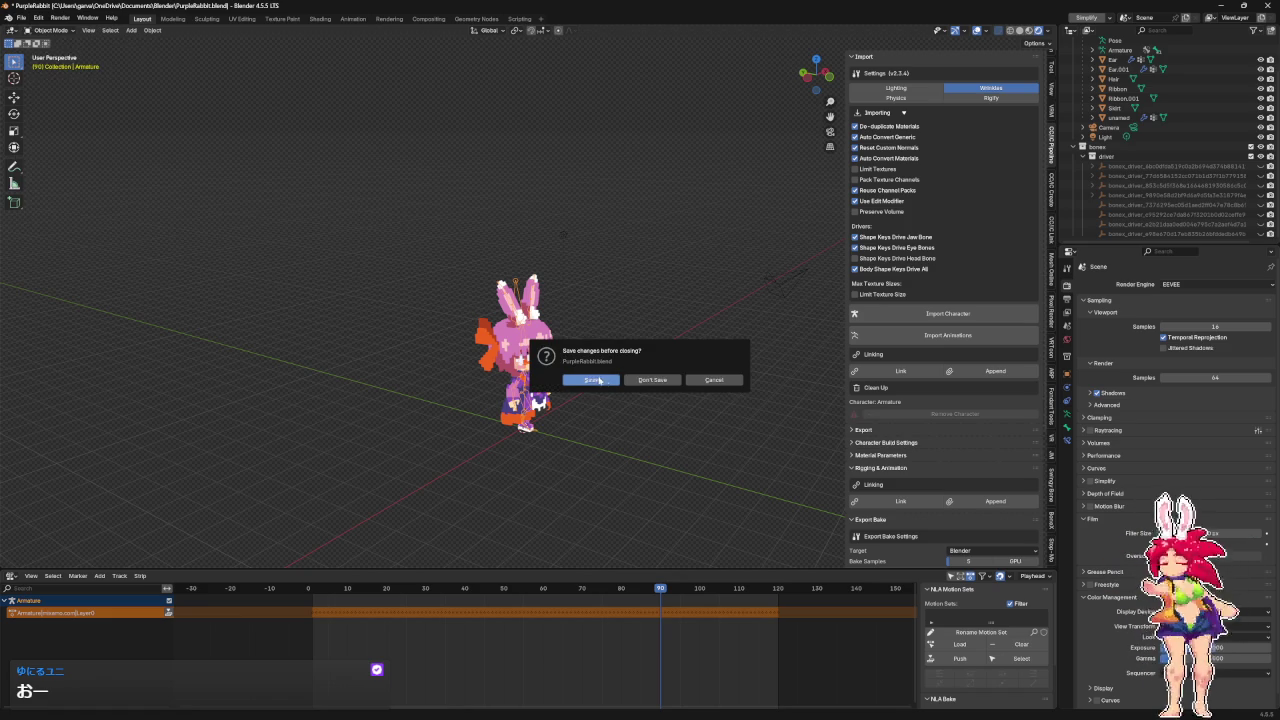
{"action": "left_click", "coordinate": [643, 380]}
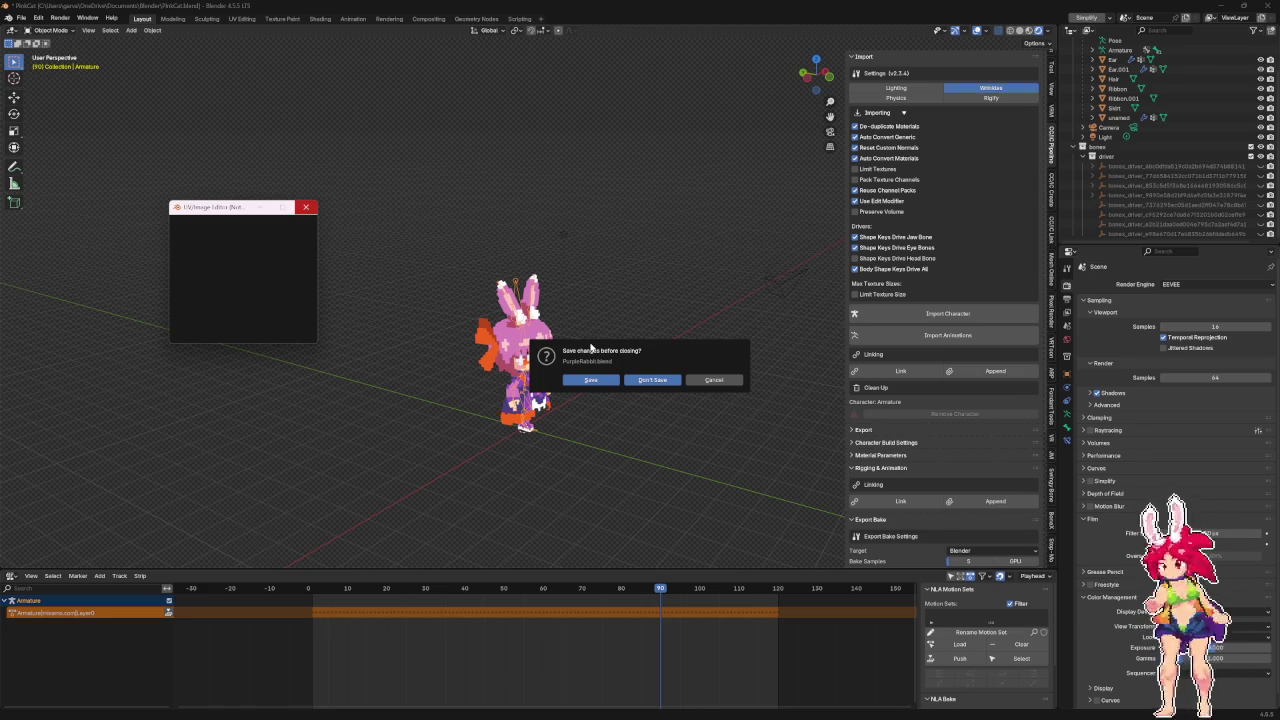
{"action": "left_click", "coordinate": [591, 379]}
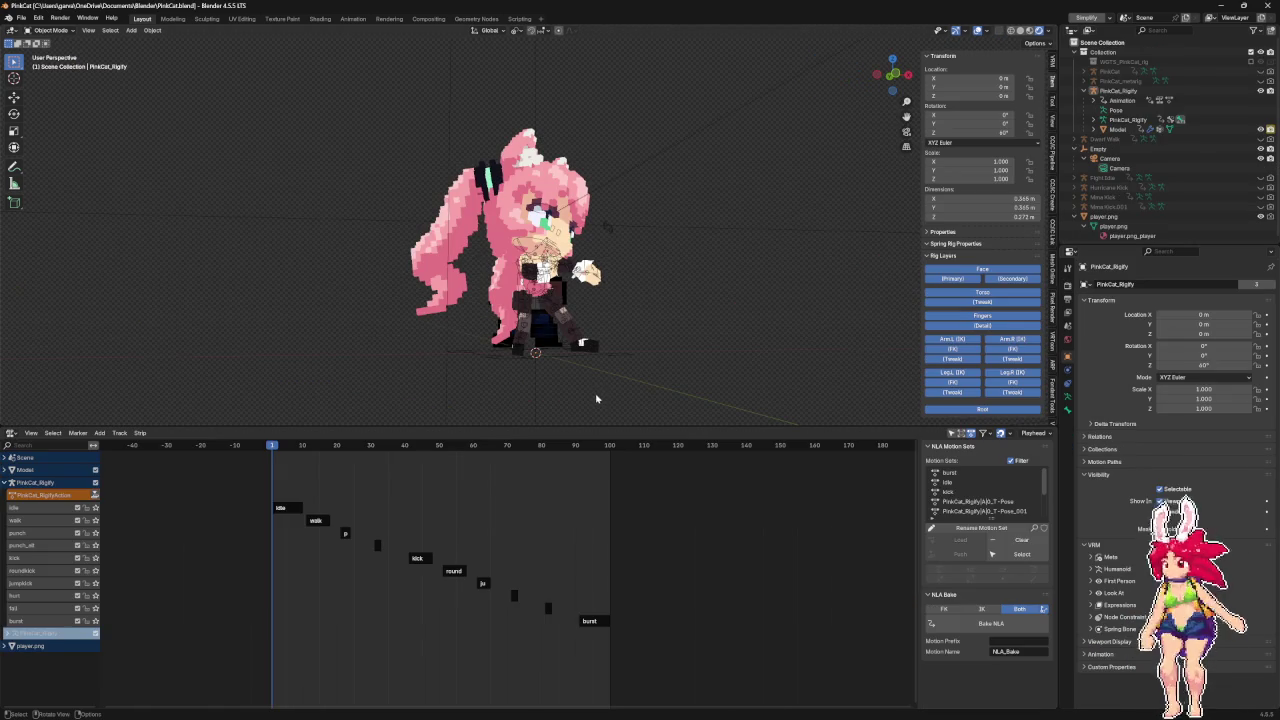
Step: Jump the PinkCat animation to frame 20, view through the scene camera and play it
{"action": "mouse_move", "coordinate": [287, 449]}
{"action": "left_mouse_down"}
{"action": "mouse_move", "coordinate": [620, 456]}
{"action": "mouse_move", "coordinate": [273, 465]}
{"action": "left_mouse_up"}
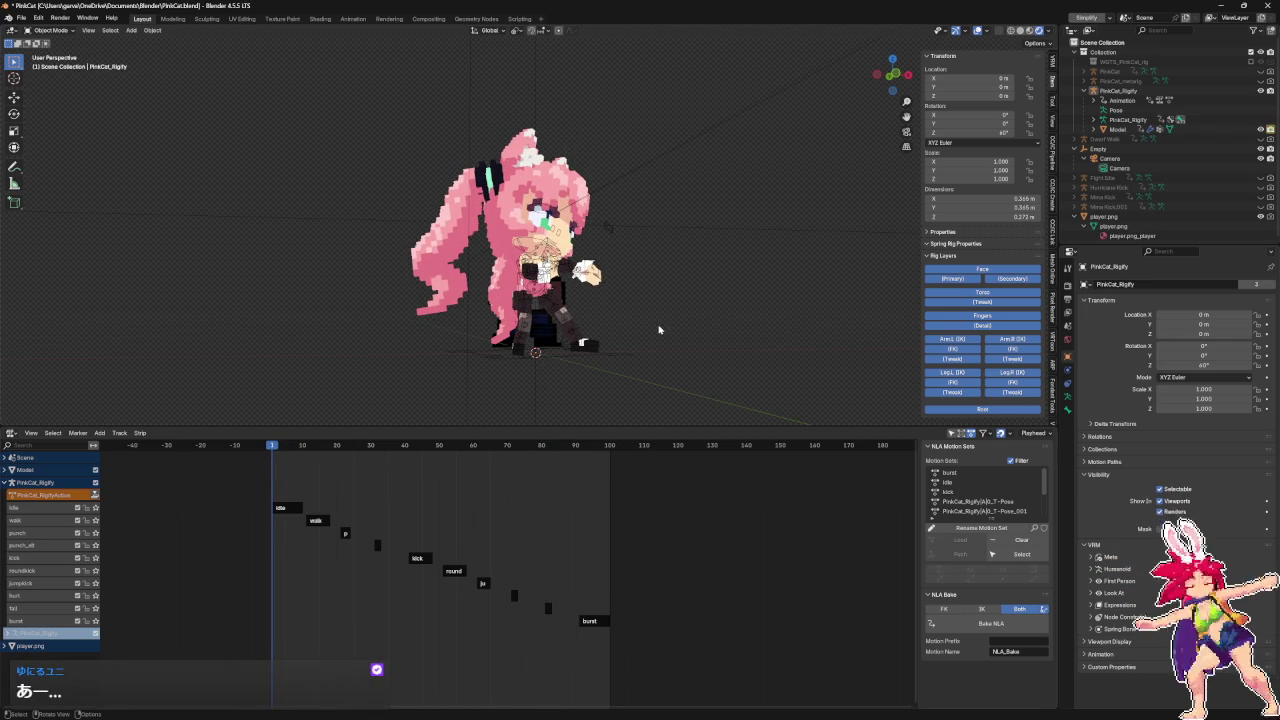
{"action": "key", "text": "KP_0"}
{"action": "key", "text": "space"}
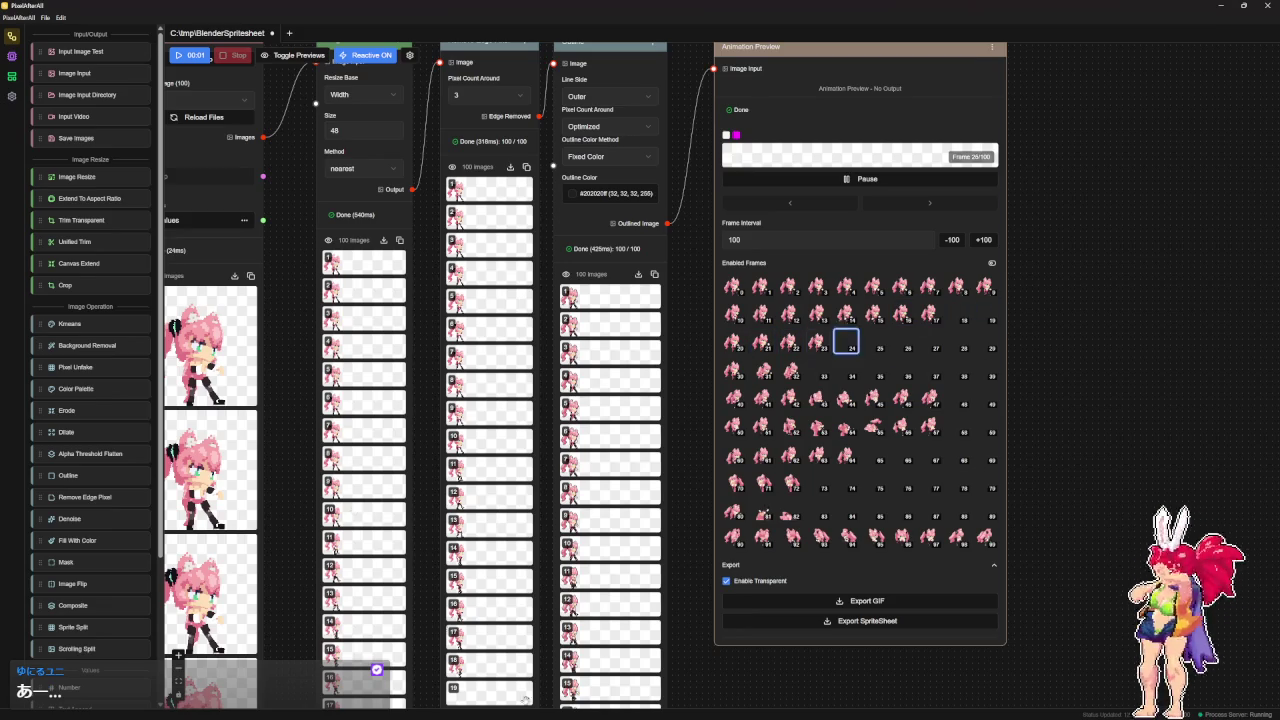
Step: Inspect the Image Resize, Remove Edge Pixel and Outline node settings and first thumbnails
{"action": "scroll", "coordinate": [283, 323], "scroll_direction": "up", "scroll_amount": 1}
{"action": "left_click_drag", "start_coordinate": [283, 383], "coordinate": [443, 383]}
{"action": "scroll", "coordinate": [443, 383], "scroll_direction": "down", "scroll_amount": 1}
{"action": "scroll", "coordinate": [443, 381], "scroll_direction": "up", "scroll_amount": 1}
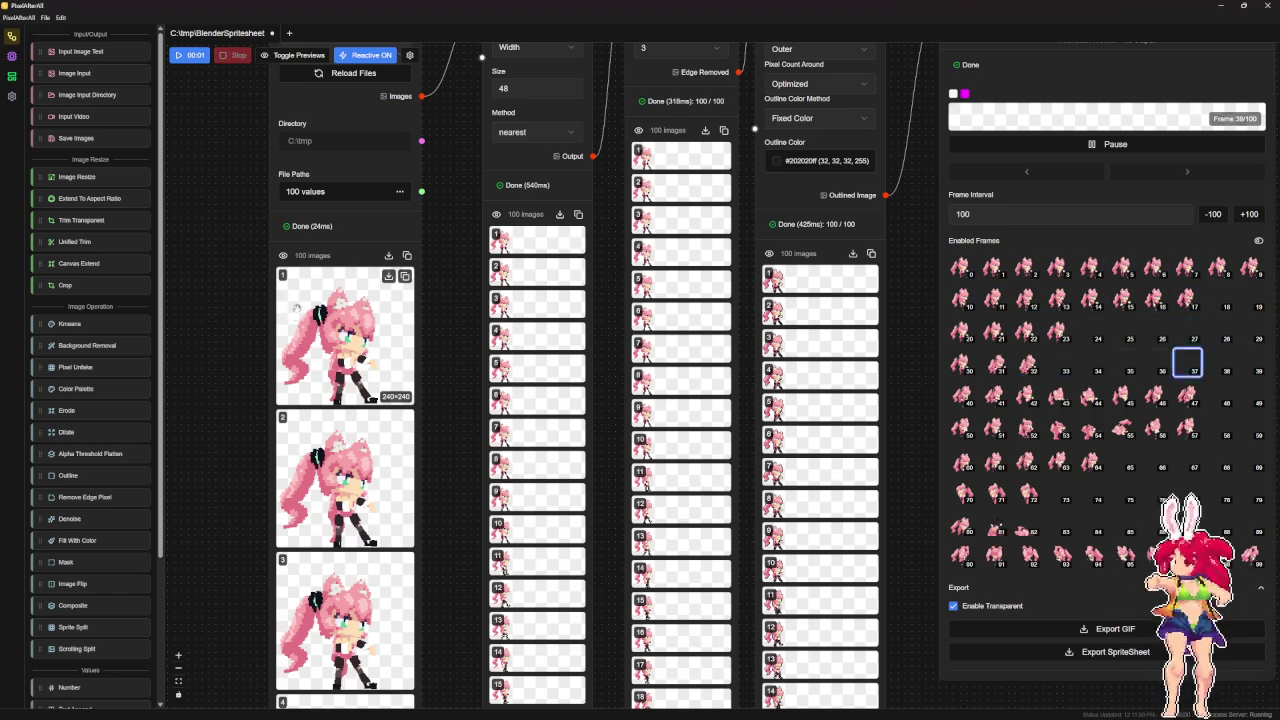
{"action": "scroll", "coordinate": [312, 339], "scroll_direction": "up", "scroll_amount": 3}
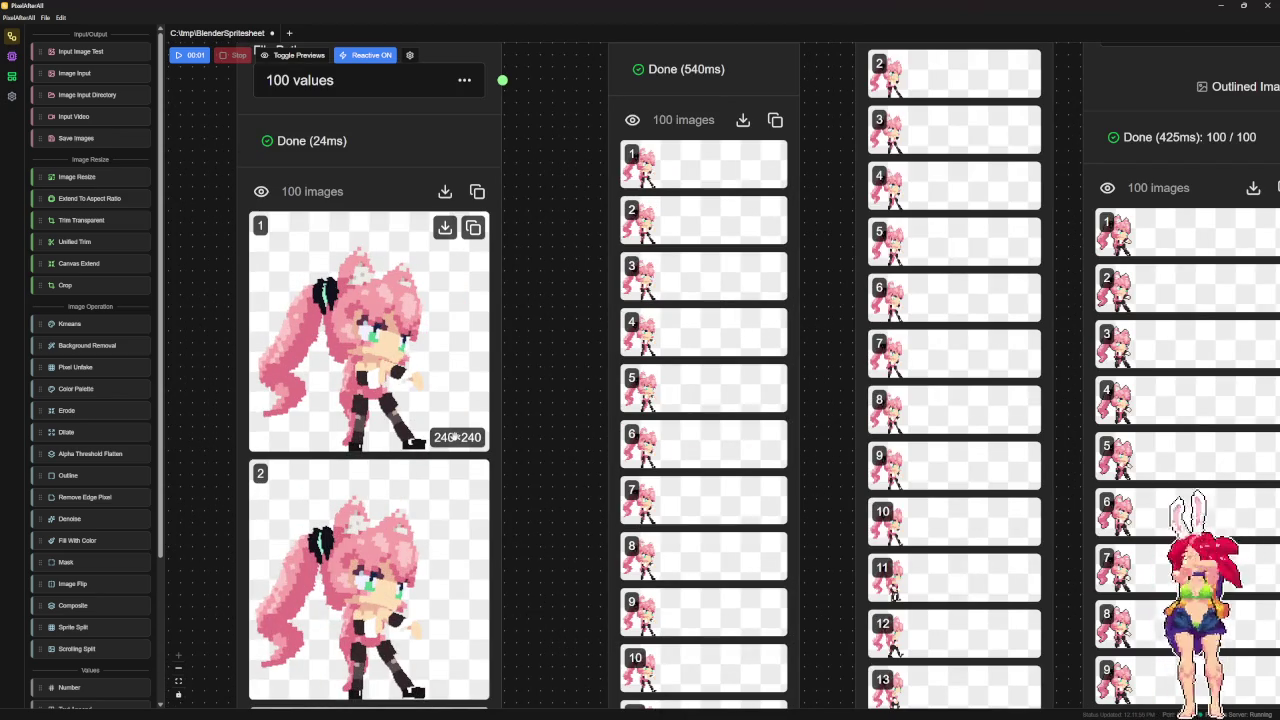
{"action": "left_click_drag", "start_coordinate": [586, 271], "coordinate": [423, 497]}
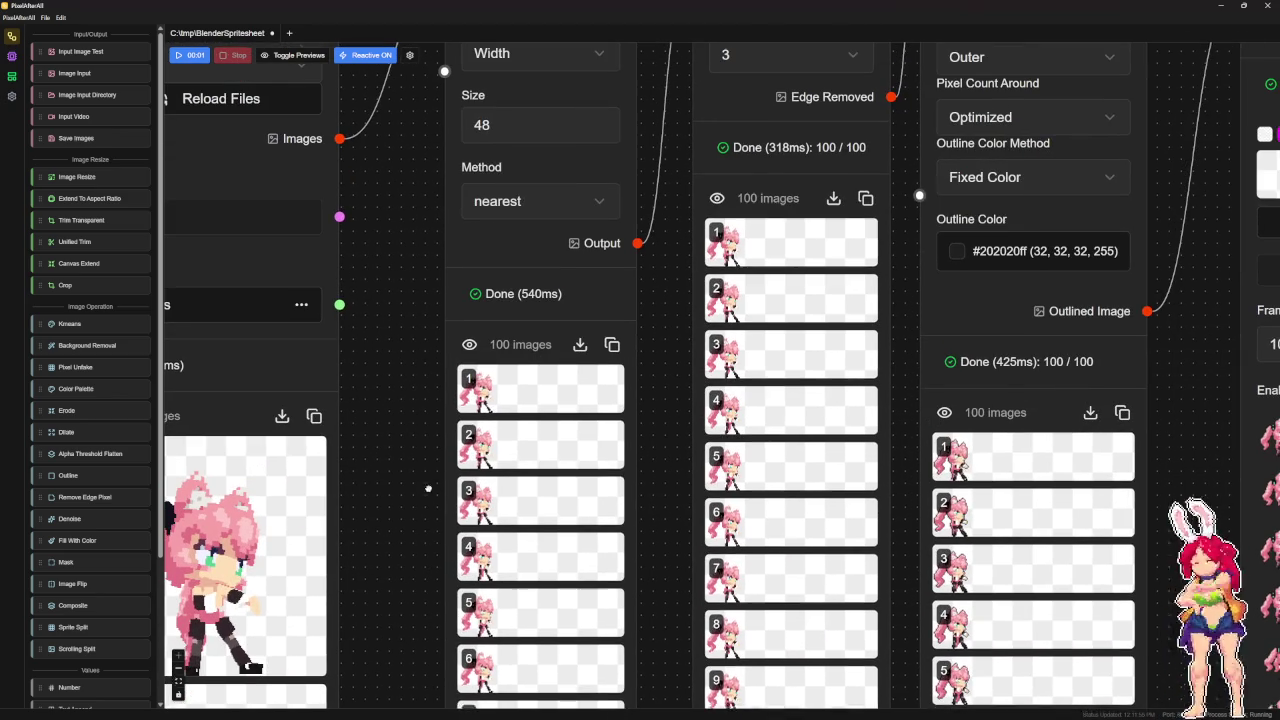
{"action": "left_click", "coordinate": [572, 388]}
{"action": "mouse_move", "coordinate": [665, 285]}
{"action": "left_mouse_down"}
{"action": "mouse_move", "coordinate": [591, 321]}
{"action": "mouse_move", "coordinate": [485, 415]}
{"action": "left_mouse_up"}
{"action": "mouse_move", "coordinate": [606, 414]}
{"action": "left_mouse_down"}
{"action": "mouse_move", "coordinate": [571, 273]}
{"action": "mouse_move", "coordinate": [548, 266]}
{"action": "mouse_move", "coordinate": [542, 419]}
{"action": "left_mouse_up"}
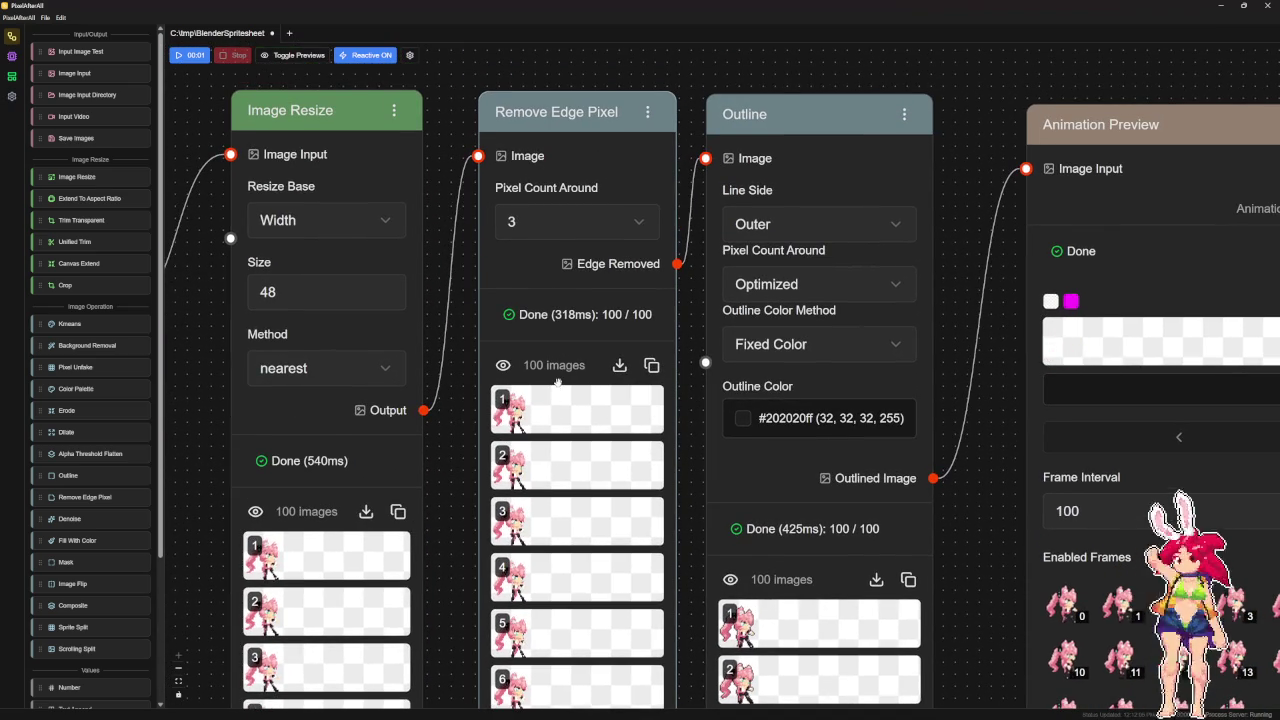
Step: Review the later output thumbnails, then export the animation preview as a sprite sheet
{"action": "left_click_drag", "start_coordinate": [567, 605], "coordinate": [585, 408]}
{"action": "scroll", "coordinate": [585, 408], "scroll_direction": "down", "scroll_amount": 5}
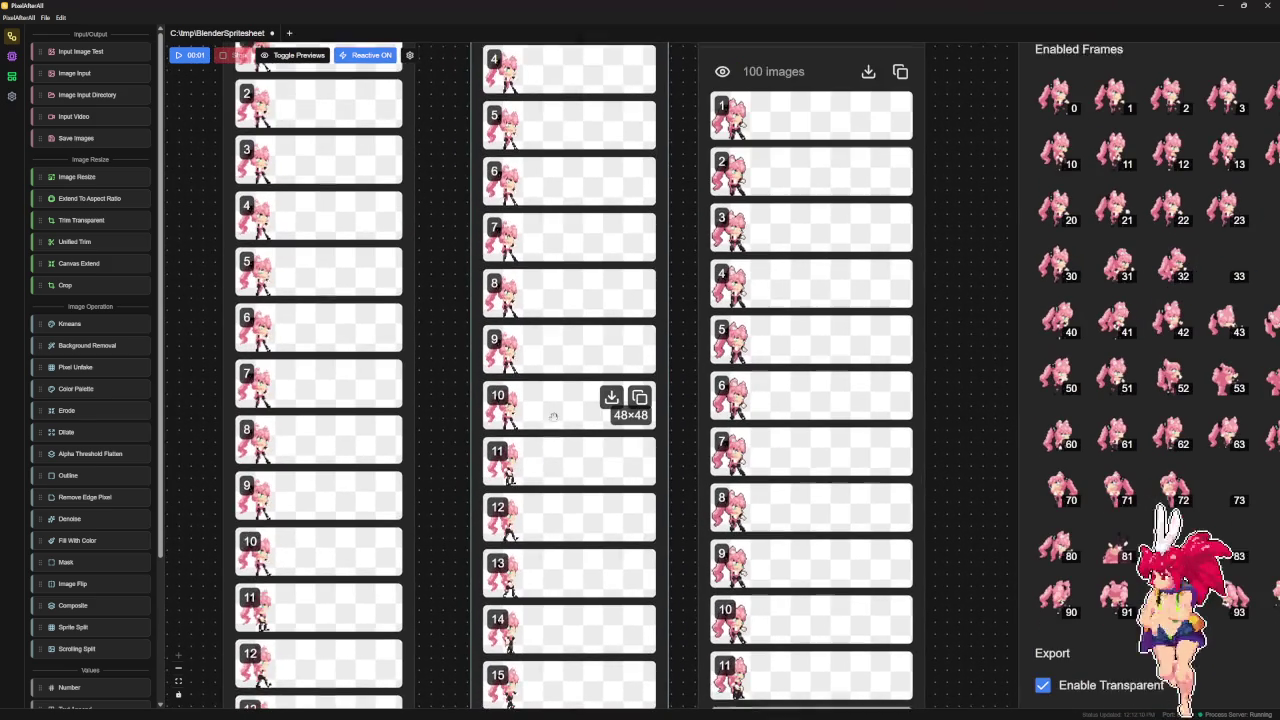
{"action": "scroll", "coordinate": [587, 310], "scroll_direction": "up", "scroll_amount": 2}
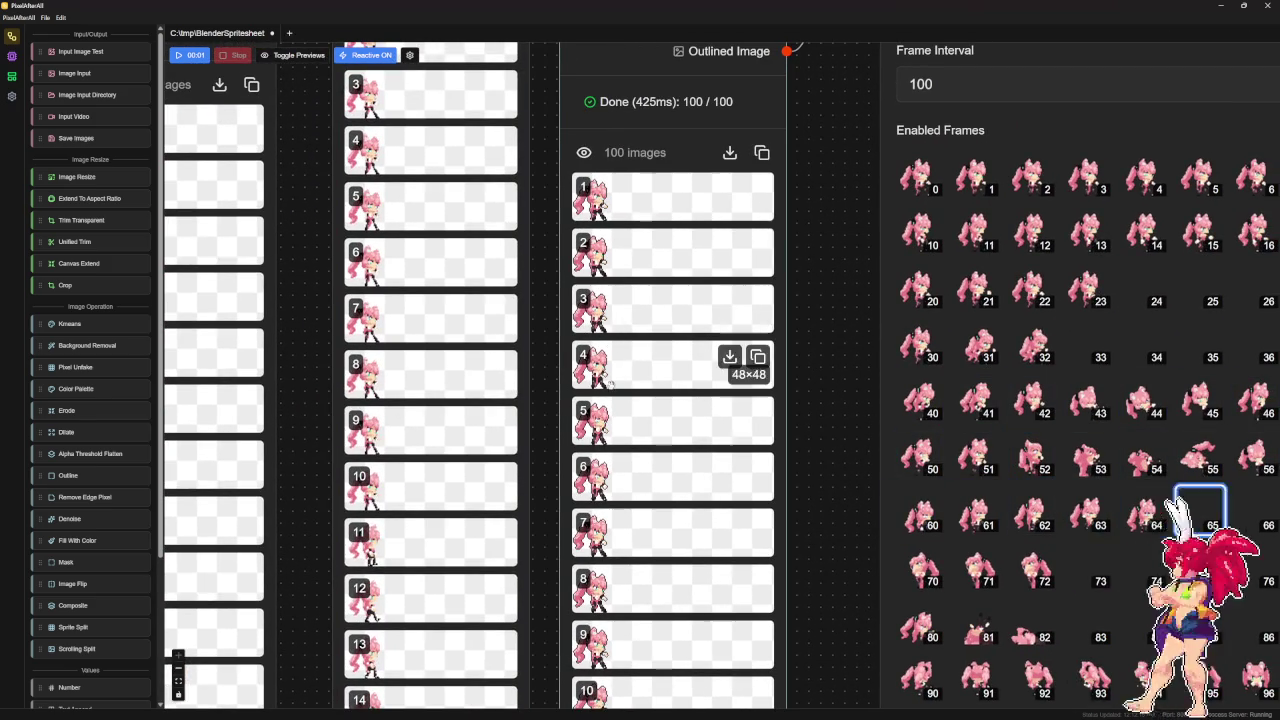
{"action": "scroll", "coordinate": [615, 390], "scroll_direction": "down", "scroll_amount": 5}
{"action": "scroll", "coordinate": [620, 428], "scroll_direction": "down", "scroll_amount": 2}
{"action": "scroll", "coordinate": [600, 450], "scroll_direction": "right", "scroll_amount": 5}
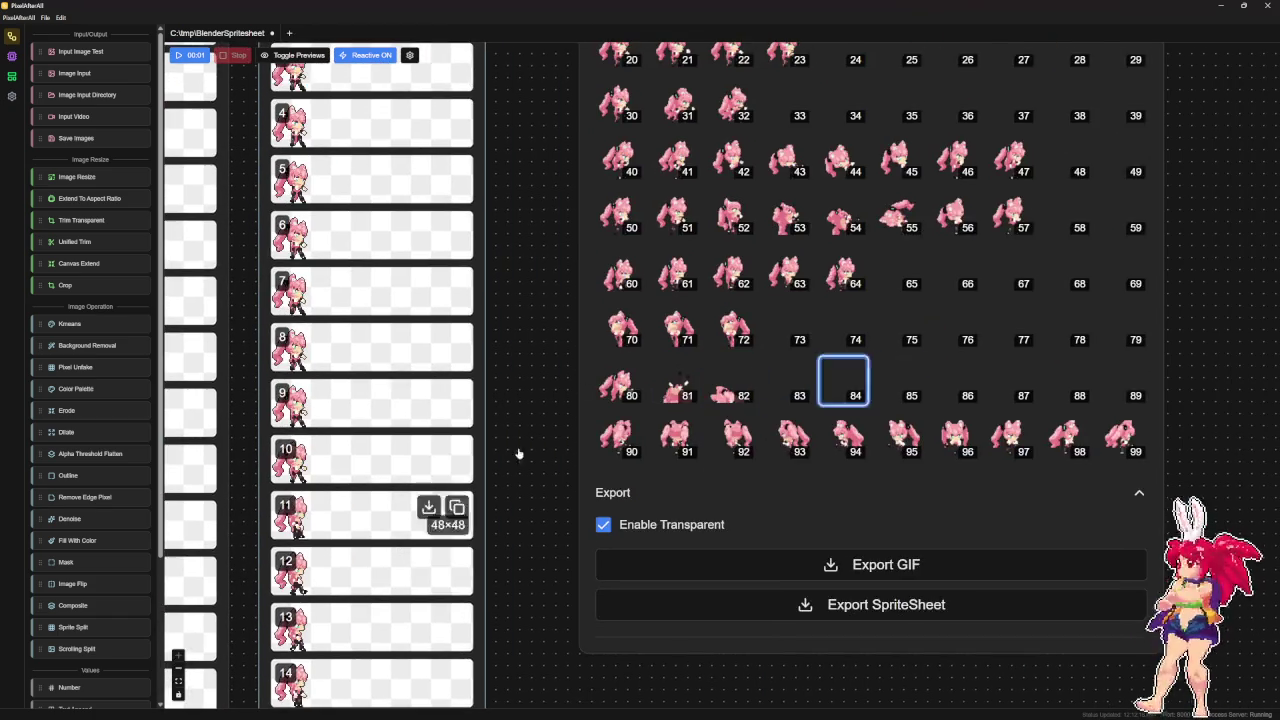
{"action": "scroll", "coordinate": [571, 492], "scroll_direction": "up", "scroll_amount": 6}
{"action": "scroll", "coordinate": [571, 492], "scroll_direction": "down", "scroll_amount": 3}
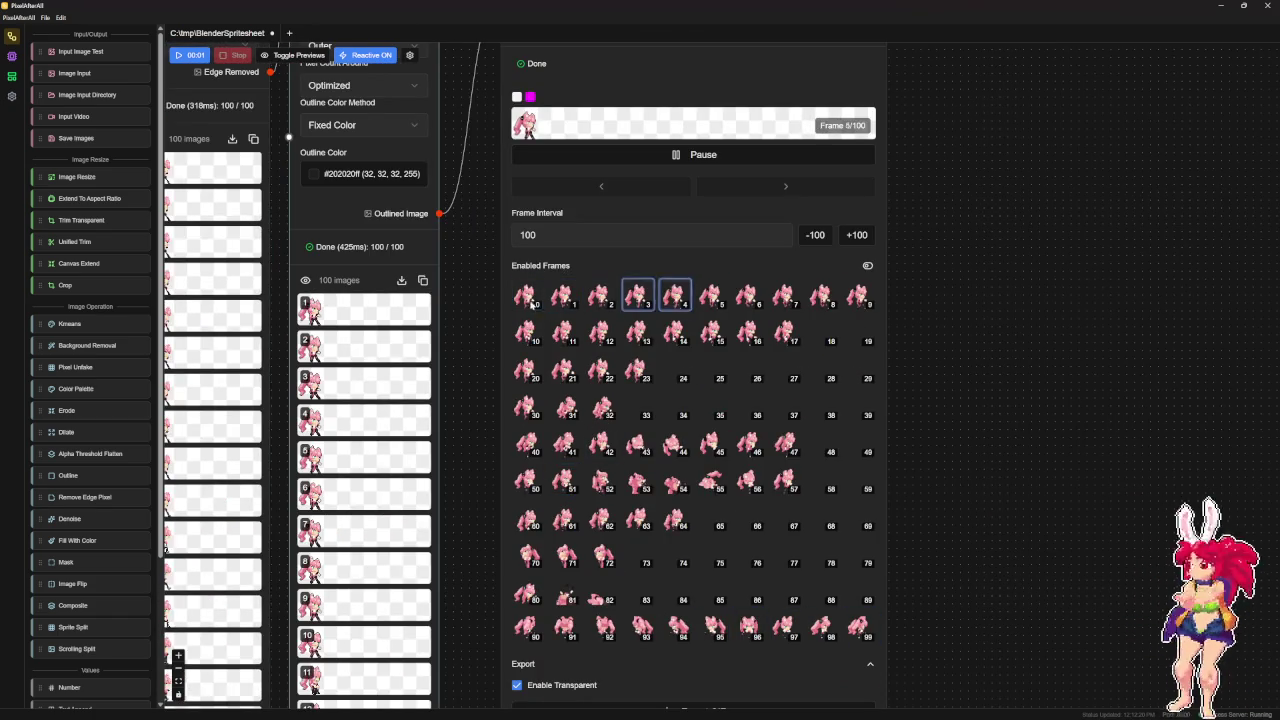
{"action": "scroll", "coordinate": [659, 223], "scroll_direction": "up", "scroll_amount": 2}
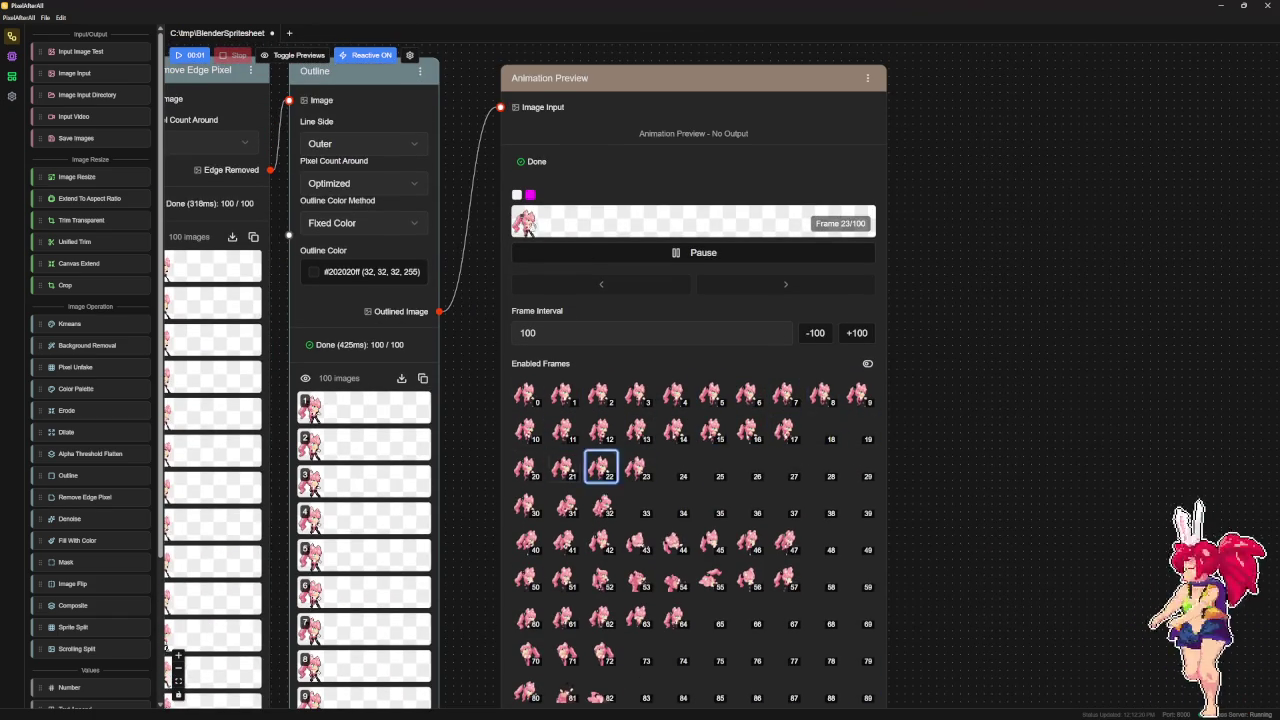
{"action": "scroll", "coordinate": [663, 344], "scroll_direction": "down", "scroll_amount": 3}
{"action": "scroll", "coordinate": [663, 344], "scroll_direction": "down", "scroll_amount": 1}
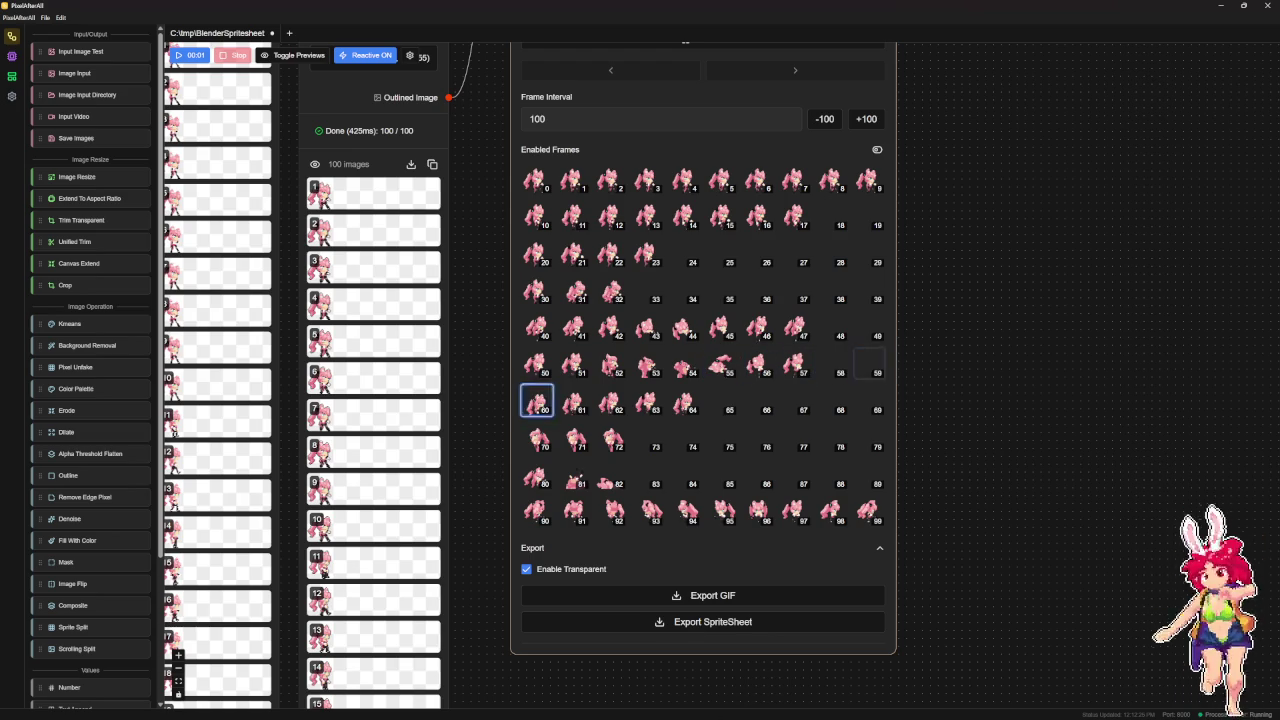
{"action": "left_click", "coordinate": [713, 621]}
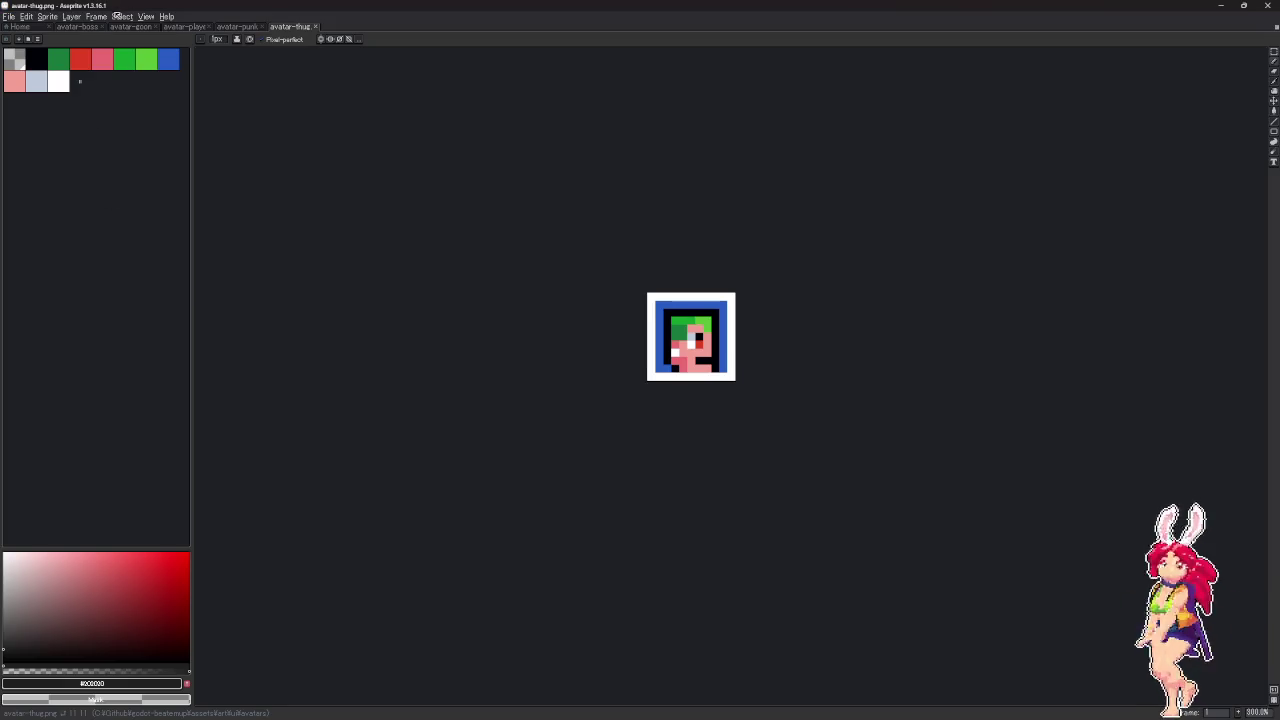
Step: Close the avatar-boss, goon, player and punk images and open spritesheet.png from recent files
{"action": "middle_click", "coordinate": [88, 28]}
{"action": "middle_click", "coordinate": [88, 28]}
{"action": "middle_click", "coordinate": [88, 28]}
{"action": "middle_click", "coordinate": [88, 28]}
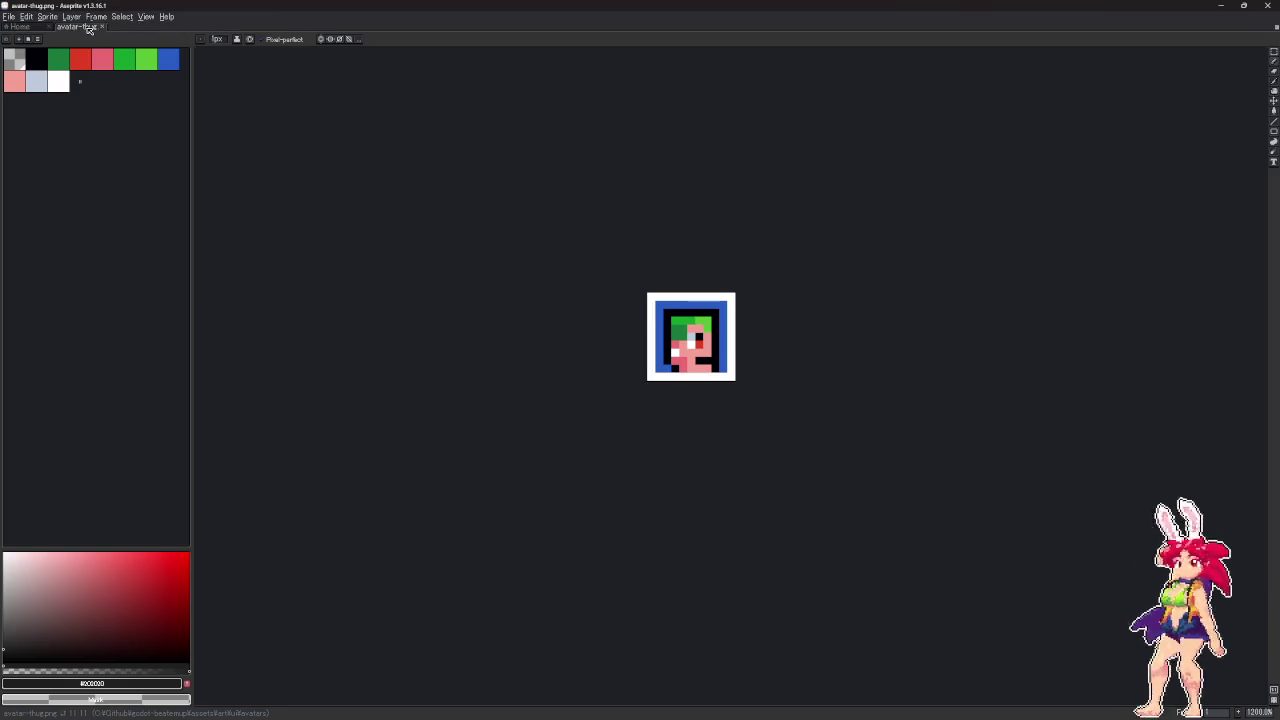
{"action": "middle_click", "coordinate": [88, 28]}
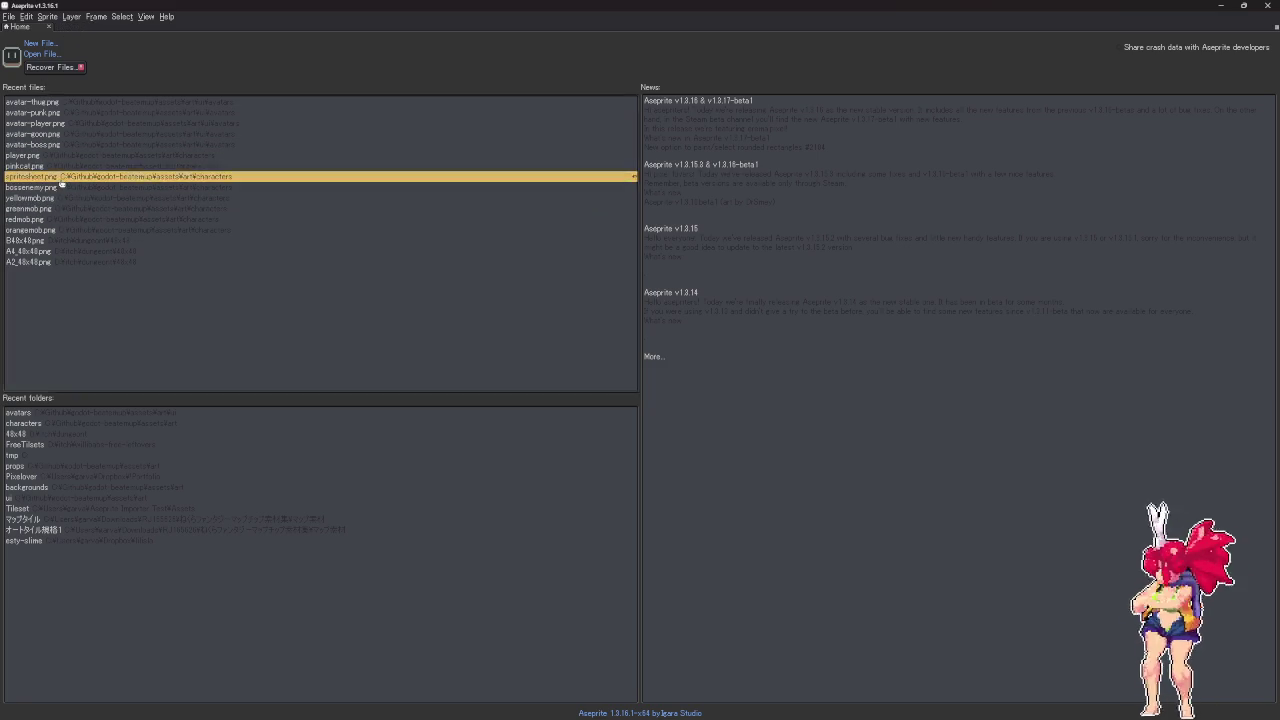
{"action": "left_click", "coordinate": [58, 177]}
{"action": "scroll", "coordinate": [667, 462], "scroll_direction": "up", "scroll_amount": 4}
{"action": "scroll", "coordinate": [794, 409], "scroll_direction": "right", "scroll_amount": 10}
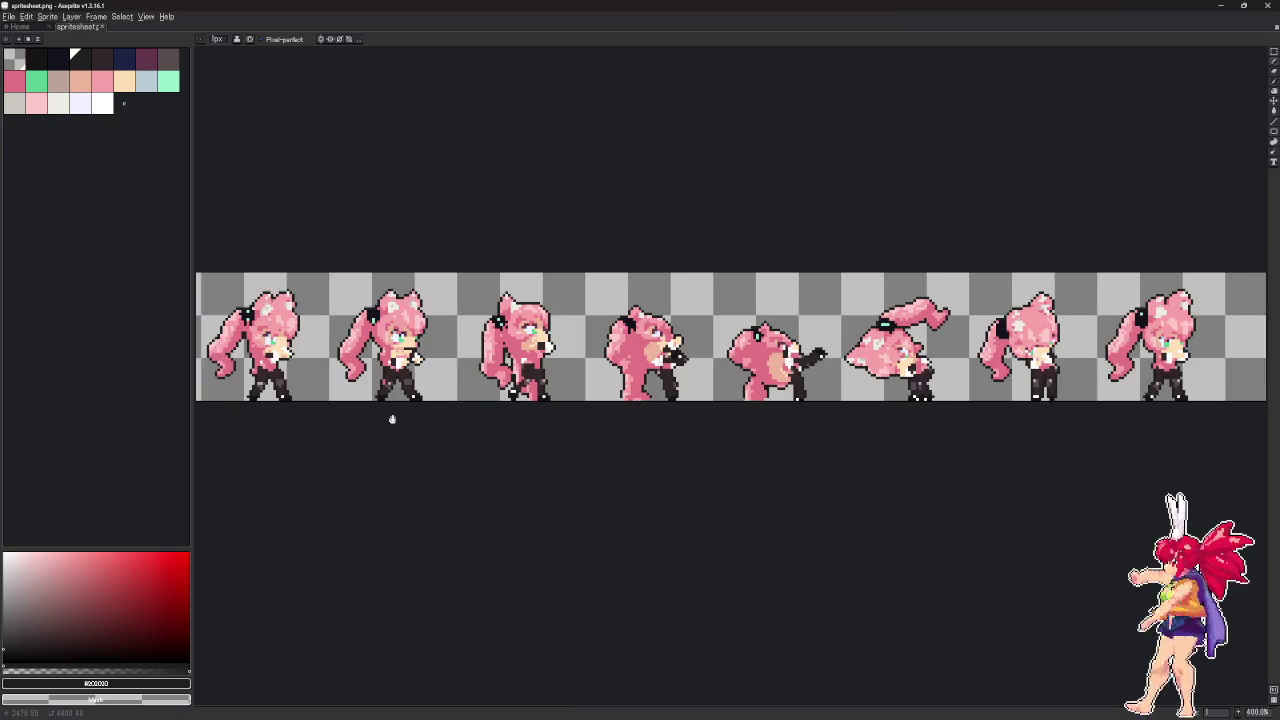
{"action": "left_click_drag", "start_coordinate": [912, 397], "coordinate": [836, 400]}
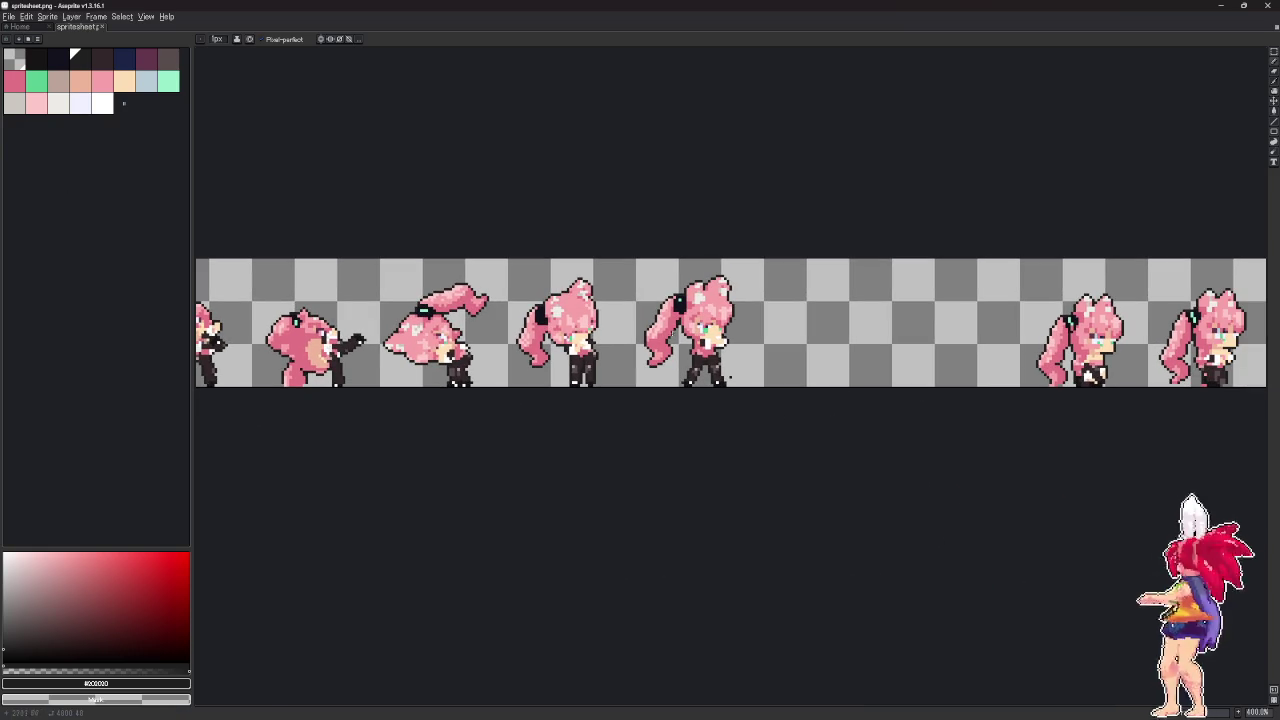
Step: Import the strip as a sprite sheet to split it into frames, then open Export Sprite Sheet
{"action": "key", "text": "ctrl+i"}
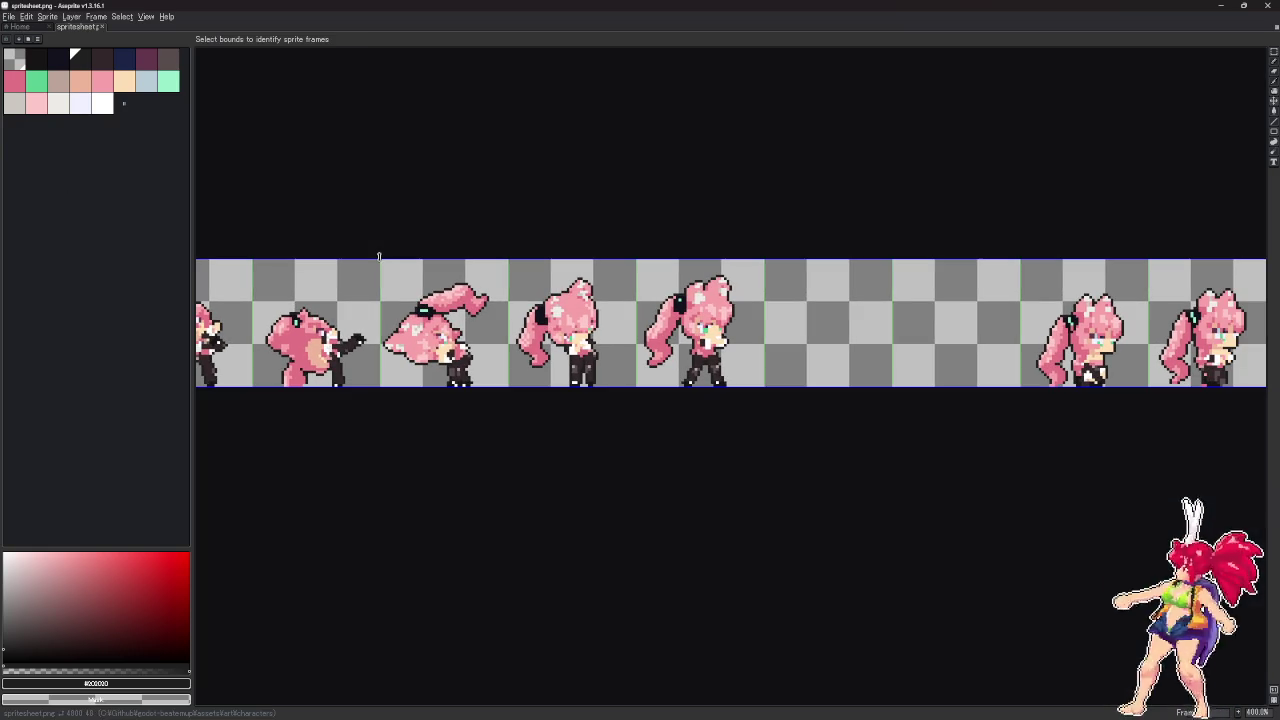
{"action": "key", "text": "Return"}
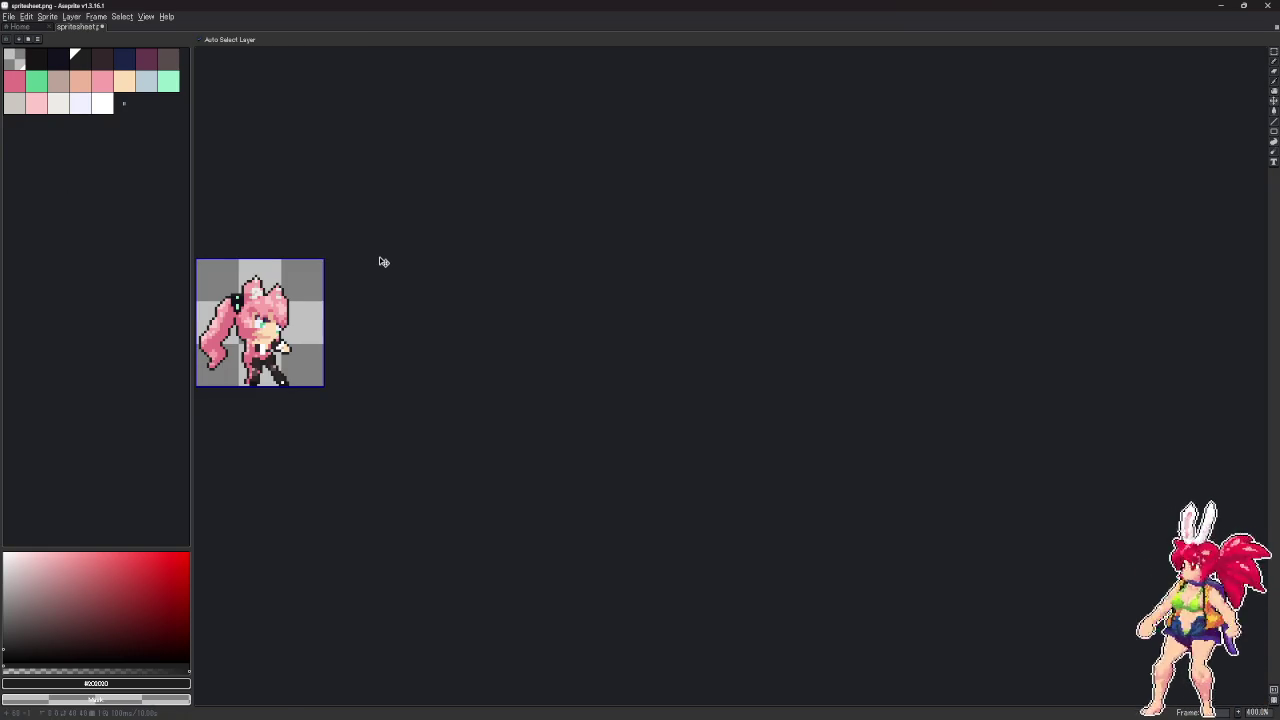
{"action": "key", "text": "ctrl+e"}
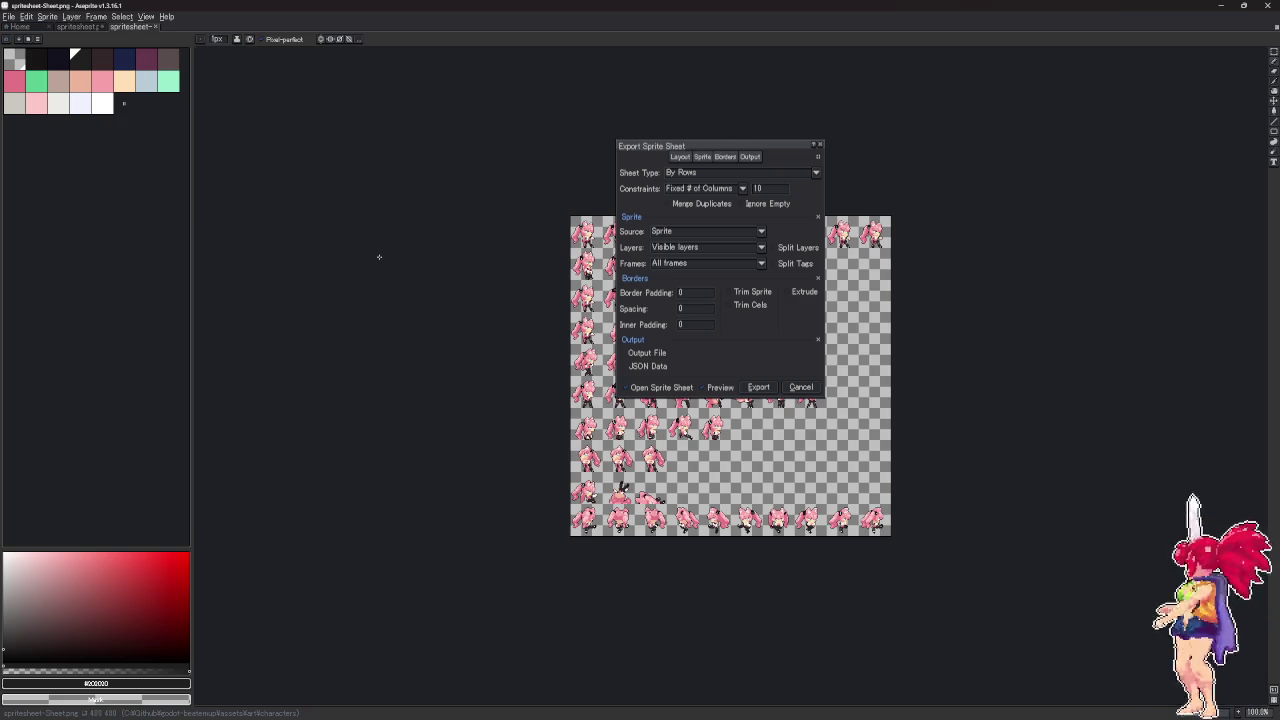
Step: Export and open the packed sprite sheet, then undo the last pencil stroke
{"action": "left_click", "coordinate": [760, 387]}
{"action": "scroll", "coordinate": [740, 384], "scroll_direction": "up", "scroll_amount": 1}
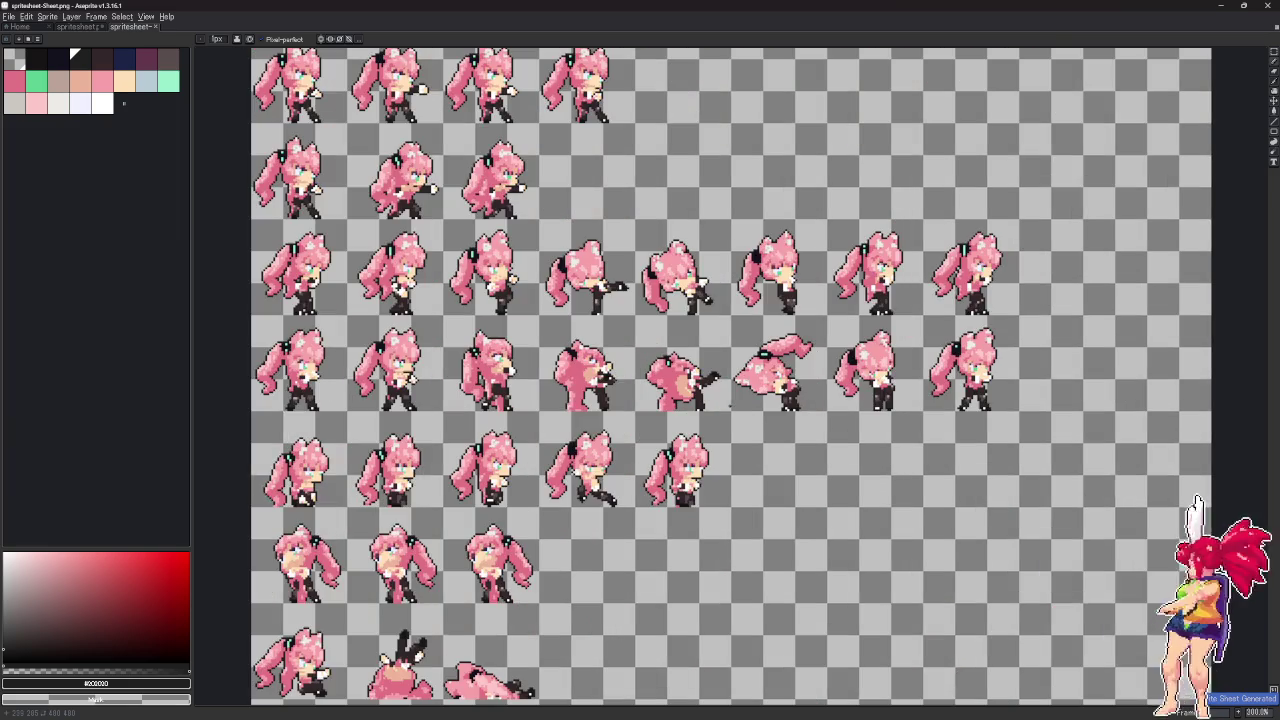
{"action": "scroll", "coordinate": [730, 356], "scroll_direction": "left", "scroll_amount": 2}
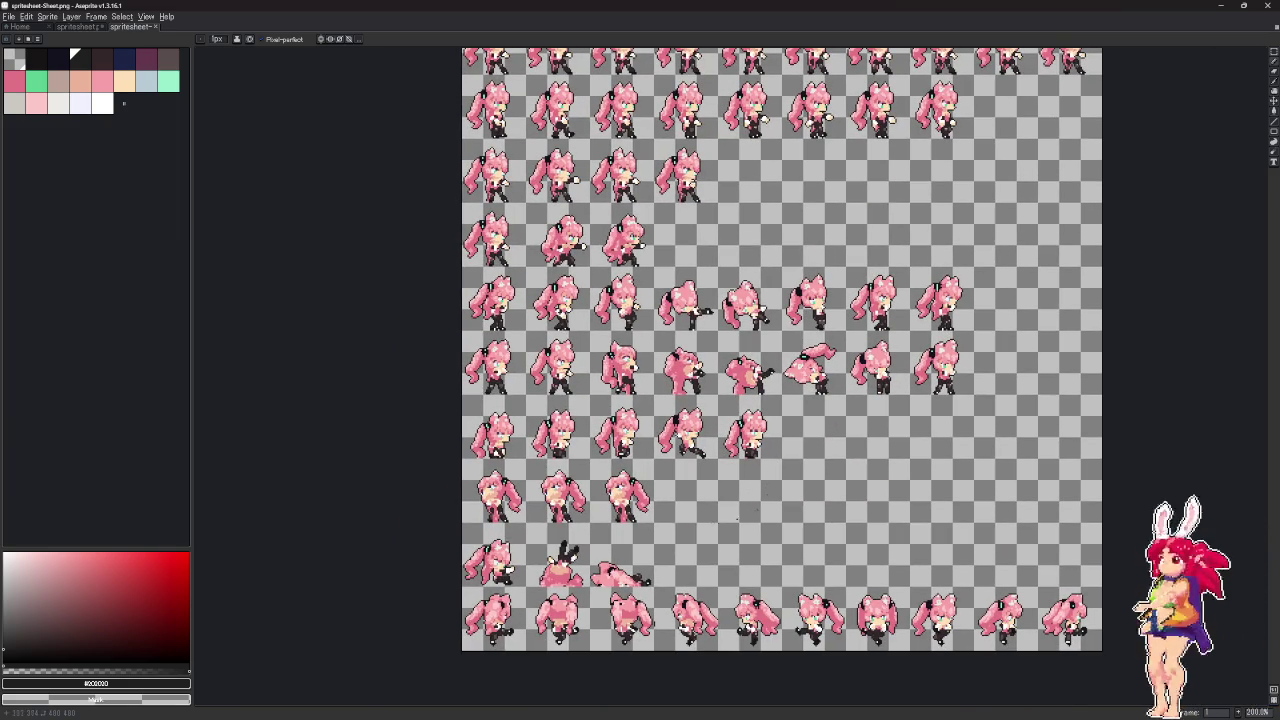
{"action": "scroll", "coordinate": [755, 509], "scroll_direction": "up", "scroll_amount": 5}
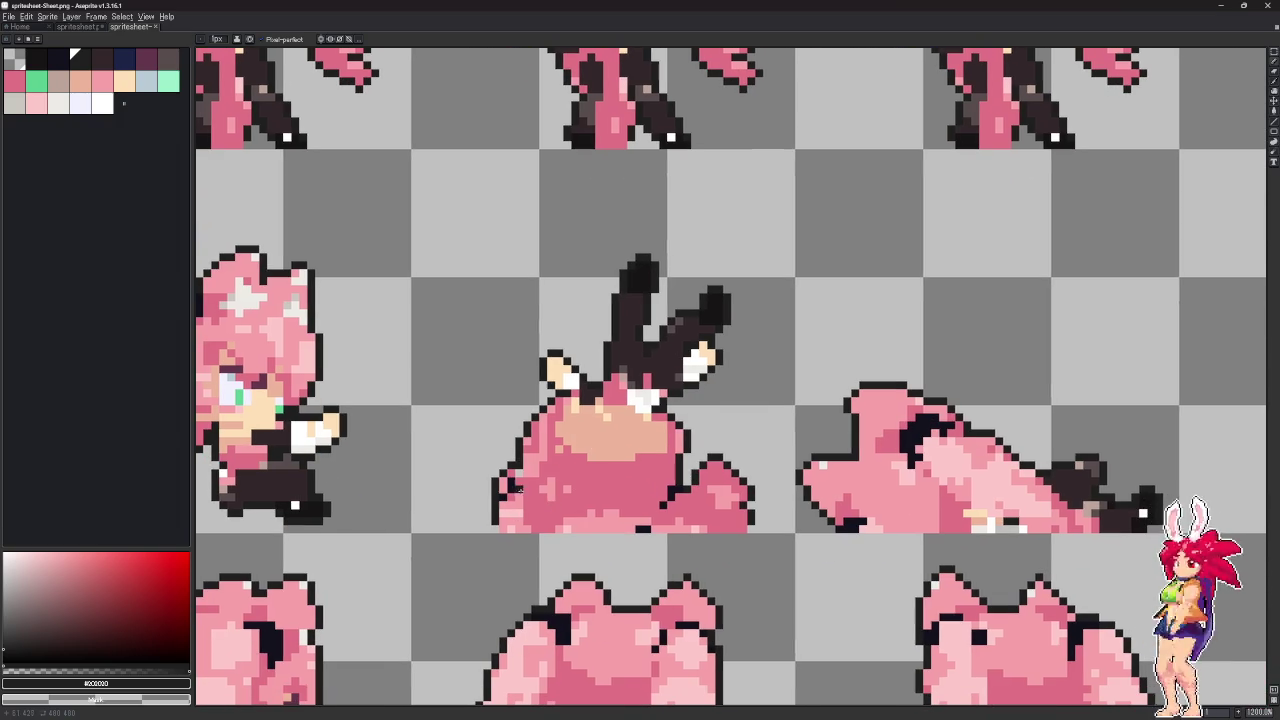
{"action": "key", "text": "ctrl"}
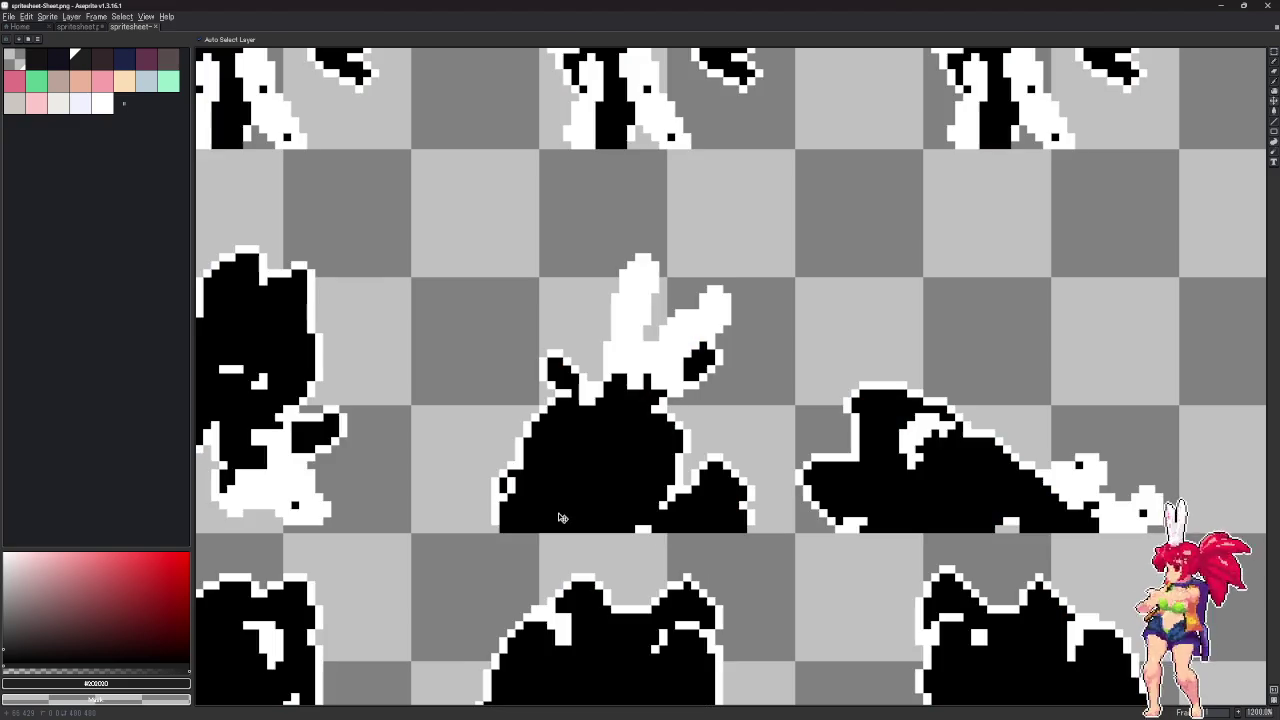
{"action": "key", "text": "ctrl"}
{"action": "key", "text": "ctrl+z"}
{"action": "key", "text": "ctrl+z"}
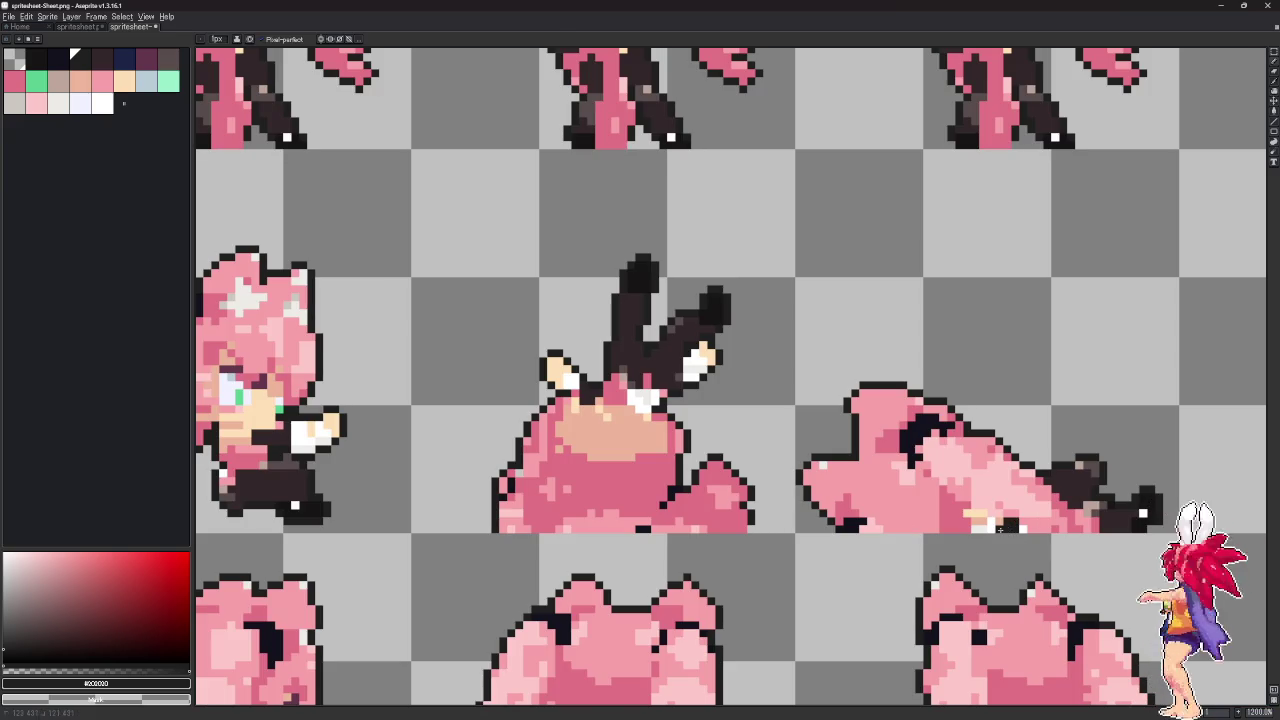
Step: Pan around the sheet and rectangle-select a small area beside a bottom-row sprite
{"action": "scroll", "coordinate": [1000, 530], "scroll_direction": "down", "scroll_amount": 3}
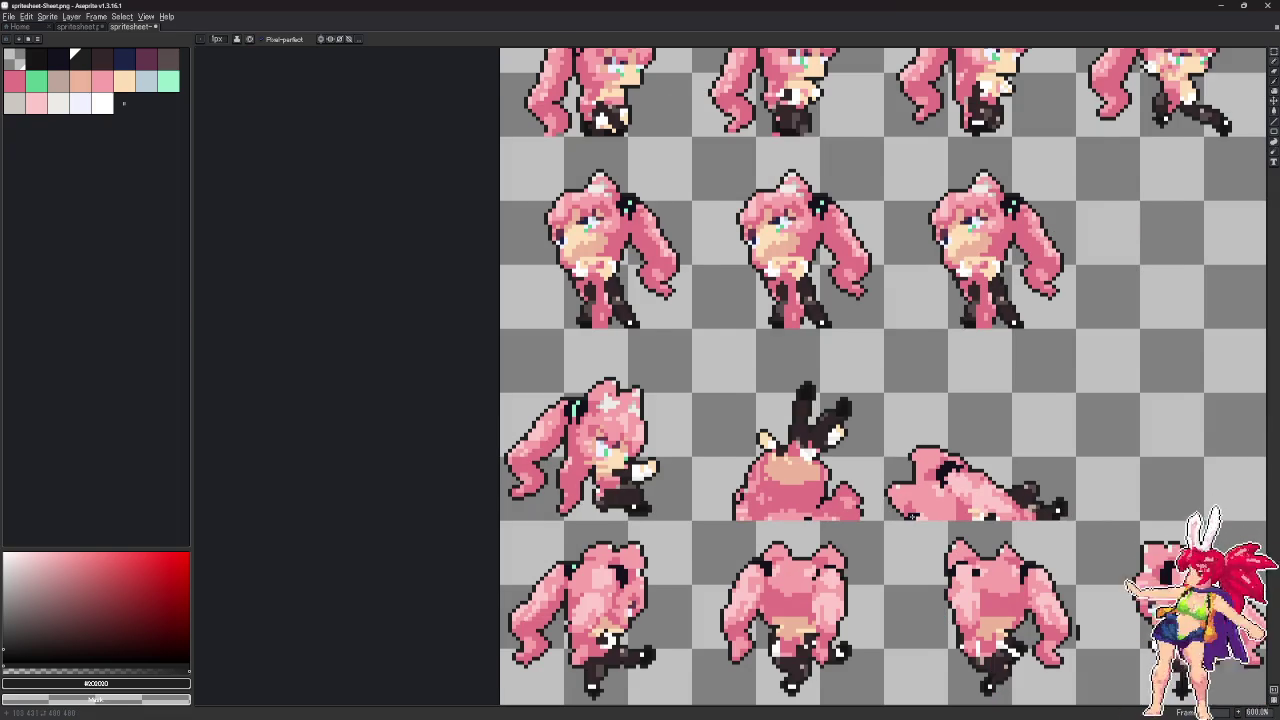
{"action": "scroll", "coordinate": [914, 513], "scroll_direction": "down", "scroll_amount": 1}
{"action": "left_click_drag", "start_coordinate": [963, 522], "coordinate": [768, 488]}
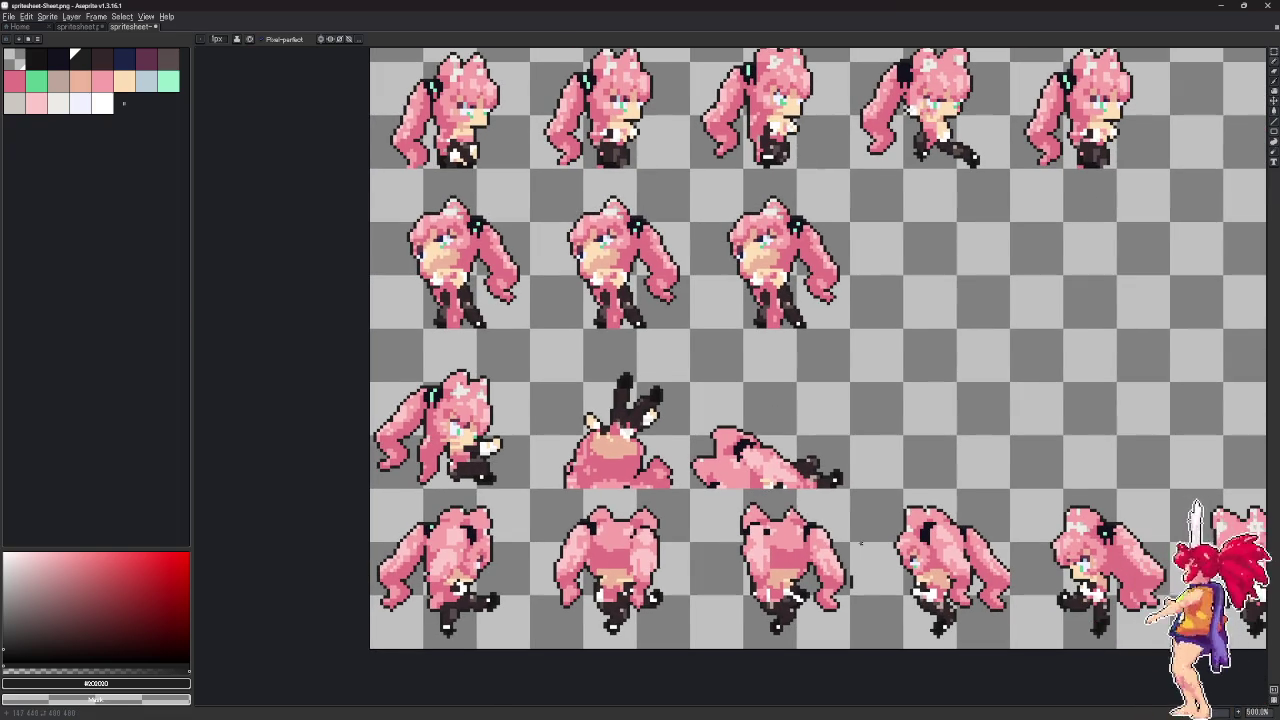
{"action": "left_click_drag", "start_coordinate": [862, 543], "coordinate": [828, 500]}
{"action": "scroll", "coordinate": [833, 538], "scroll_direction": "up", "scroll_amount": 1}
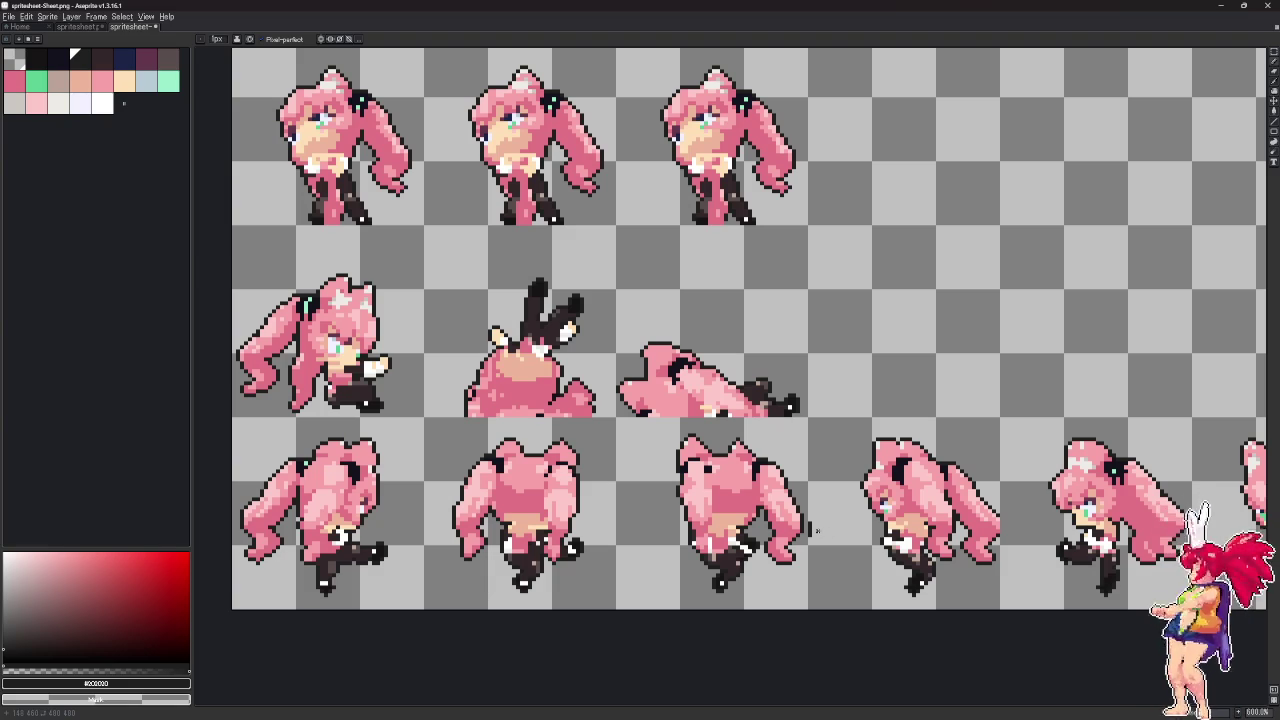
{"action": "scroll", "coordinate": [817, 531], "scroll_direction": "down", "scroll_amount": 1}
{"action": "scroll", "coordinate": [820, 531], "scroll_direction": "down", "scroll_amount": 2}
{"action": "scroll", "coordinate": [824, 531], "scroll_direction": "up", "scroll_amount": 2}
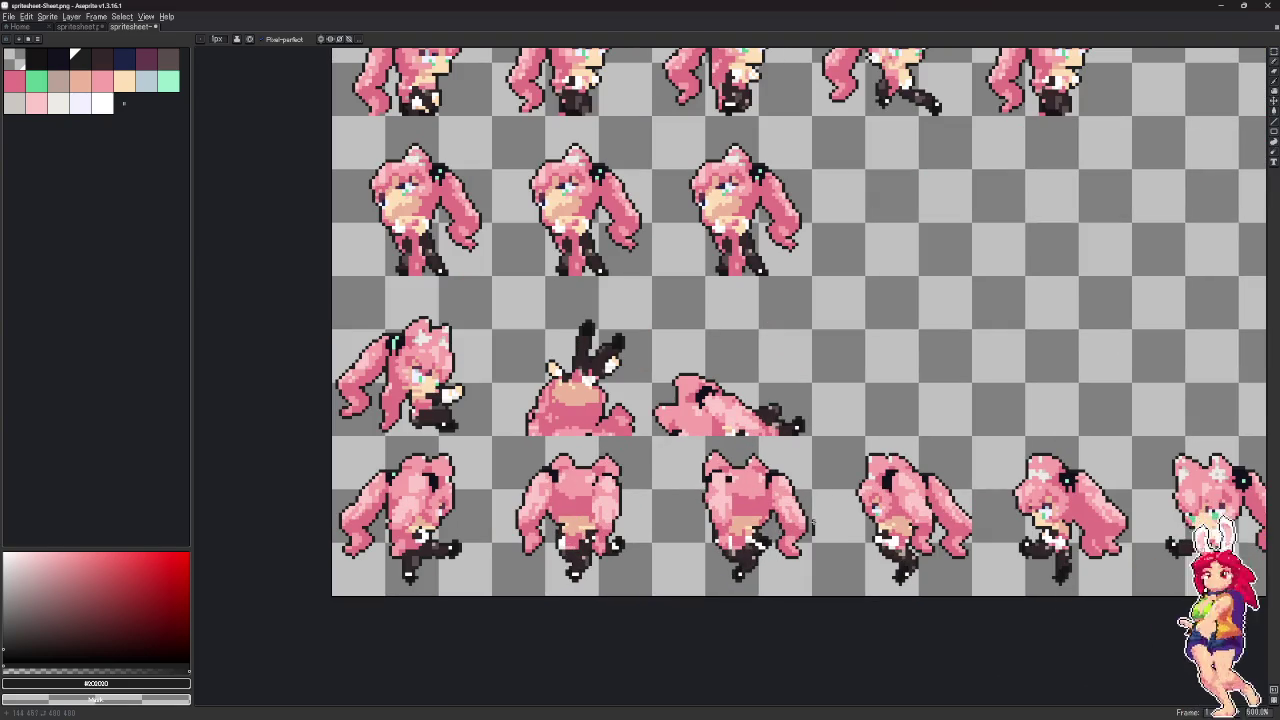
{"action": "key", "text": "m"}
{"action": "mouse_move", "coordinate": [812, 515]}
{"action": "left_mouse_down"}
{"action": "mouse_move", "coordinate": [831, 543]}
{"action": "mouse_move", "coordinate": [822, 553]}
{"action": "mouse_move", "coordinate": [945, 553]}
{"action": "left_mouse_up"}
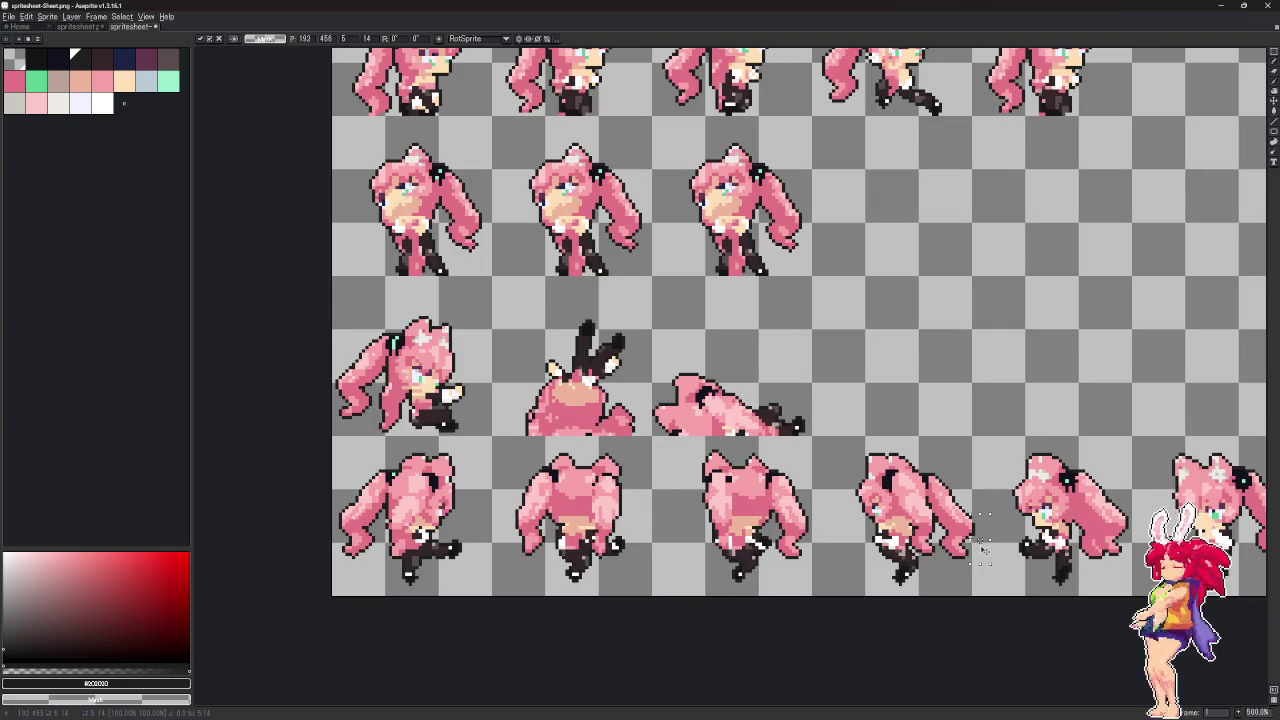
{"action": "scroll", "coordinate": [988, 548], "scroll_direction": "down", "scroll_amount": 4}
Step: Extend the selection across the bottom sprite row, then clear it
{"action": "scroll", "coordinate": [930, 538], "scroll_direction": "up", "scroll_amount": 3}
{"action": "scroll", "coordinate": [1029, 563], "scroll_direction": "down", "scroll_amount": 3}
{"action": "scroll", "coordinate": [1037, 566], "scroll_direction": "up", "scroll_amount": 3}
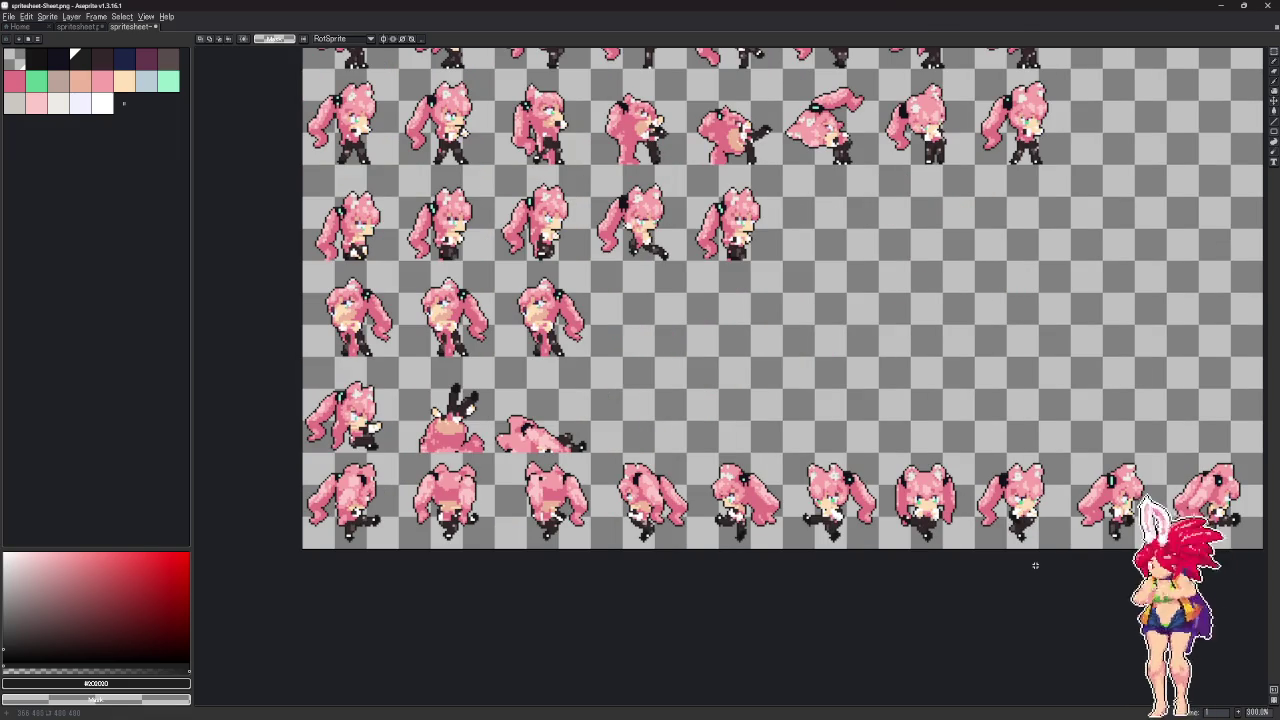
{"action": "scroll", "coordinate": [1035, 565], "scroll_direction": "down", "scroll_amount": 1}
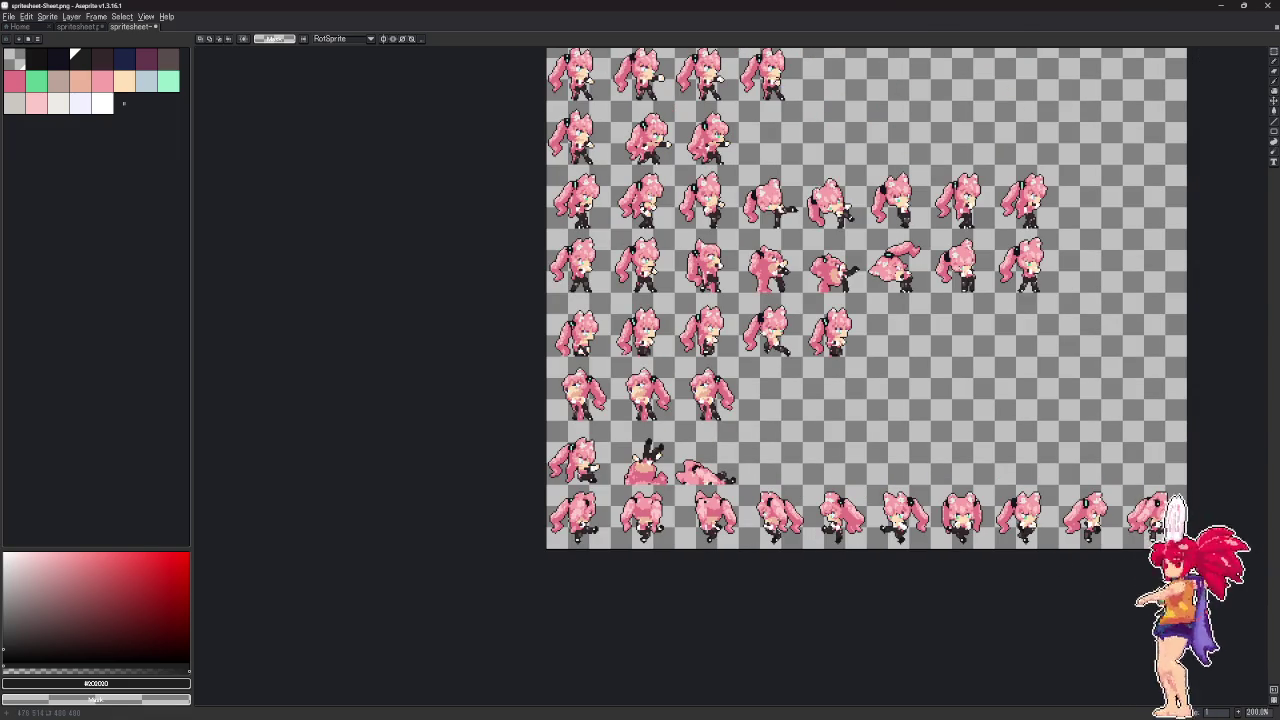
{"action": "left_click_drag", "start_coordinate": [1150, 580], "coordinate": [565, 587]}
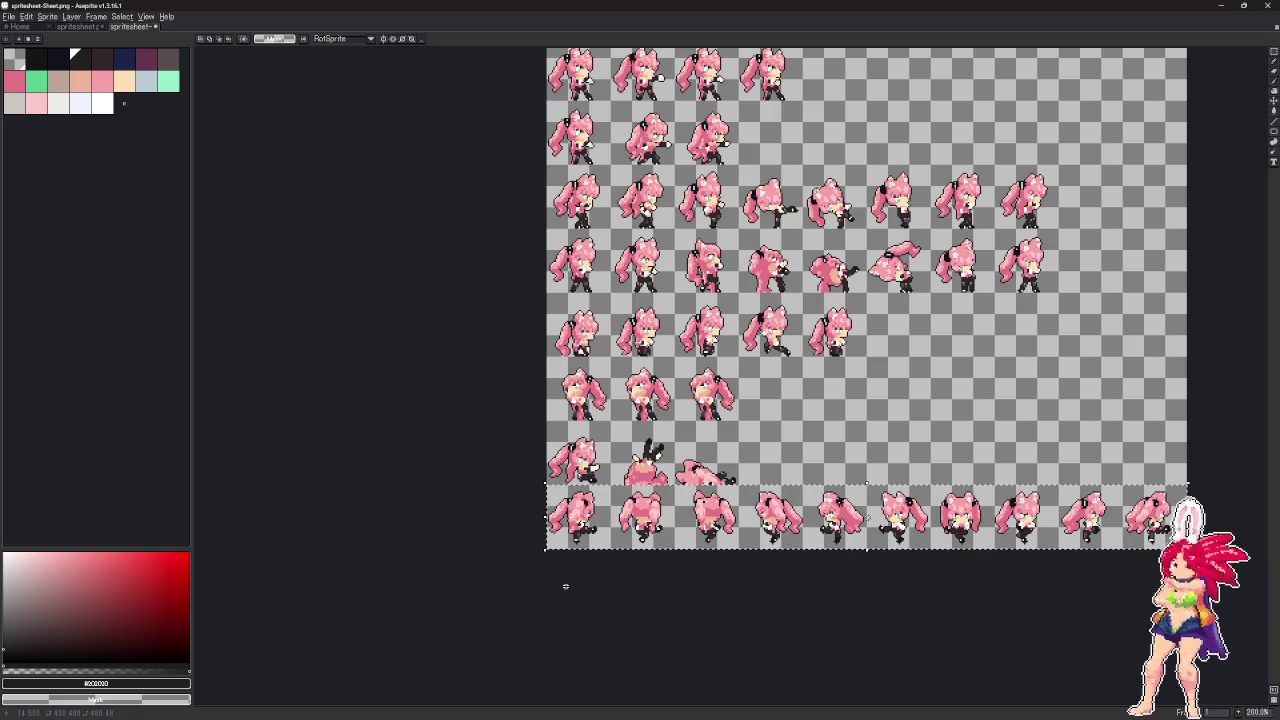
{"action": "left_click", "coordinate": [837, 405]}
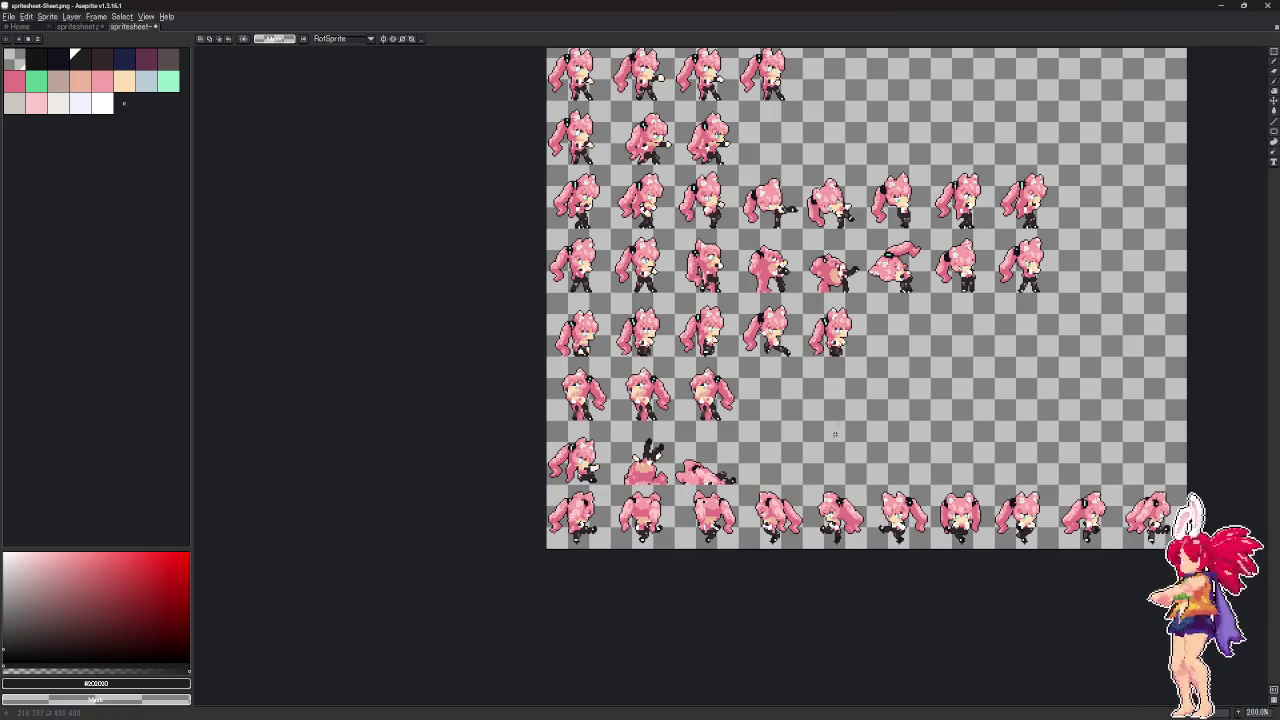
Step: Pan through the sheet's remaining frames, then switch back to the Godot player scene
{"action": "scroll", "coordinate": [848, 545], "scroll_direction": "up", "scroll_amount": 5}
{"action": "scroll", "coordinate": [848, 545], "scroll_direction": "right", "scroll_amount": 2}
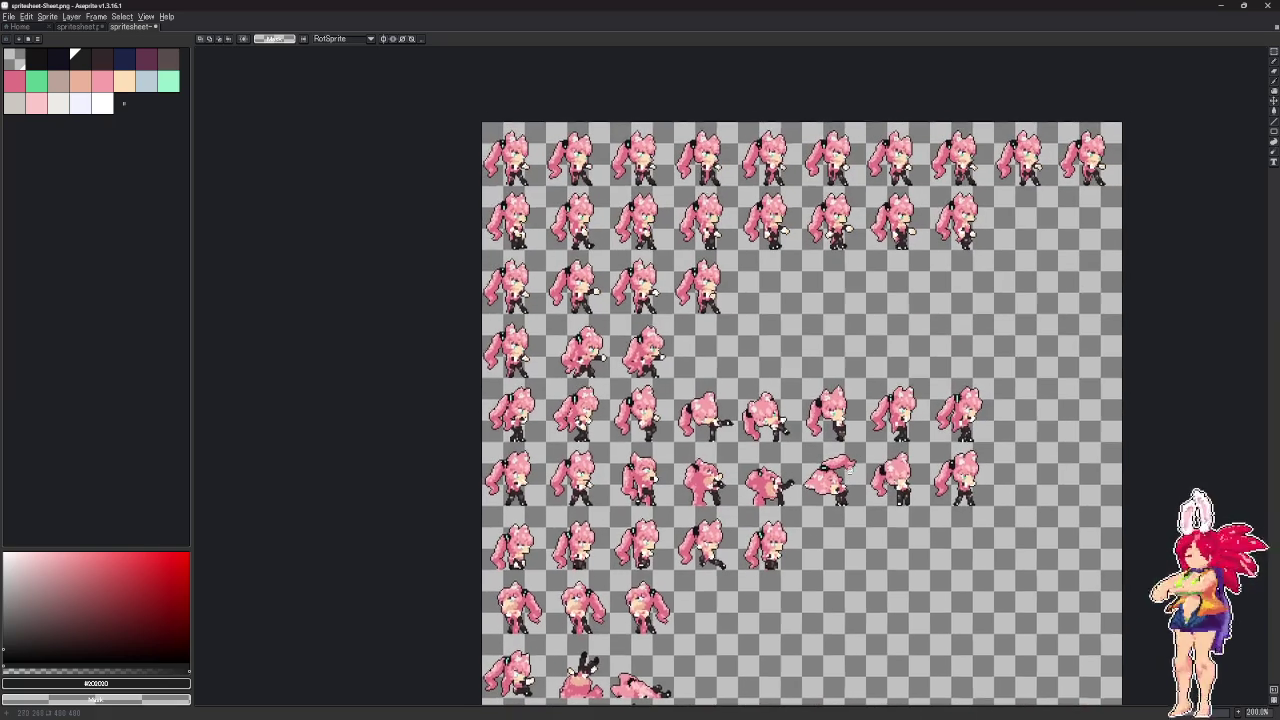
{"action": "scroll", "coordinate": [900, 522], "scroll_direction": "down", "scroll_amount": 1}
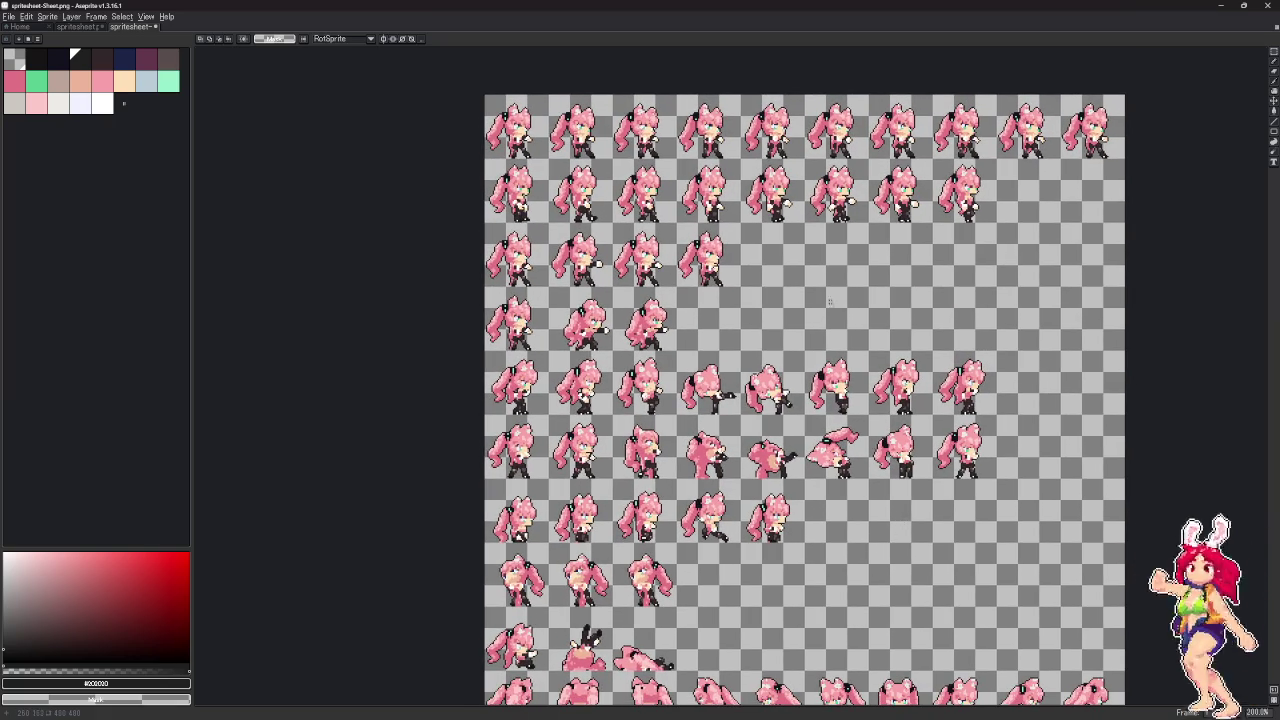
{"action": "scroll", "coordinate": [831, 304], "scroll_direction": "up", "scroll_amount": 4}
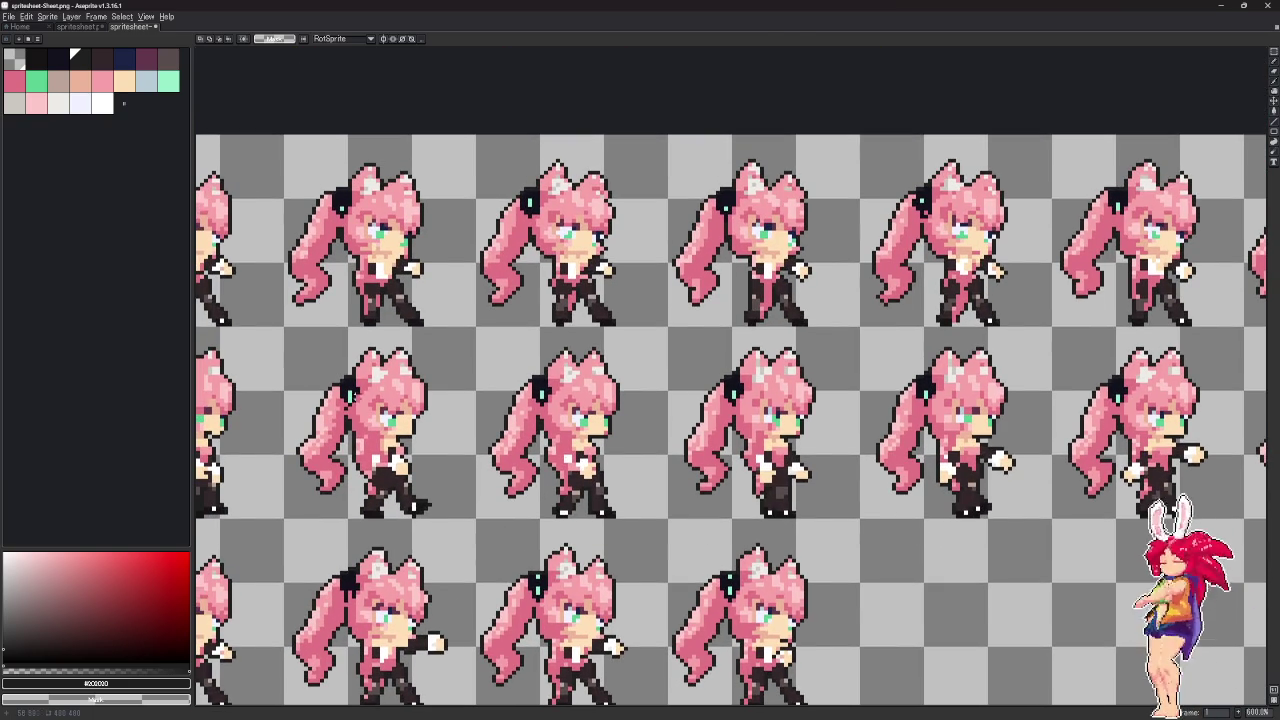
{"action": "scroll", "coordinate": [305, 328], "scroll_direction": "left", "scroll_amount": 2}
{"action": "scroll", "coordinate": [730, 456], "scroll_direction": "down", "scroll_amount": 1}
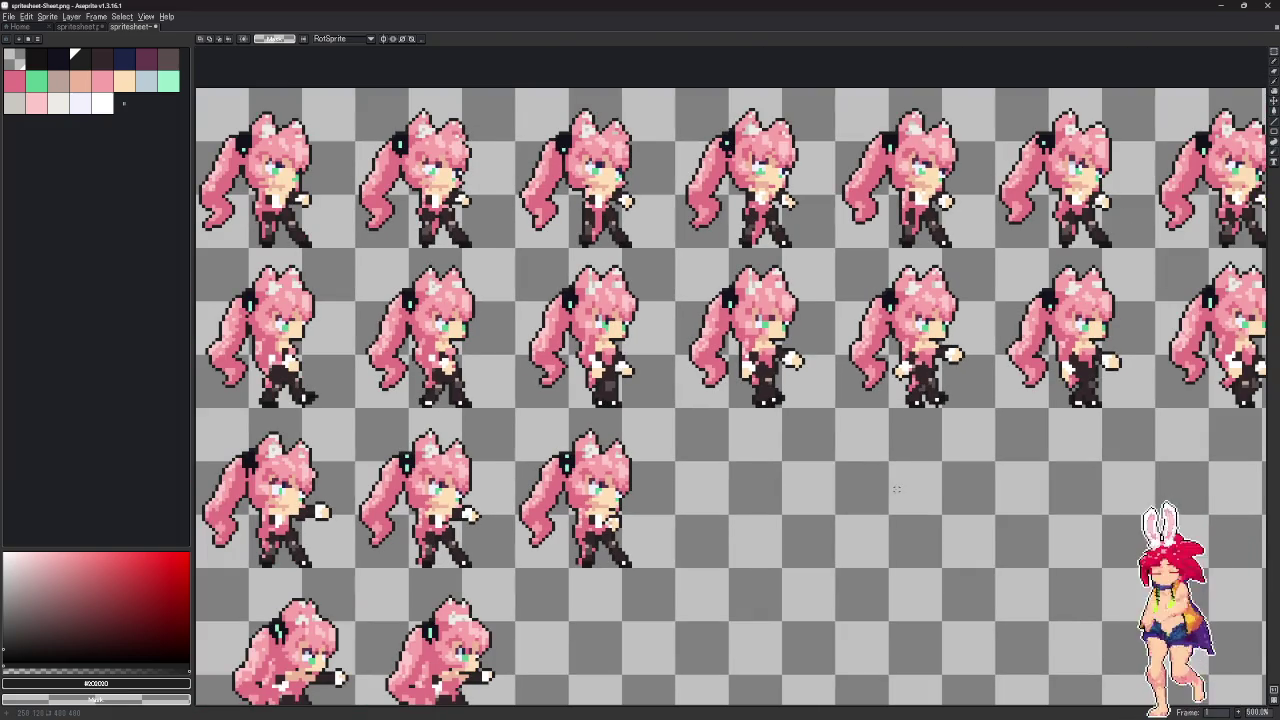
{"action": "left_click_drag", "start_coordinate": [946, 488], "coordinate": [773, 469]}
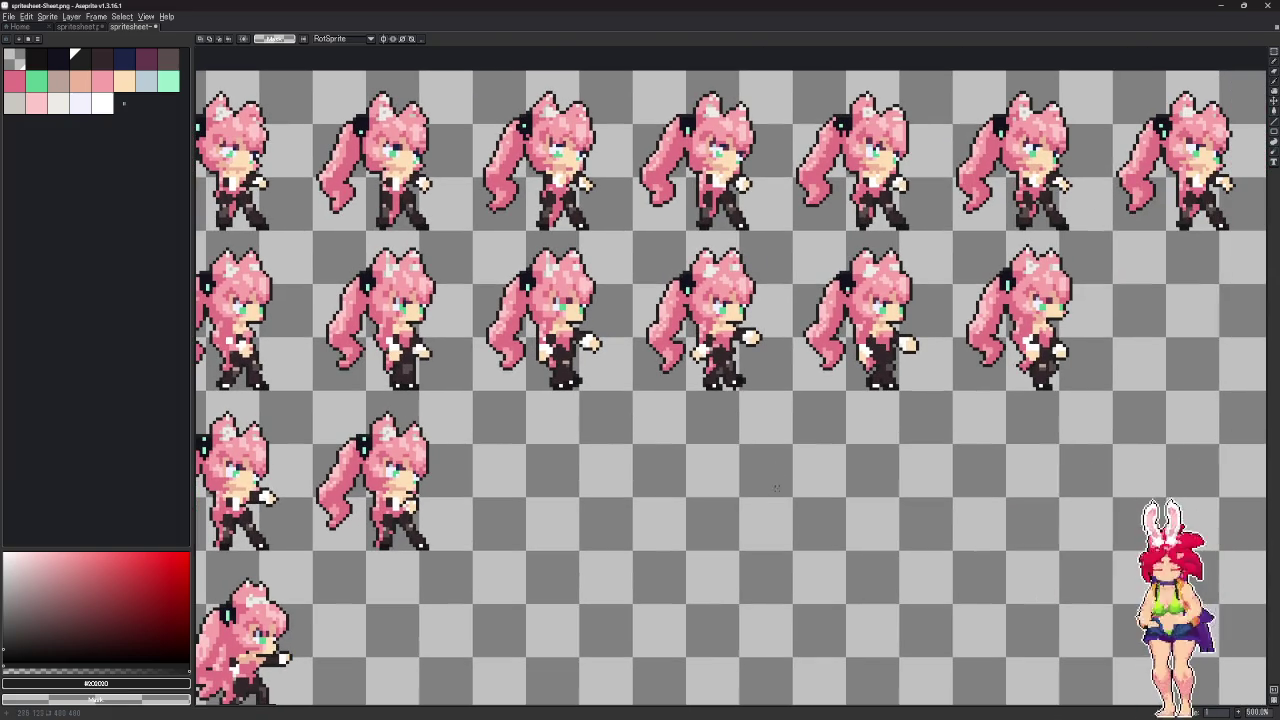
{"action": "scroll", "coordinate": [787, 476], "scroll_direction": "down", "scroll_amount": 2}
{"action": "scroll", "coordinate": [780, 475], "scroll_direction": "down", "scroll_amount": 5}
{"action": "scroll", "coordinate": [797, 411], "scroll_direction": "down", "scroll_amount": 3}
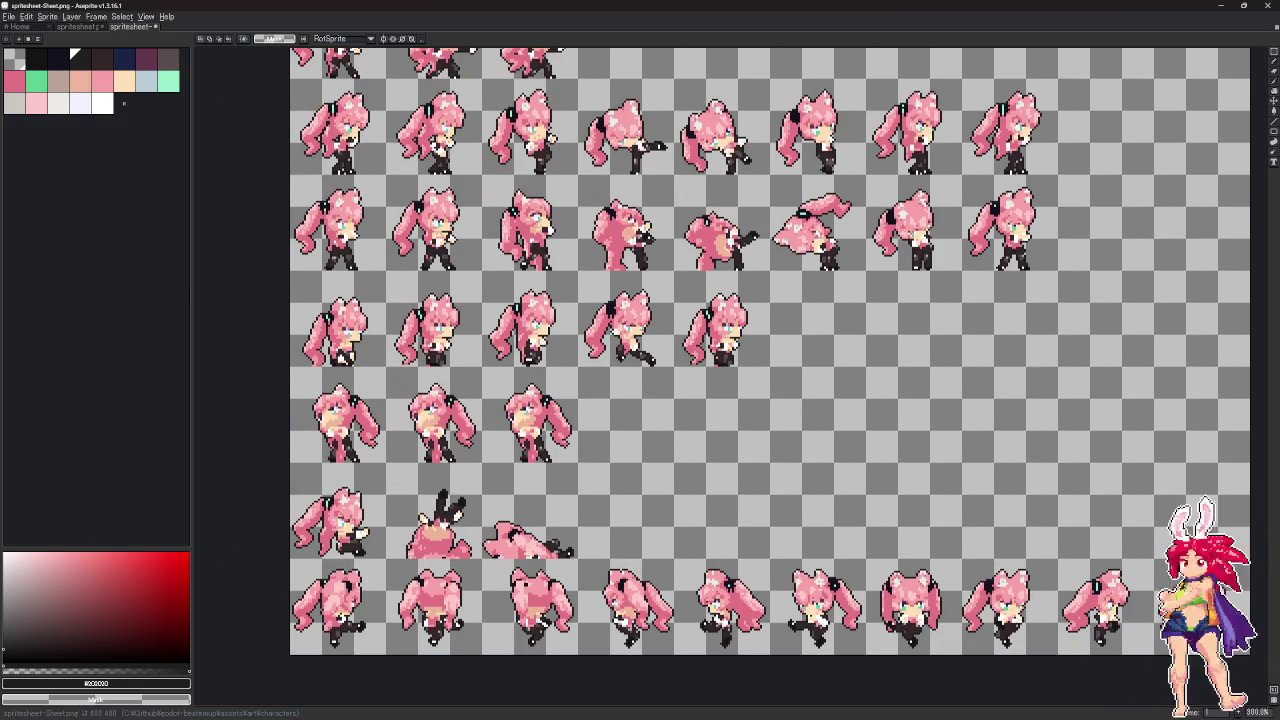
{"action": "key", "text": "alt+Tab"}
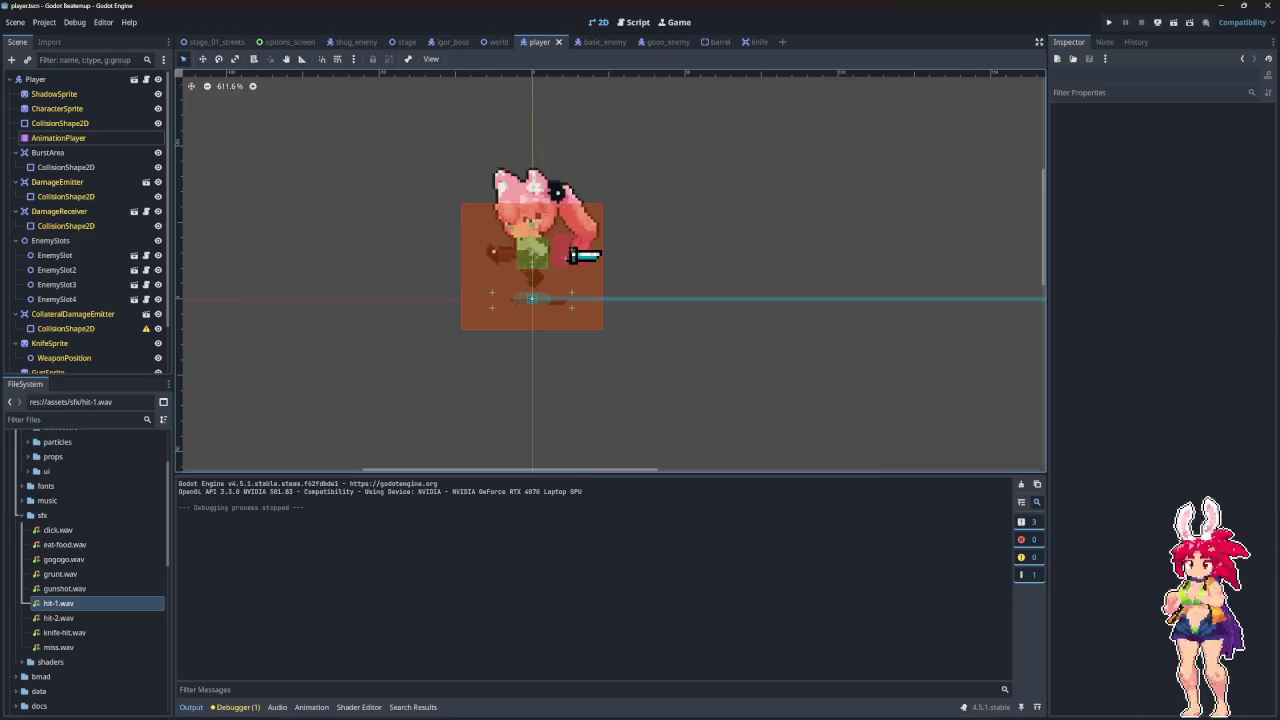